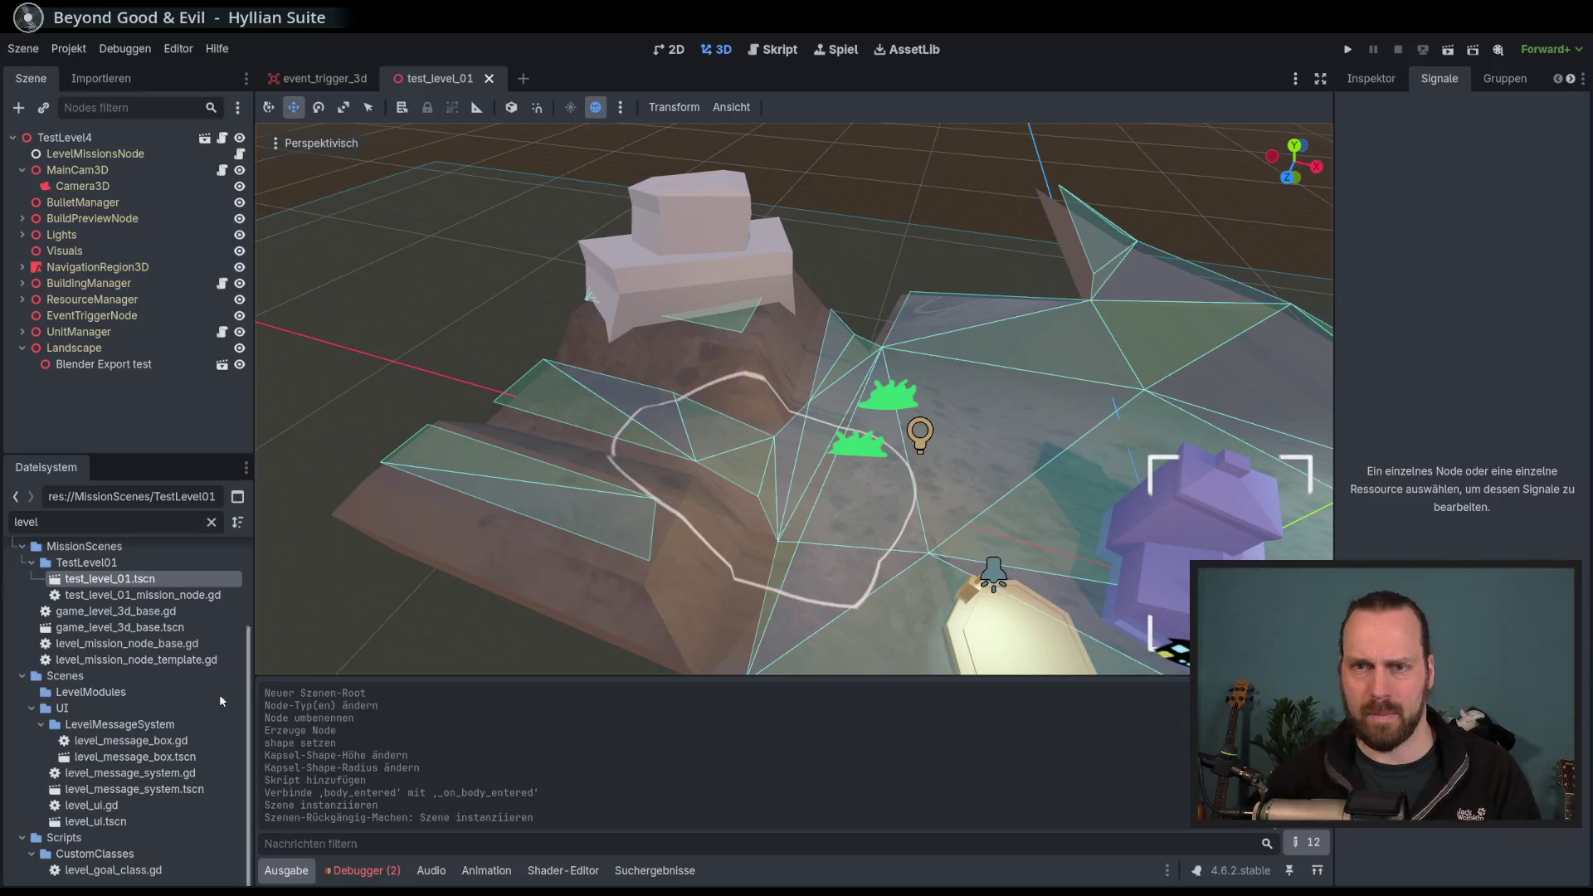
Filter the FileSystem for 'event' and try opening event_trigger_circle.tscn, dismissing its missing-dependency error.
key("ctrl+a")
type("event")
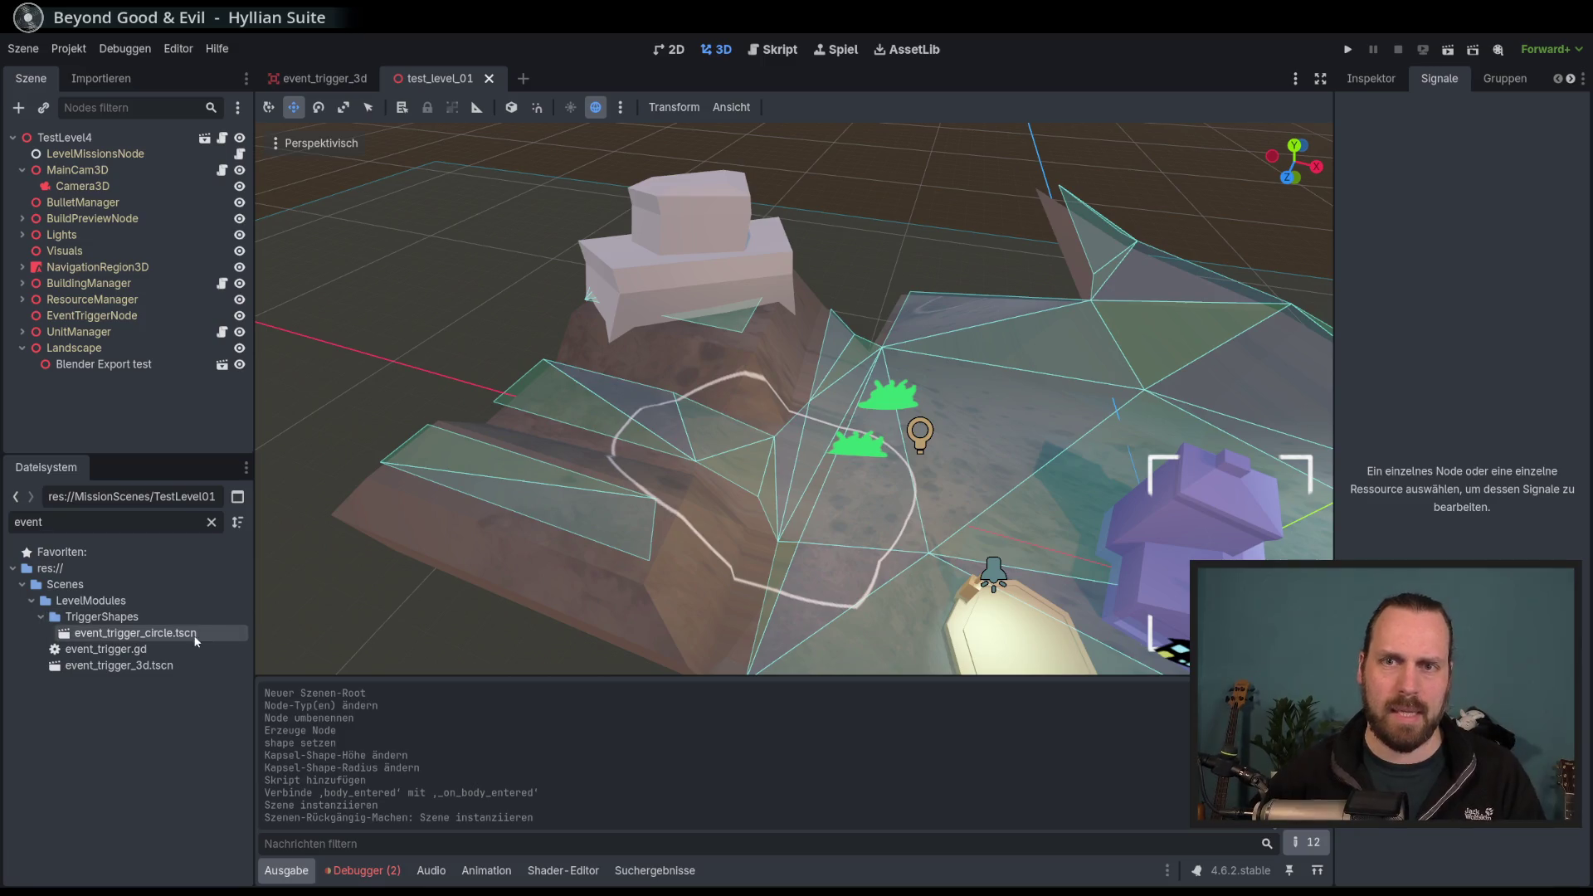
left_click(119, 634)
double_click(118, 634)
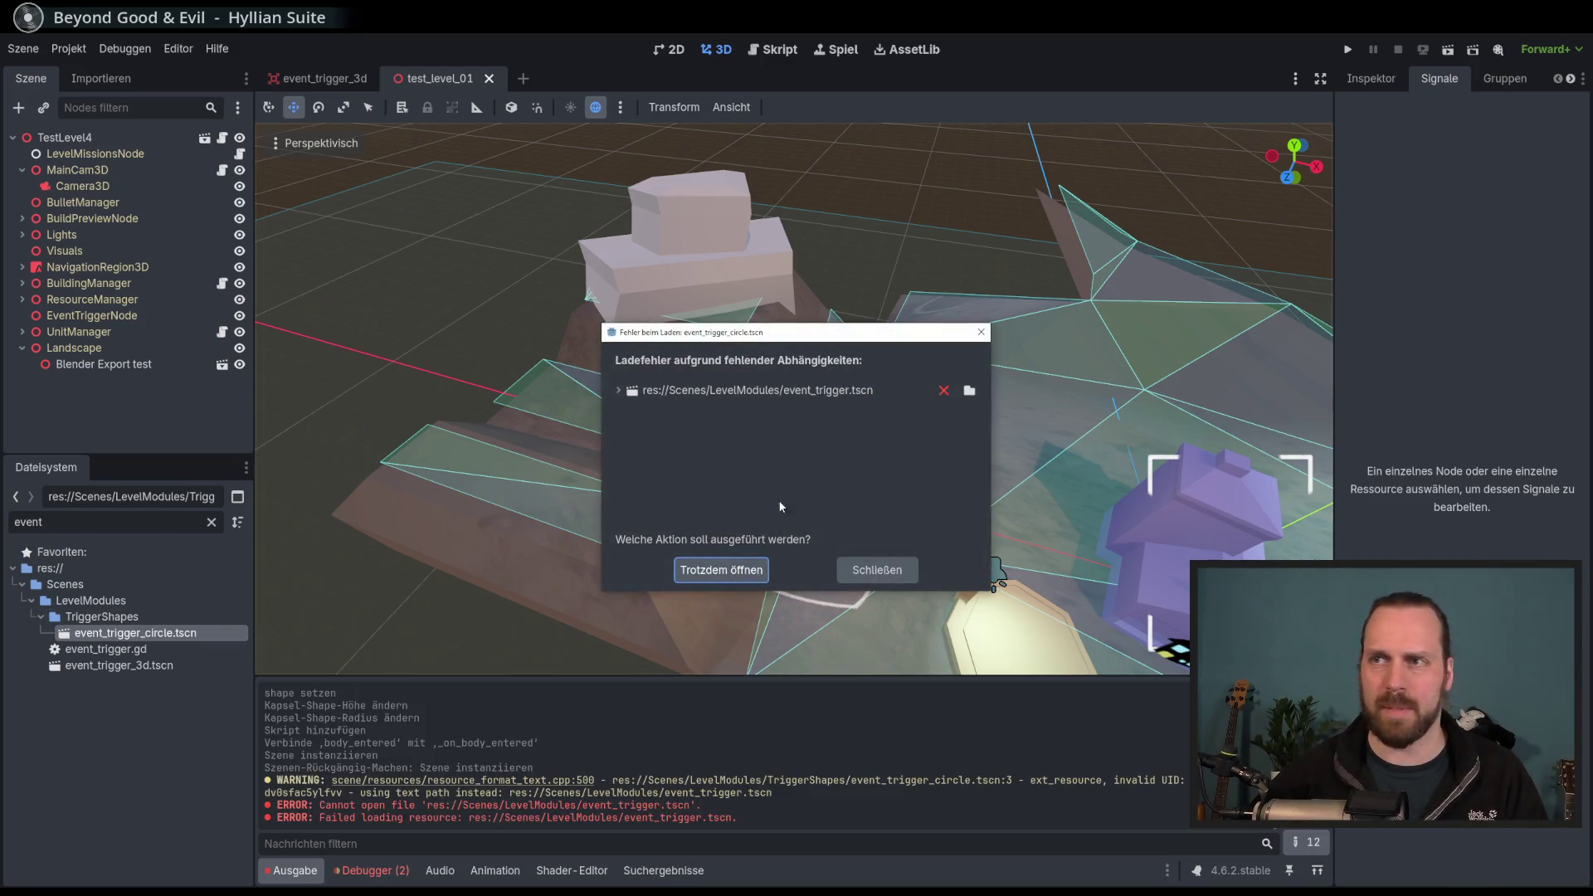
left_click(898, 574)
Delete event_trigger_circle.tscn from the project, then select event_trigger_3d.tscn and clear the filter.
right_click(133, 633)
left_click(207, 789)
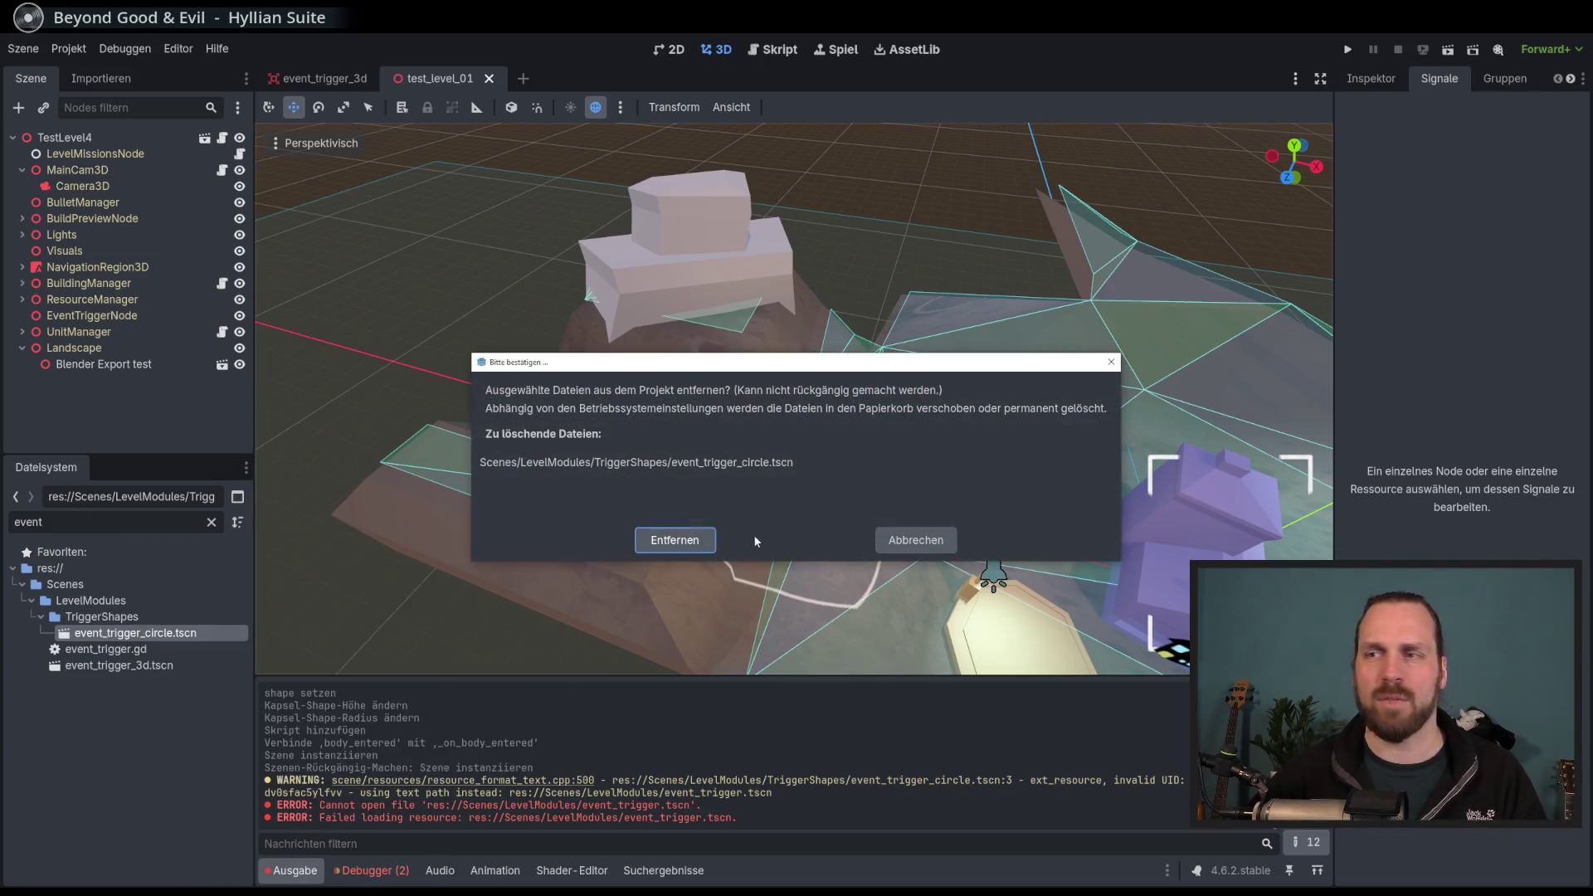
left_click(676, 543)
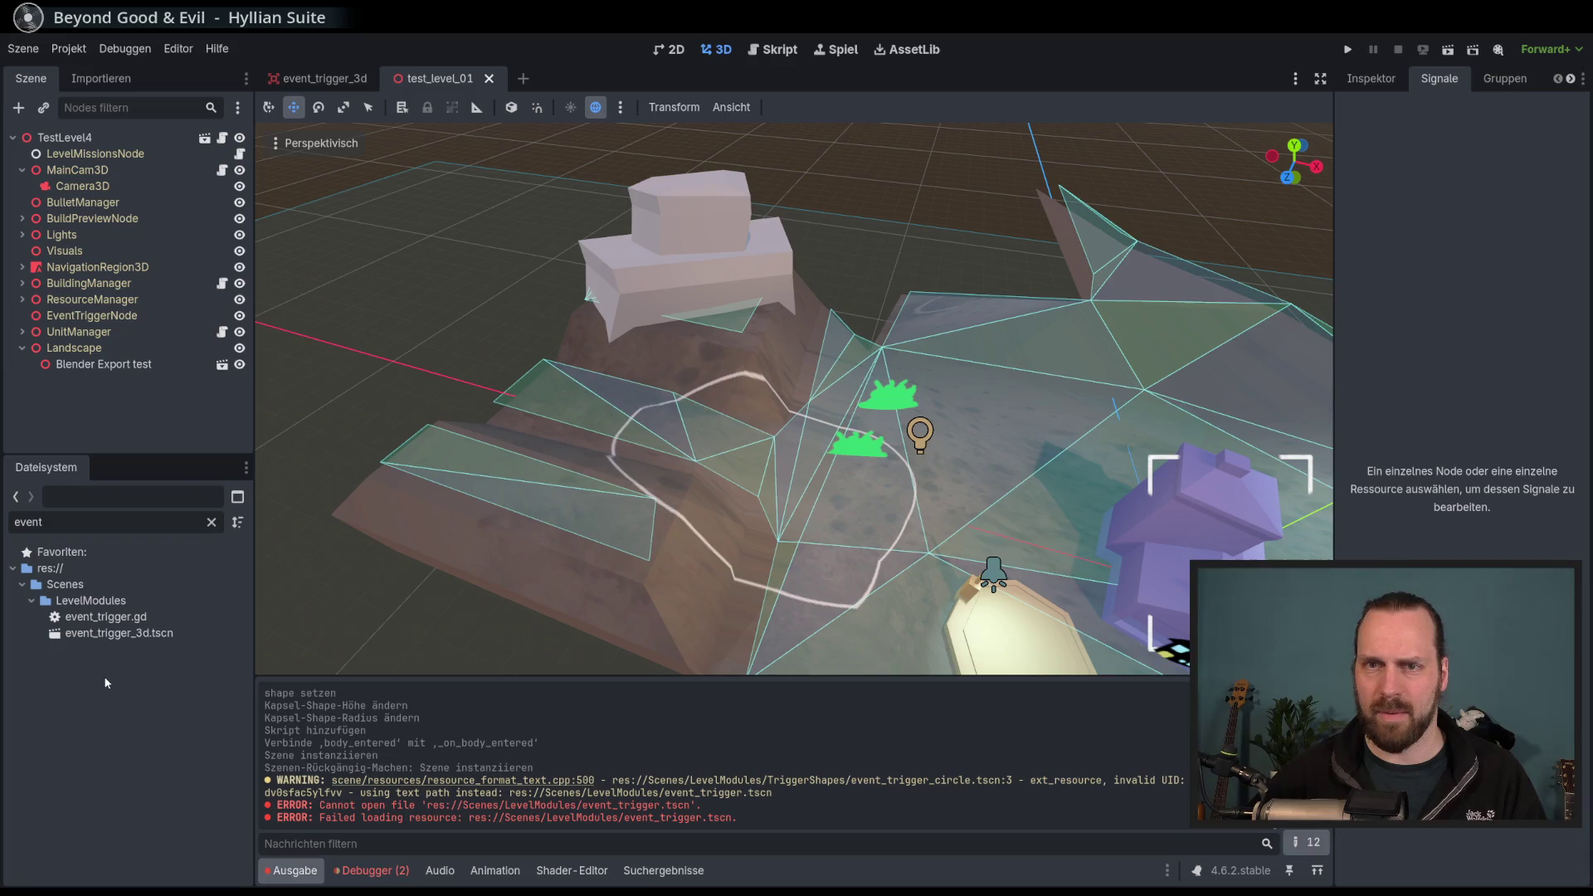
left_click(117, 634)
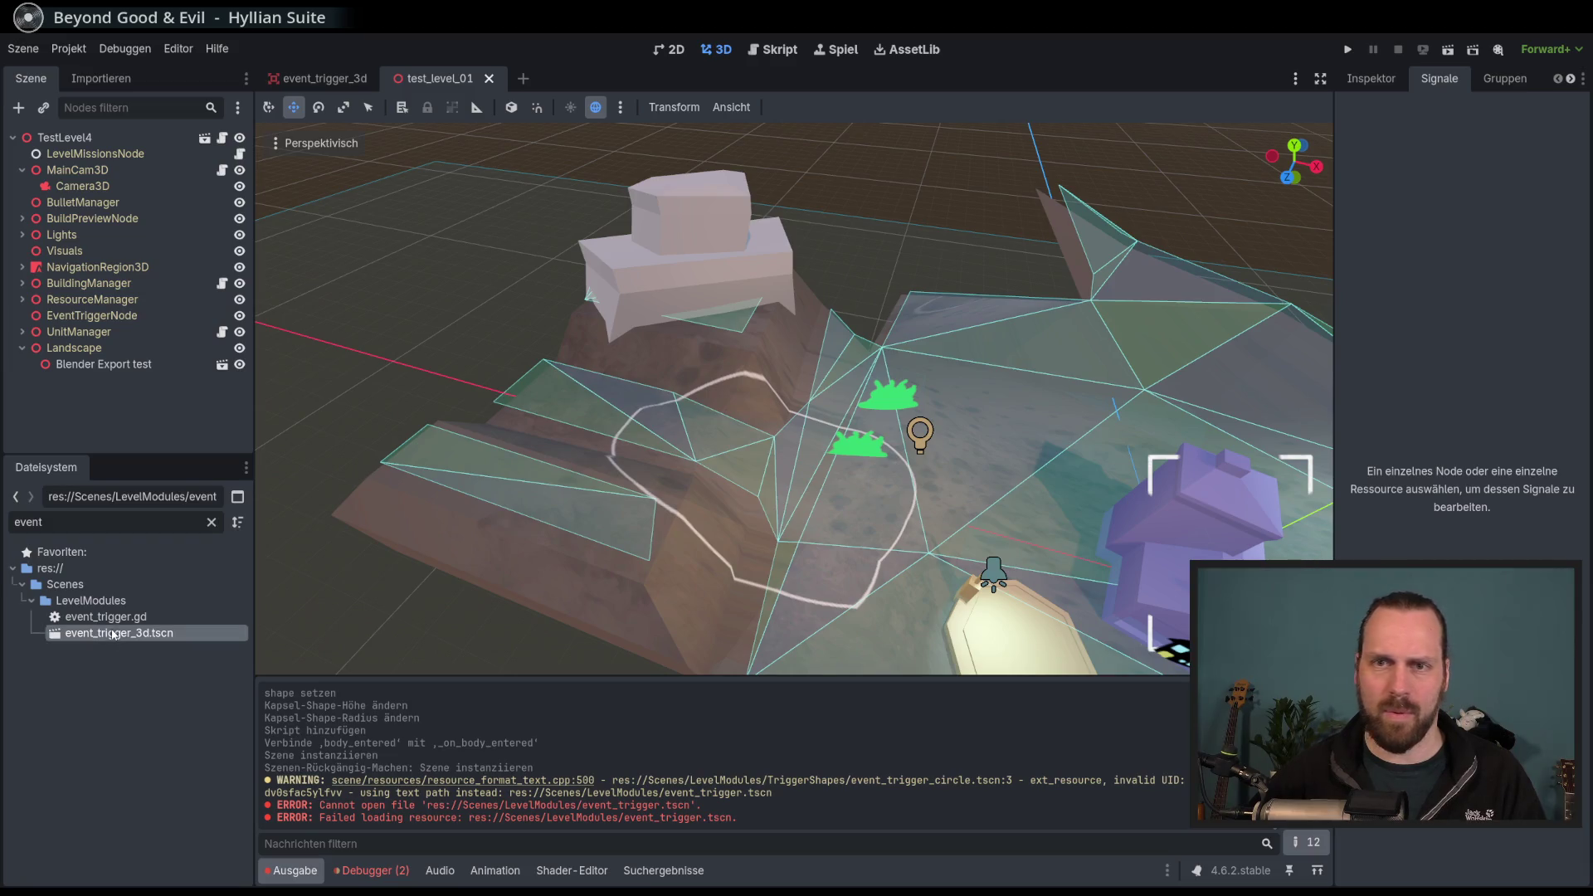
left_click(210, 522)
Find event_trigger_3d.tscn in LevelModules, glance at its tab, and drop it under EventTriggerNode in test_level_01.
scroll(174, 722, "down", 3)
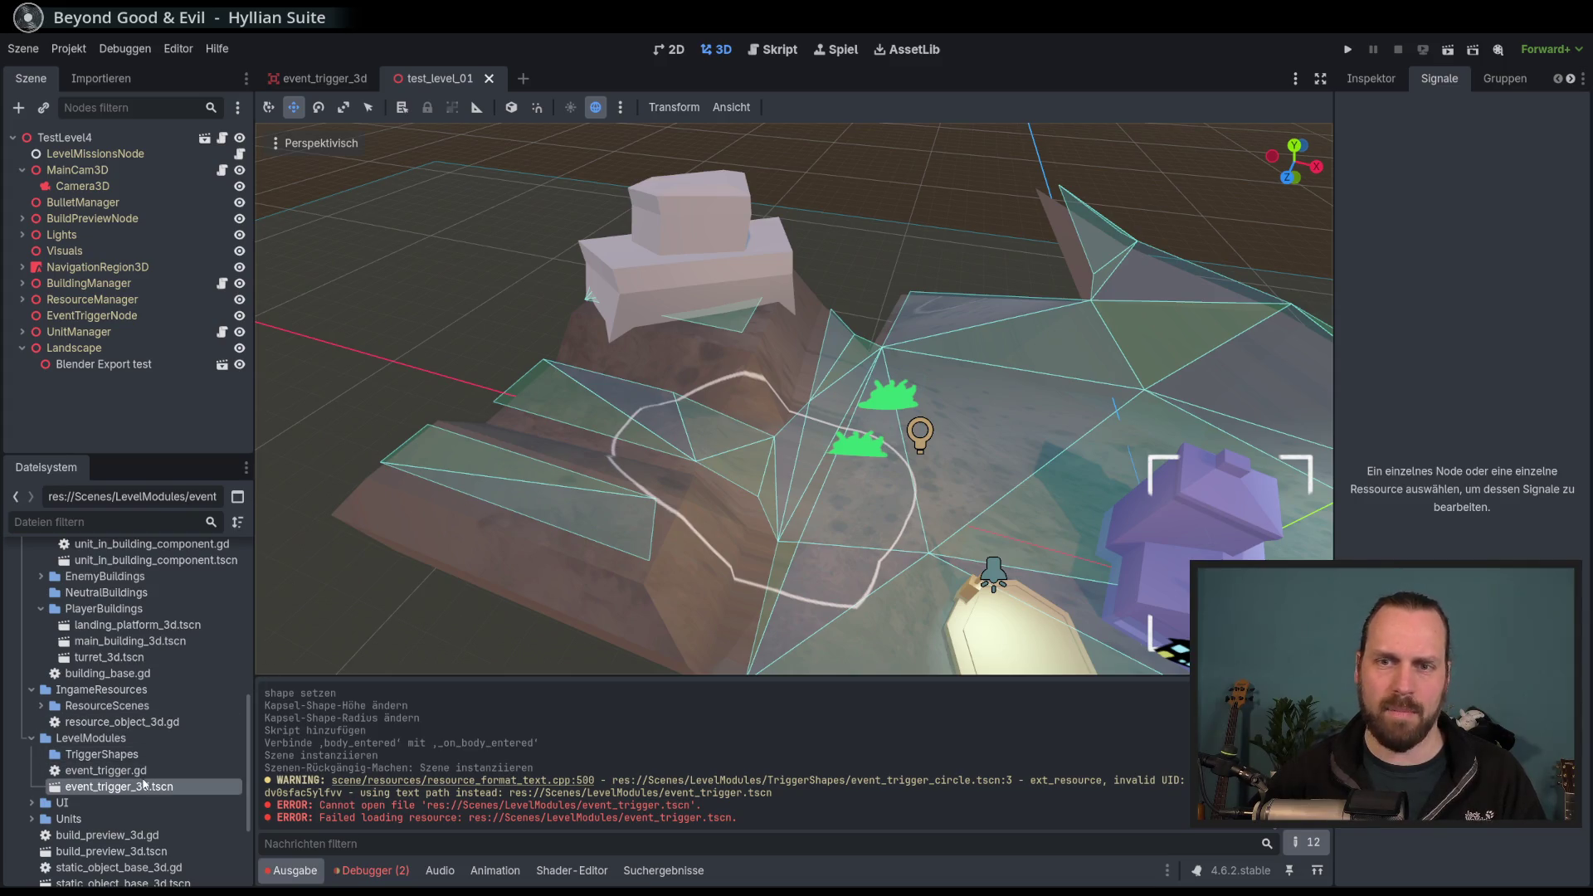
left_click_drag(760, 500, 745, 495)
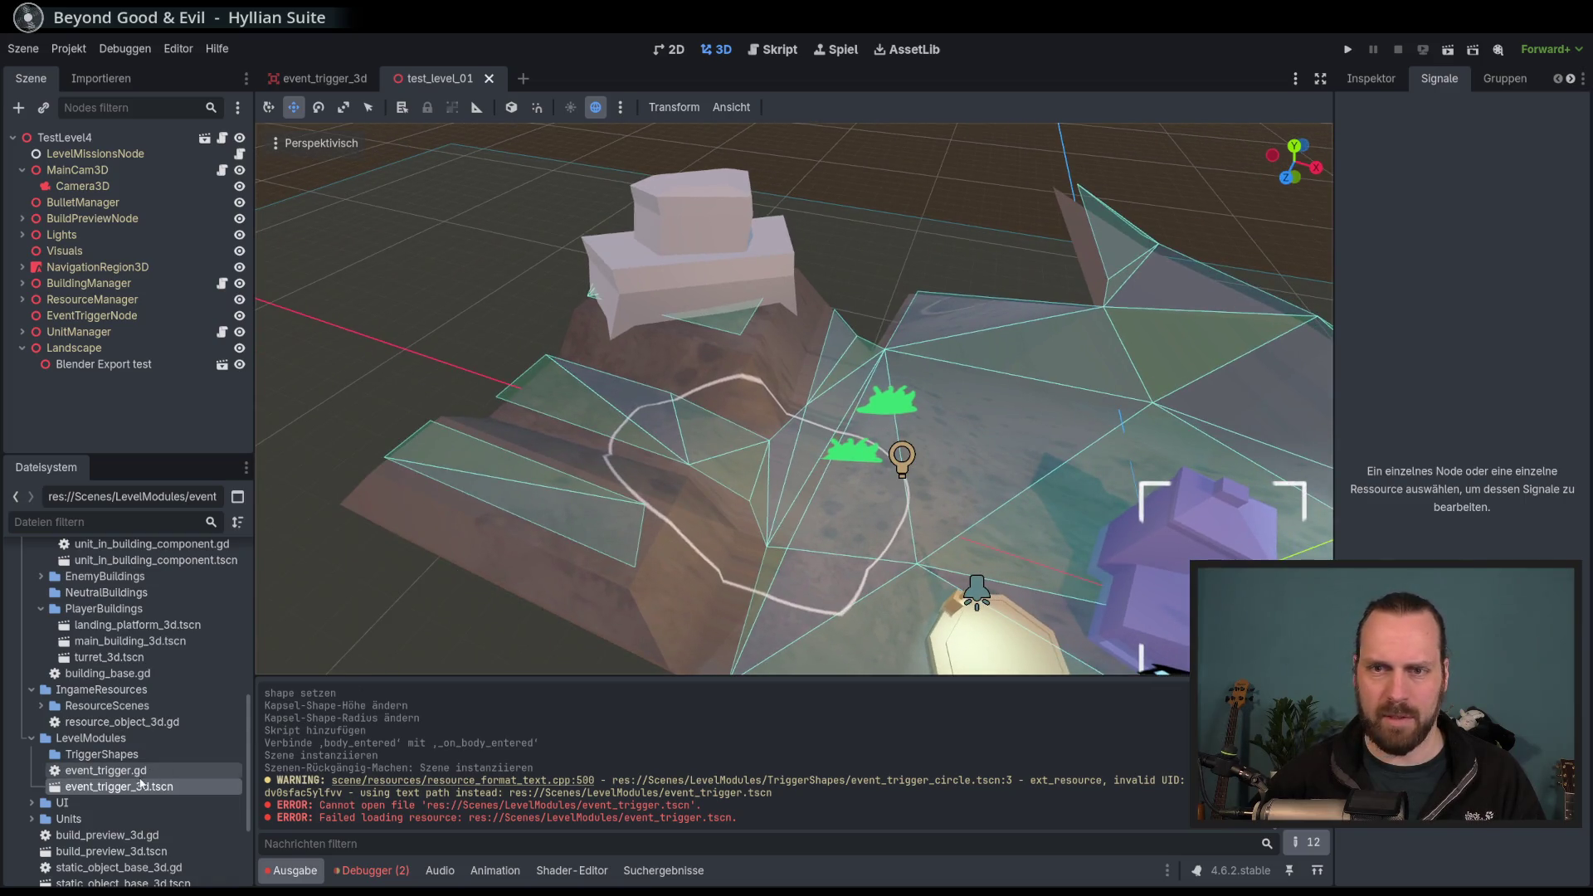
left_click(321, 80)
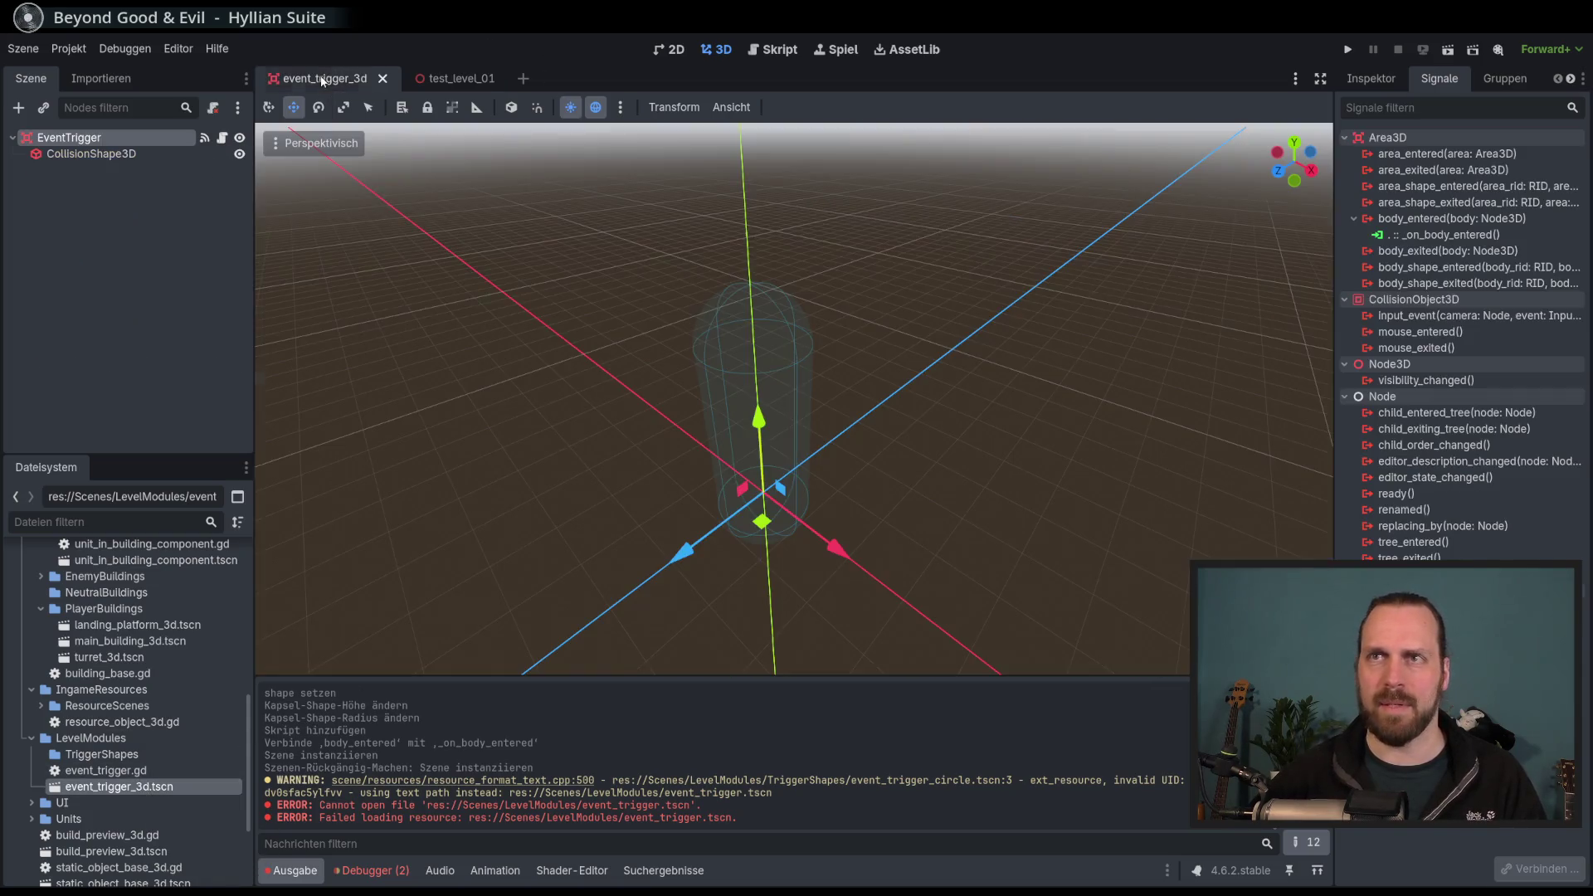
left_click(458, 80)
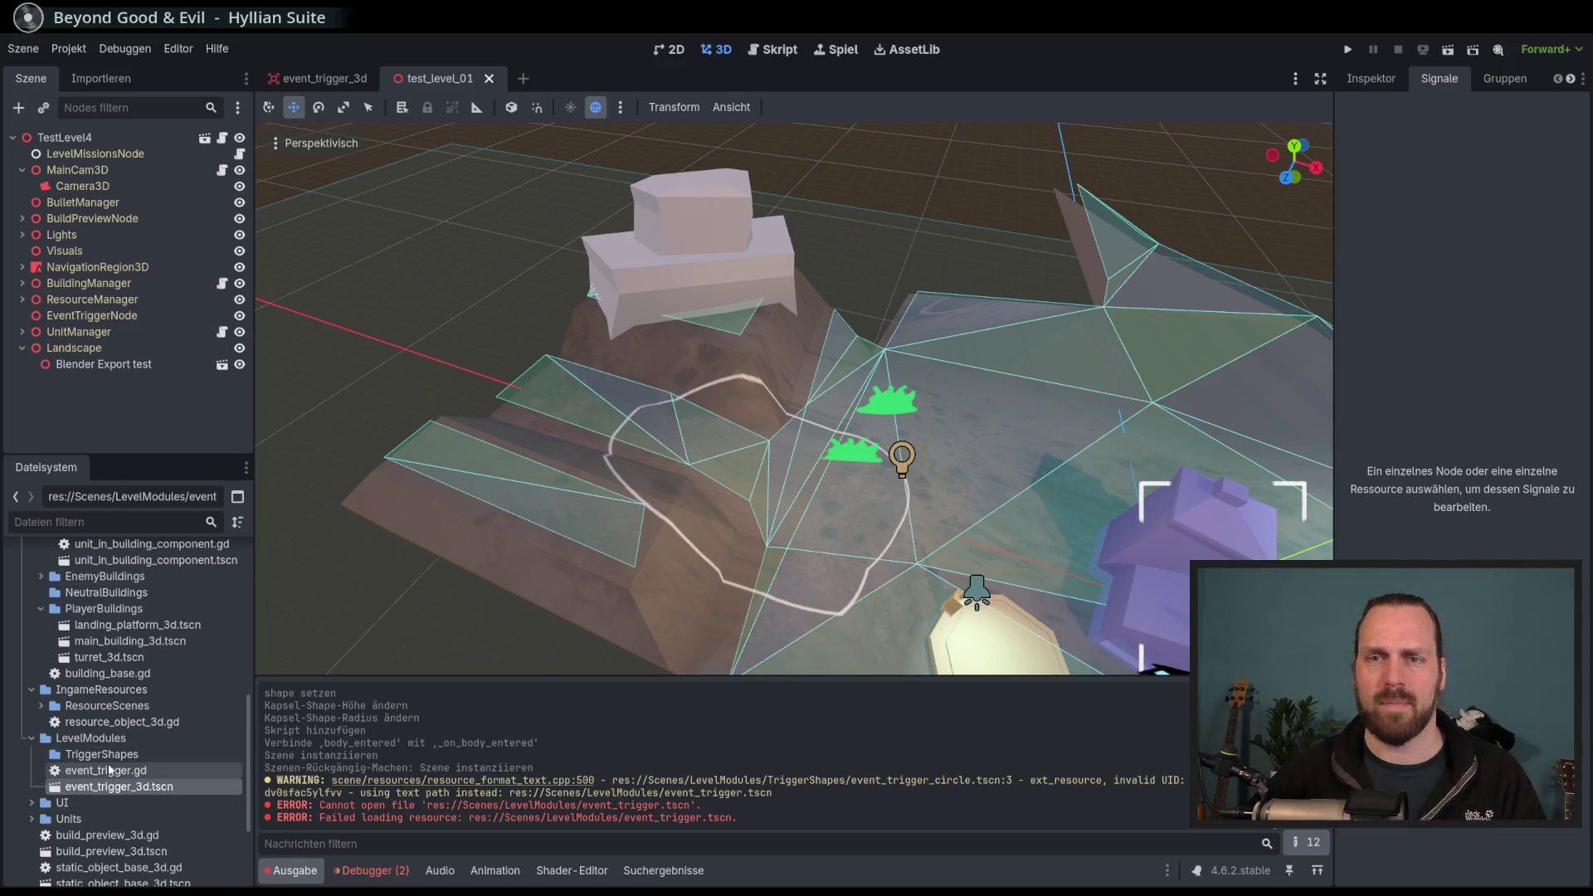
mouse_move(120, 788)
left_mouse_down()
mouse_move(234, 536)
mouse_move(199, 305)
mouse_move(148, 316)
left_mouse_up()
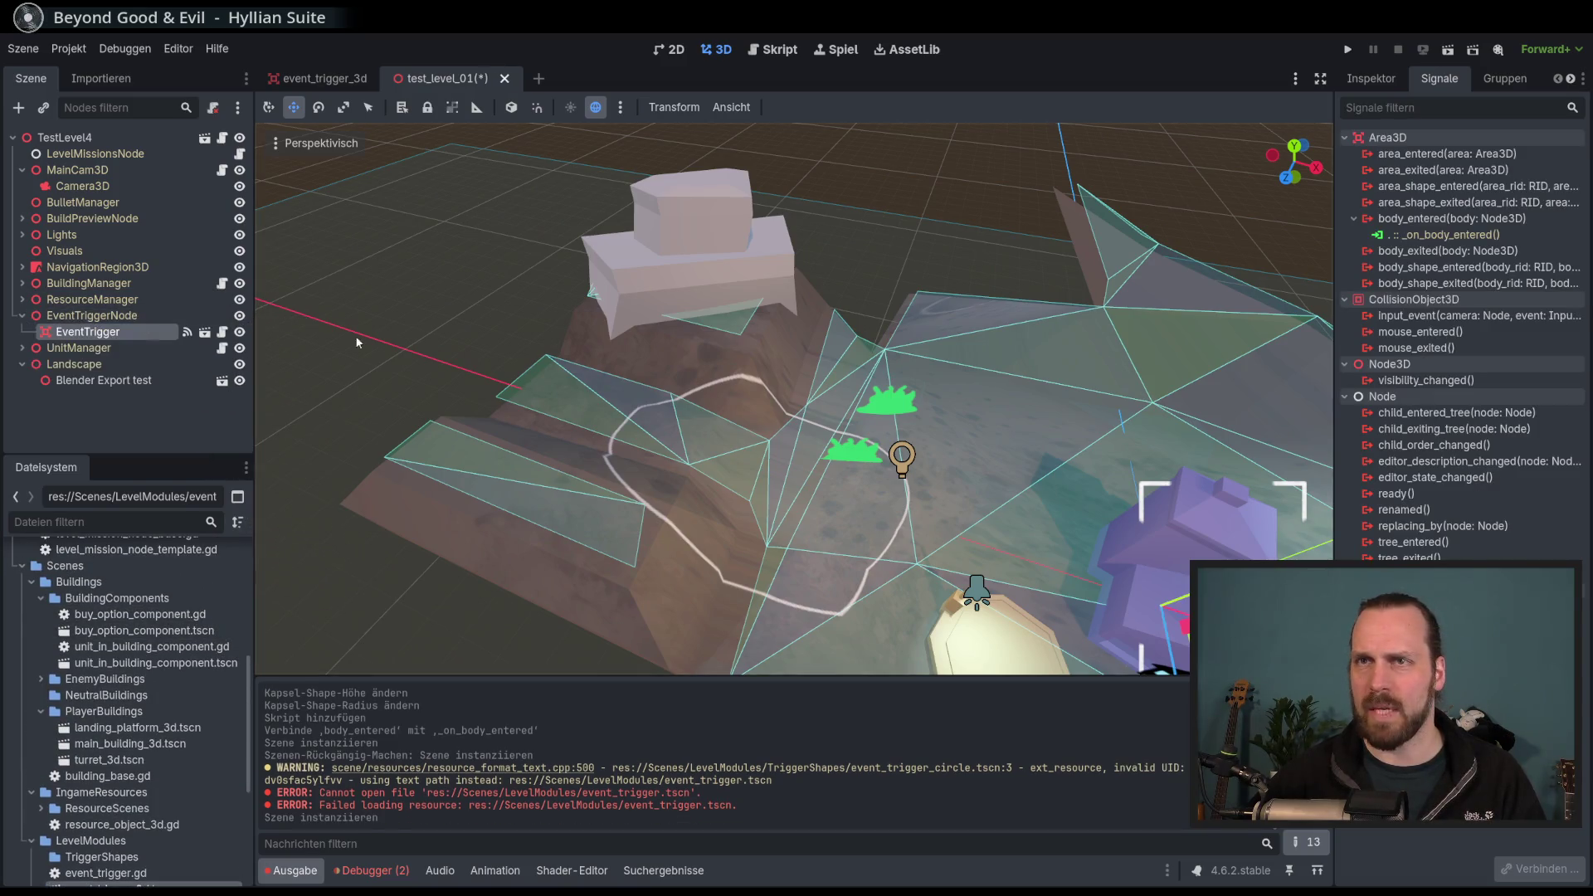
Move the EventTrigger onto the left hillside by the white path, raise it, and save the level.
scroll(879, 493, "down", 2)
mouse_move(1135, 601)
left_mouse_down()
mouse_move(846, 460)
mouse_move(639, 454)
mouse_move(533, 384)
mouse_move(629, 446)
left_mouse_up()
scroll(622, 436, "up", 3)
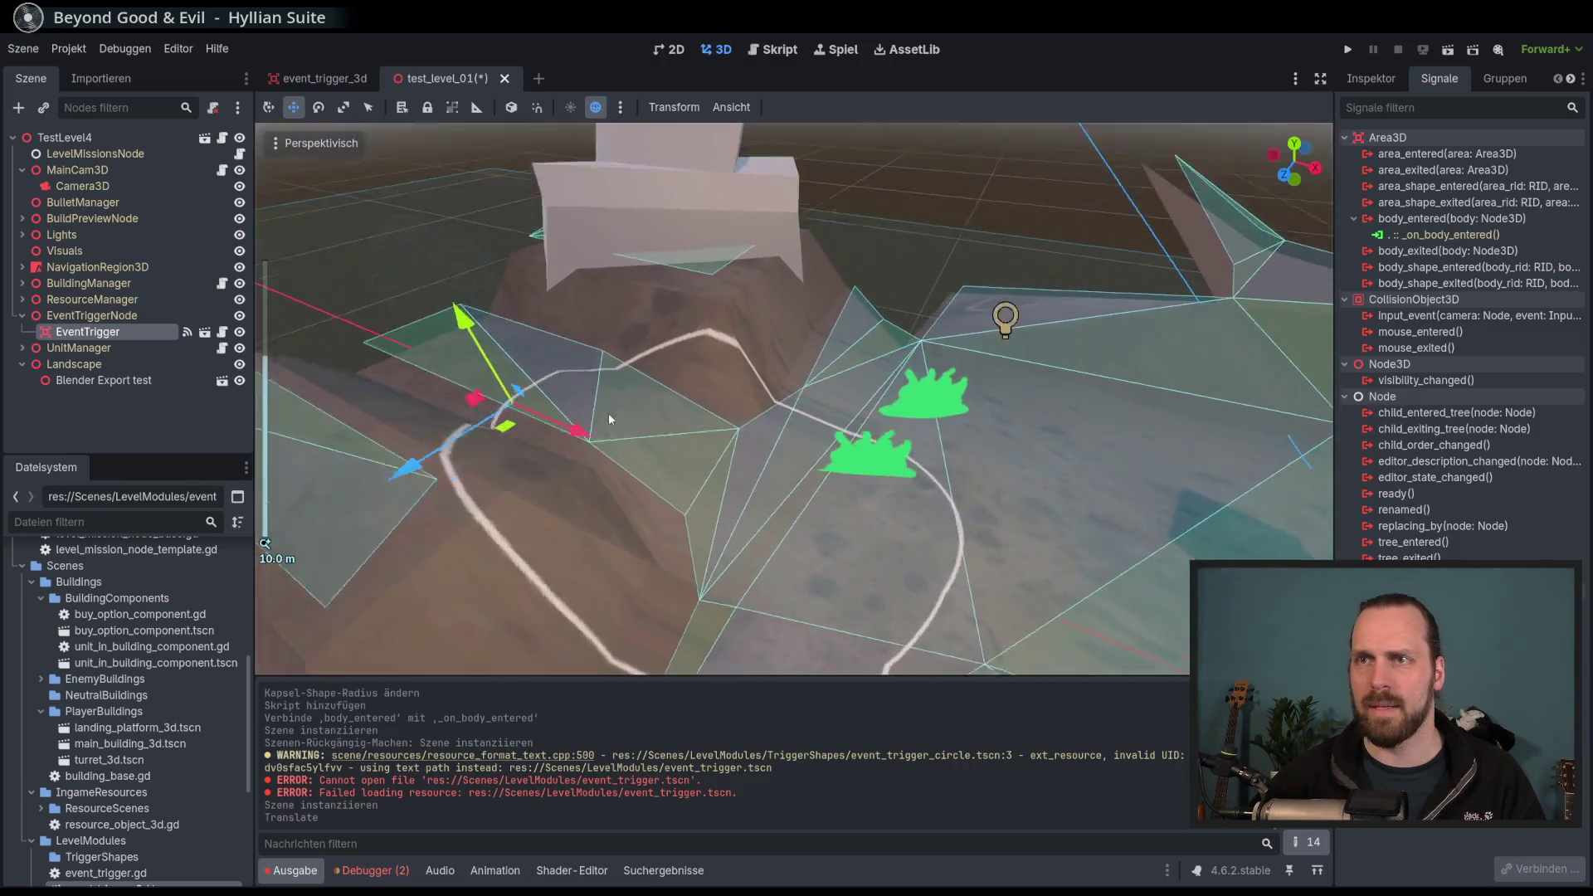
left_click_drag(450, 341, 435, 257)
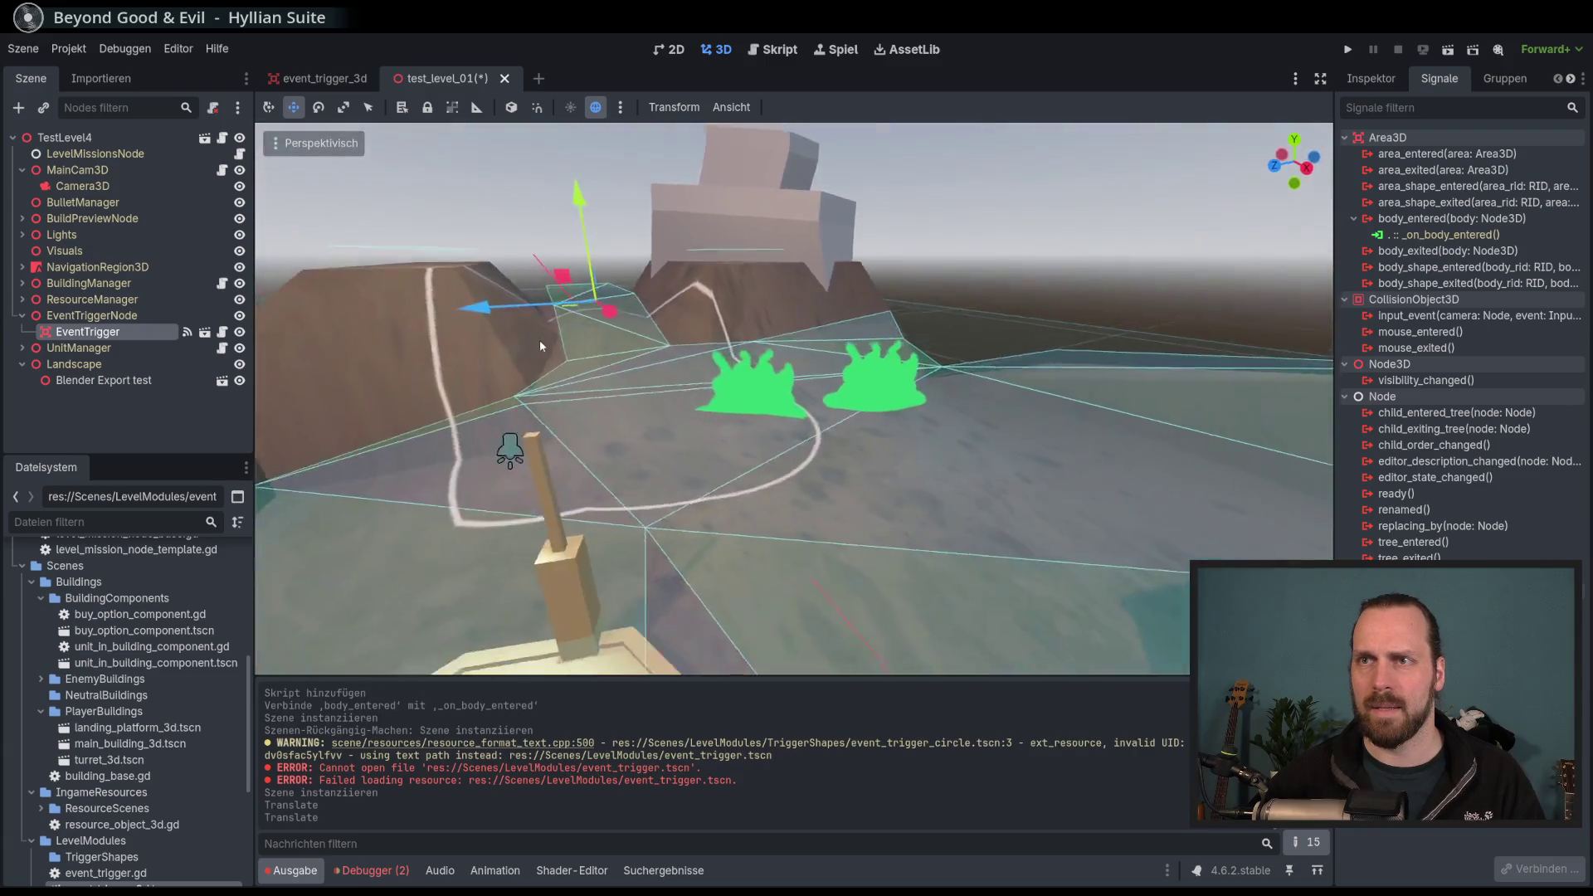
left_click_drag(471, 373, 498, 380)
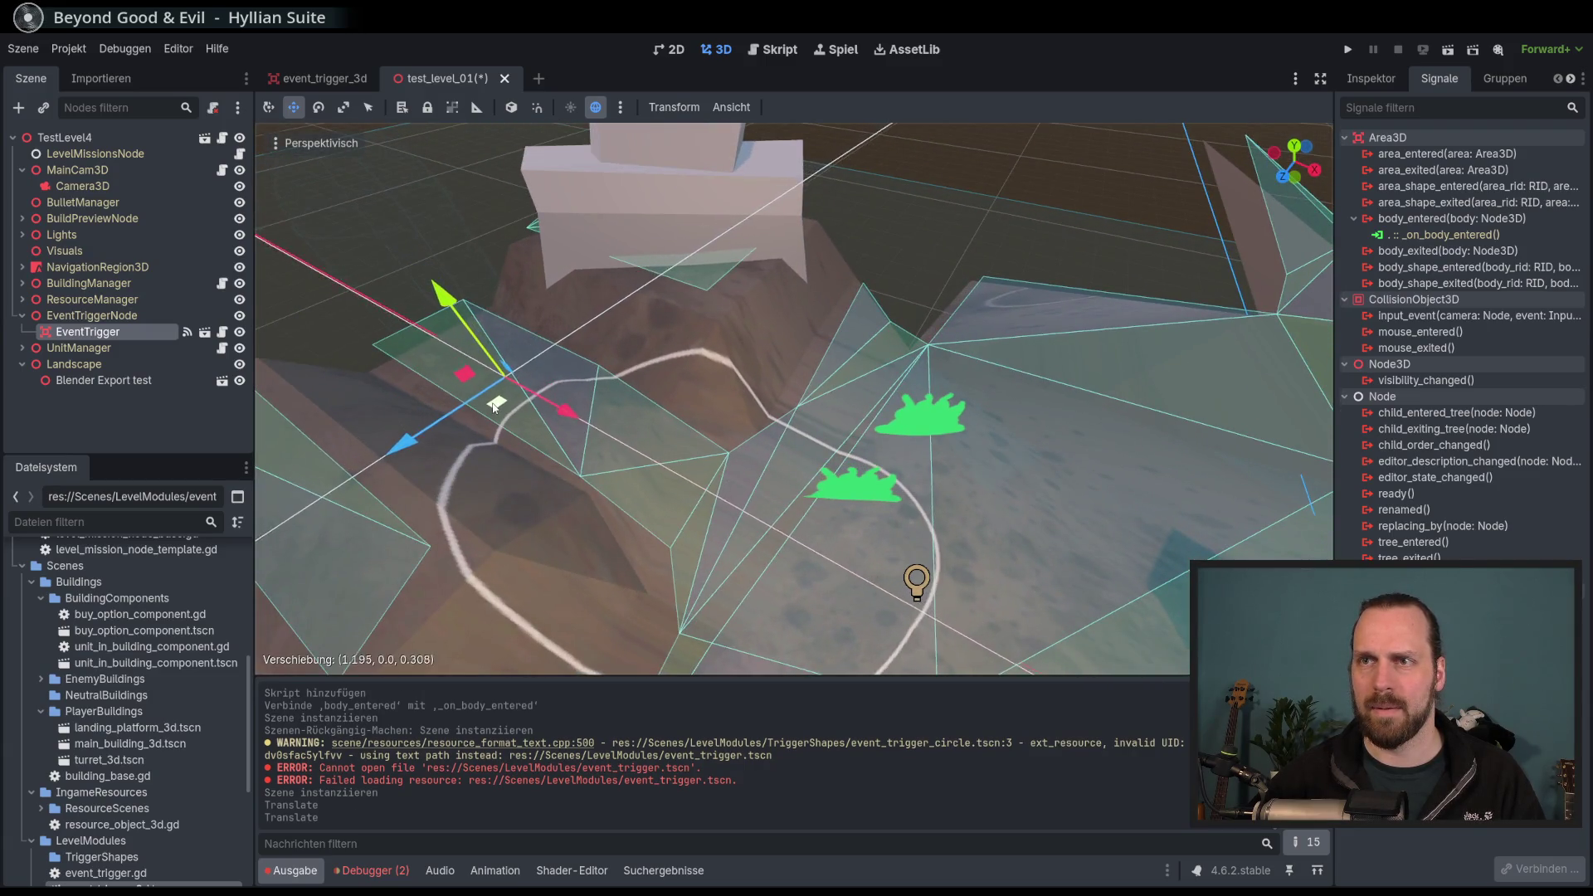
scroll(654, 460, "down", 5)
key("ctrl+s")
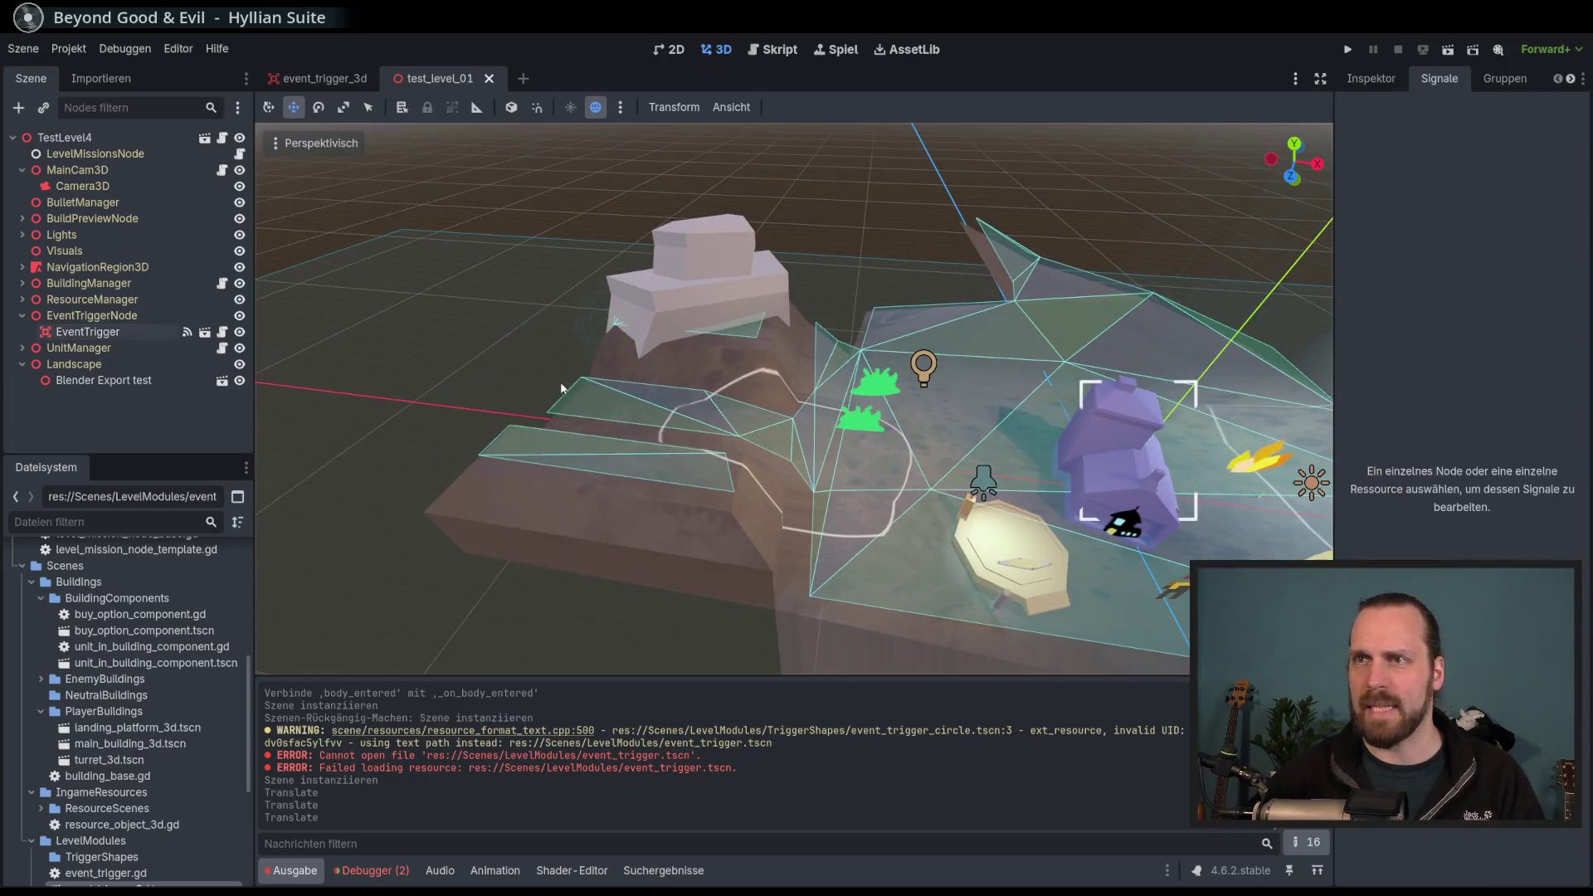
Select the EventTrigger node and show its properties in the Inspector.
scroll(650, 572, "up", 4)
left_click(96, 334)
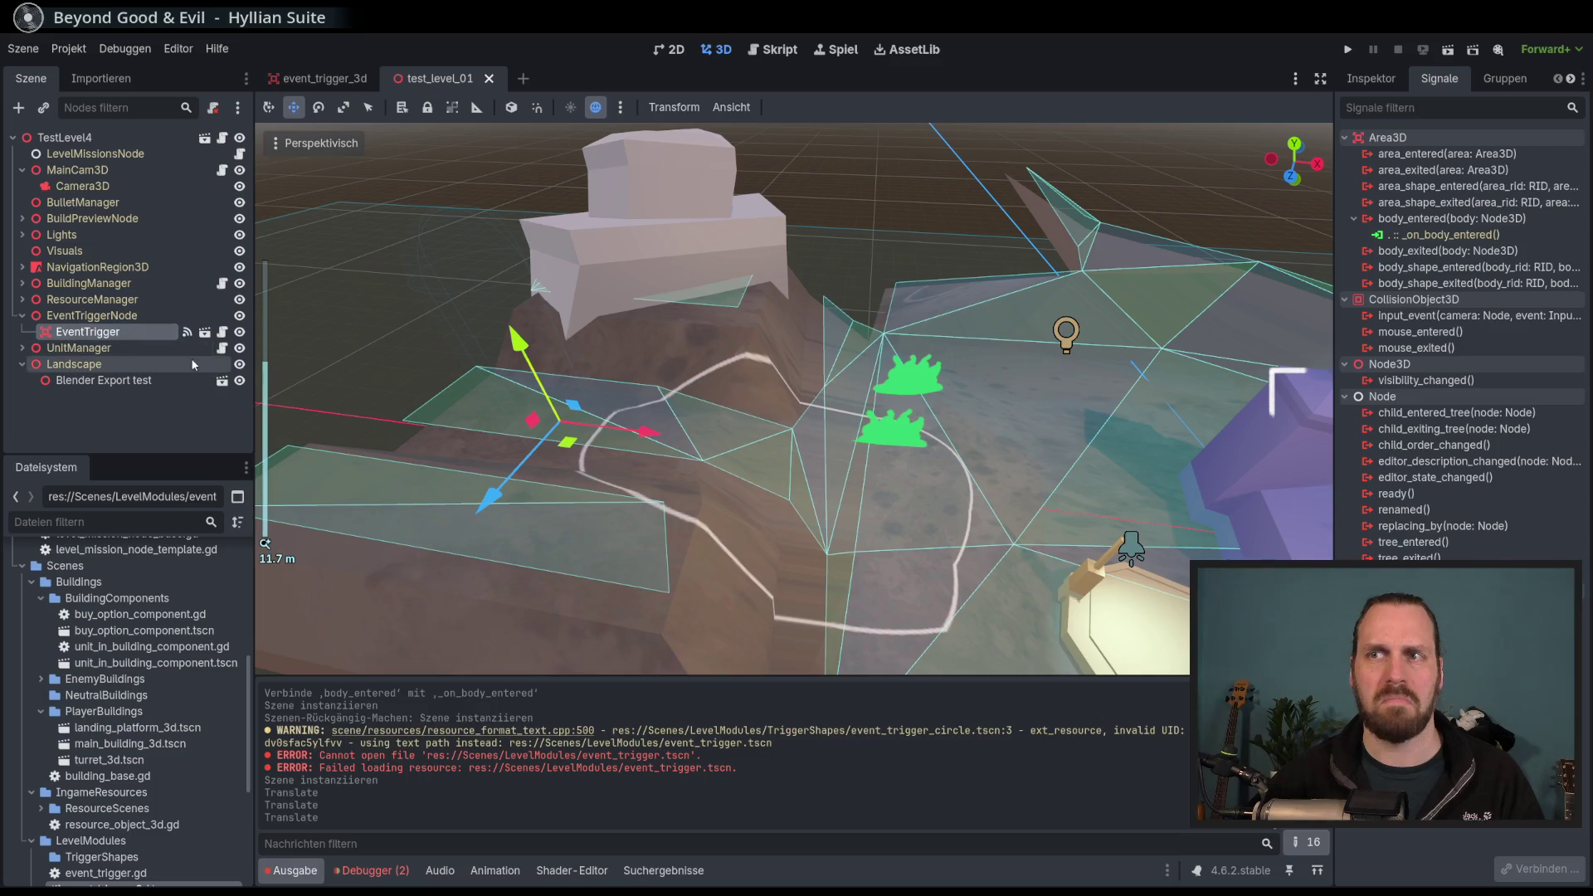
left_click(1370, 78)
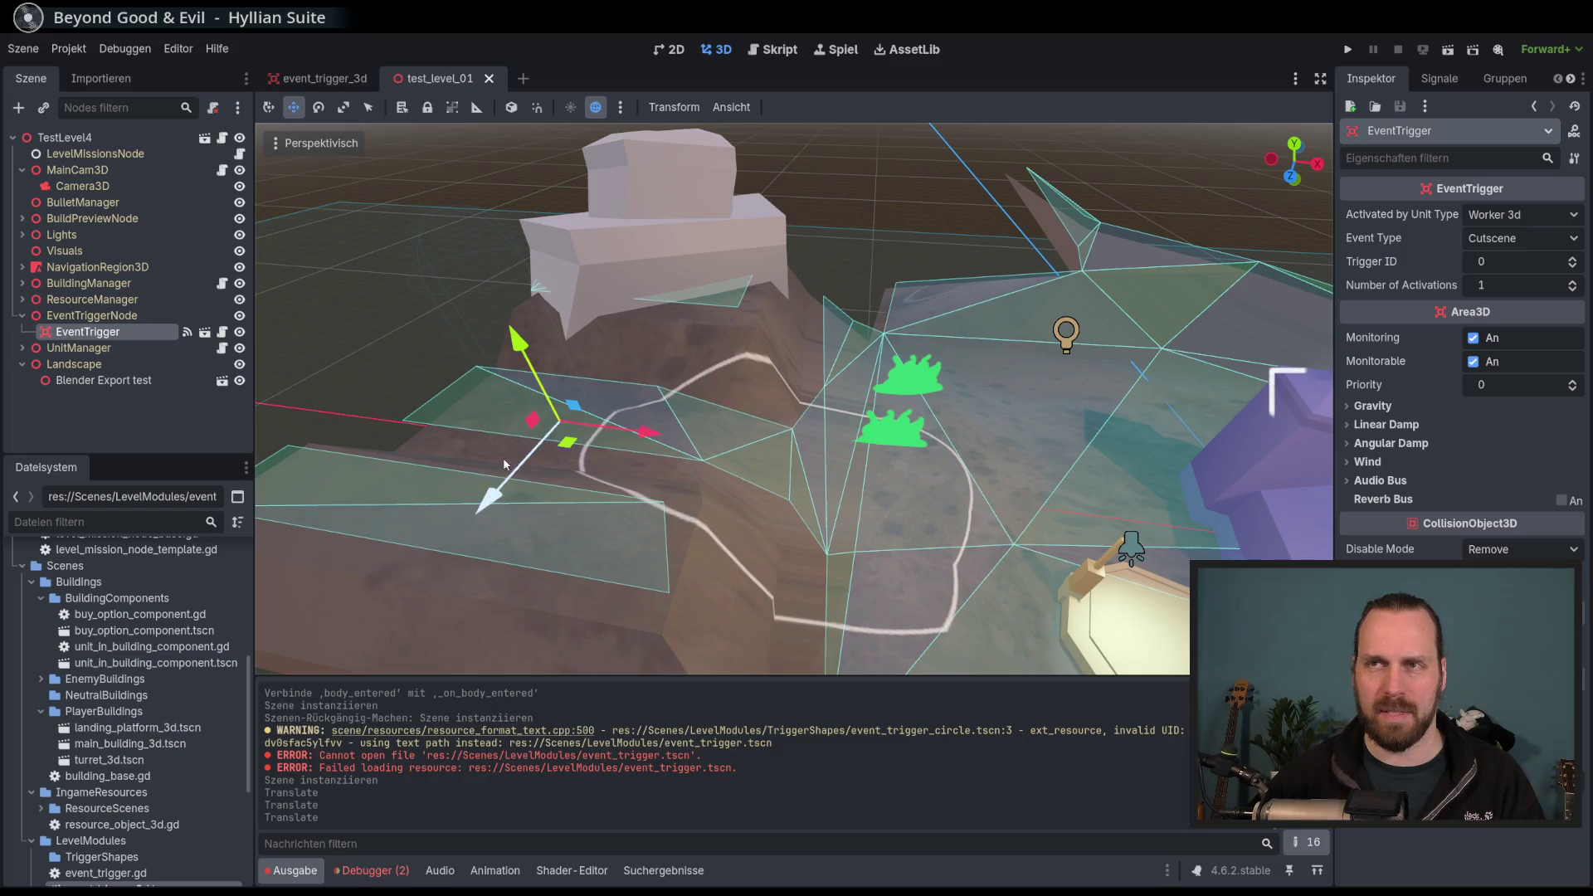
In event_trigger_3d, set the CollisionShape3D Debug Color to orange.
left_click(319, 78)
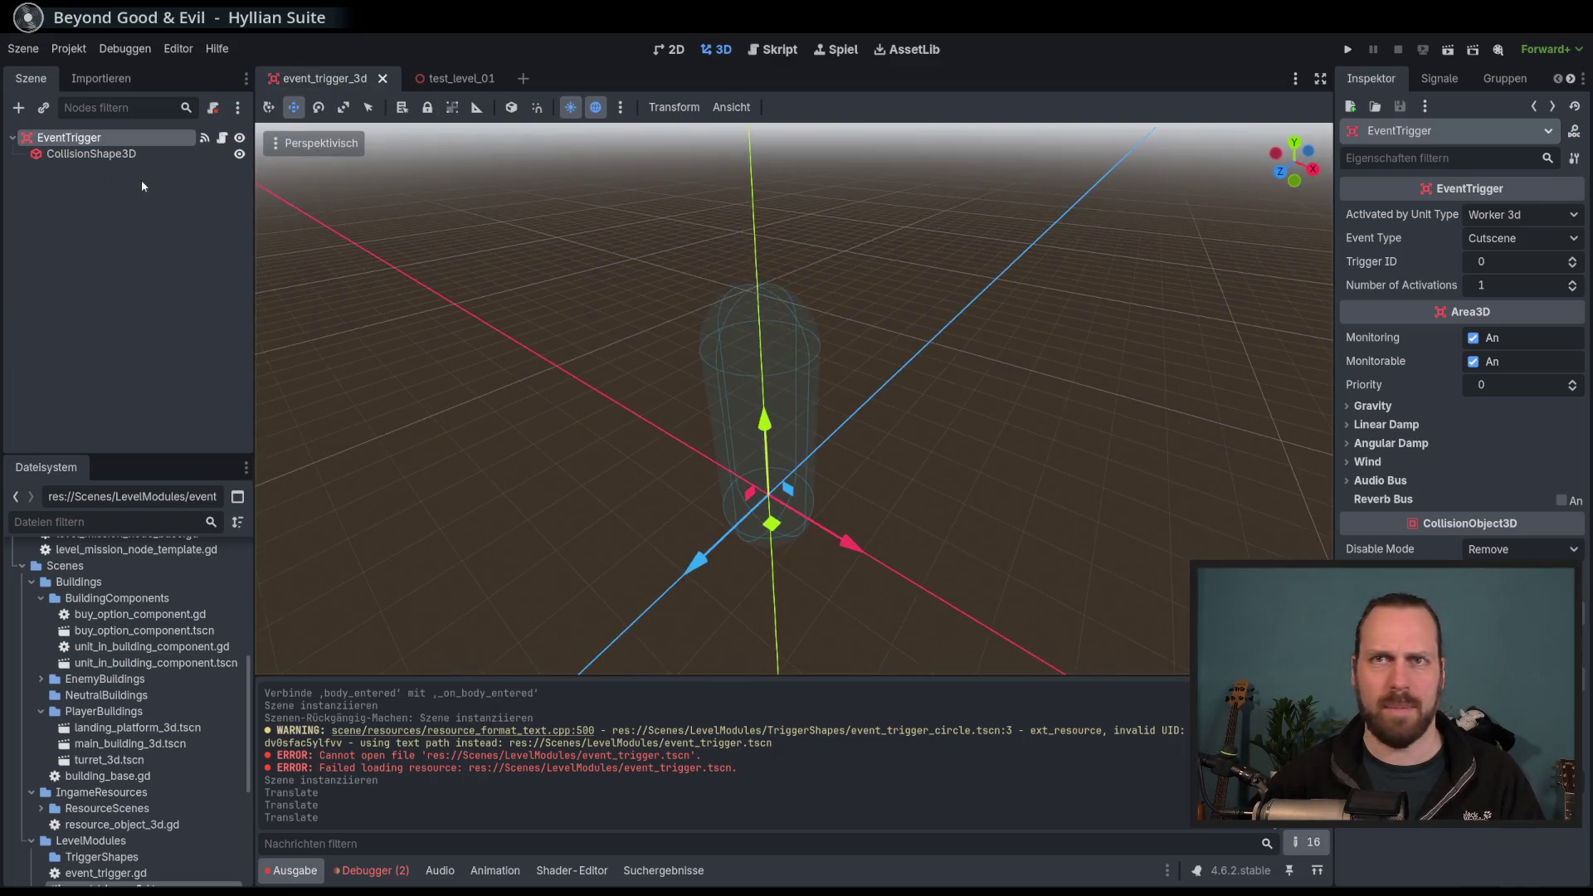
left_click(91, 153)
left_click(840, 453)
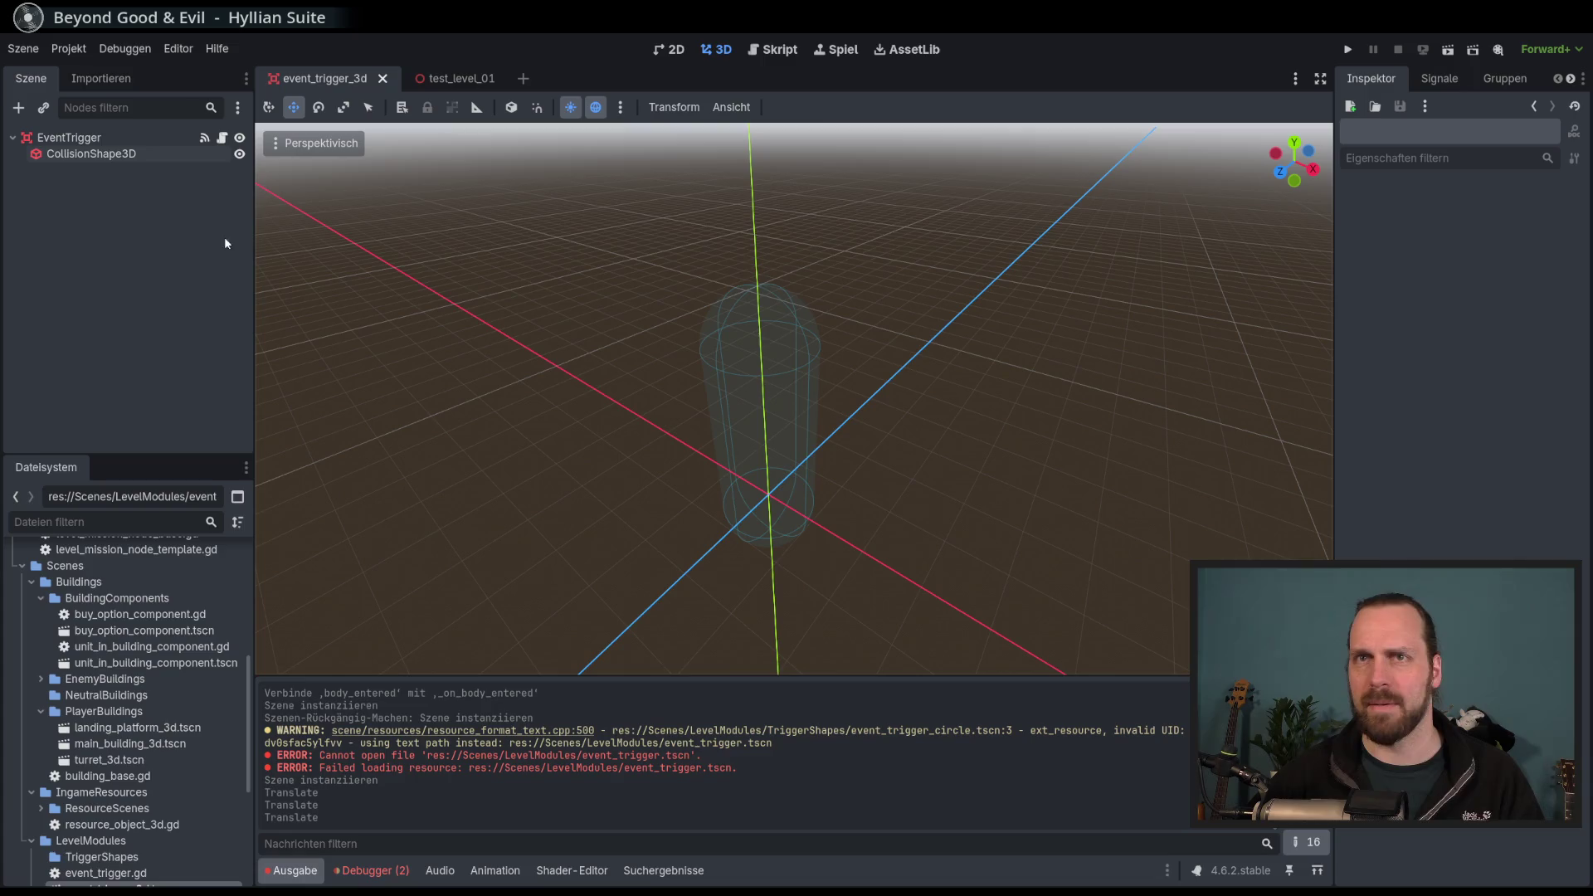
left_click(130, 157)
left_click(1518, 262)
left_click(1476, 449)
left_click(1121, 445)
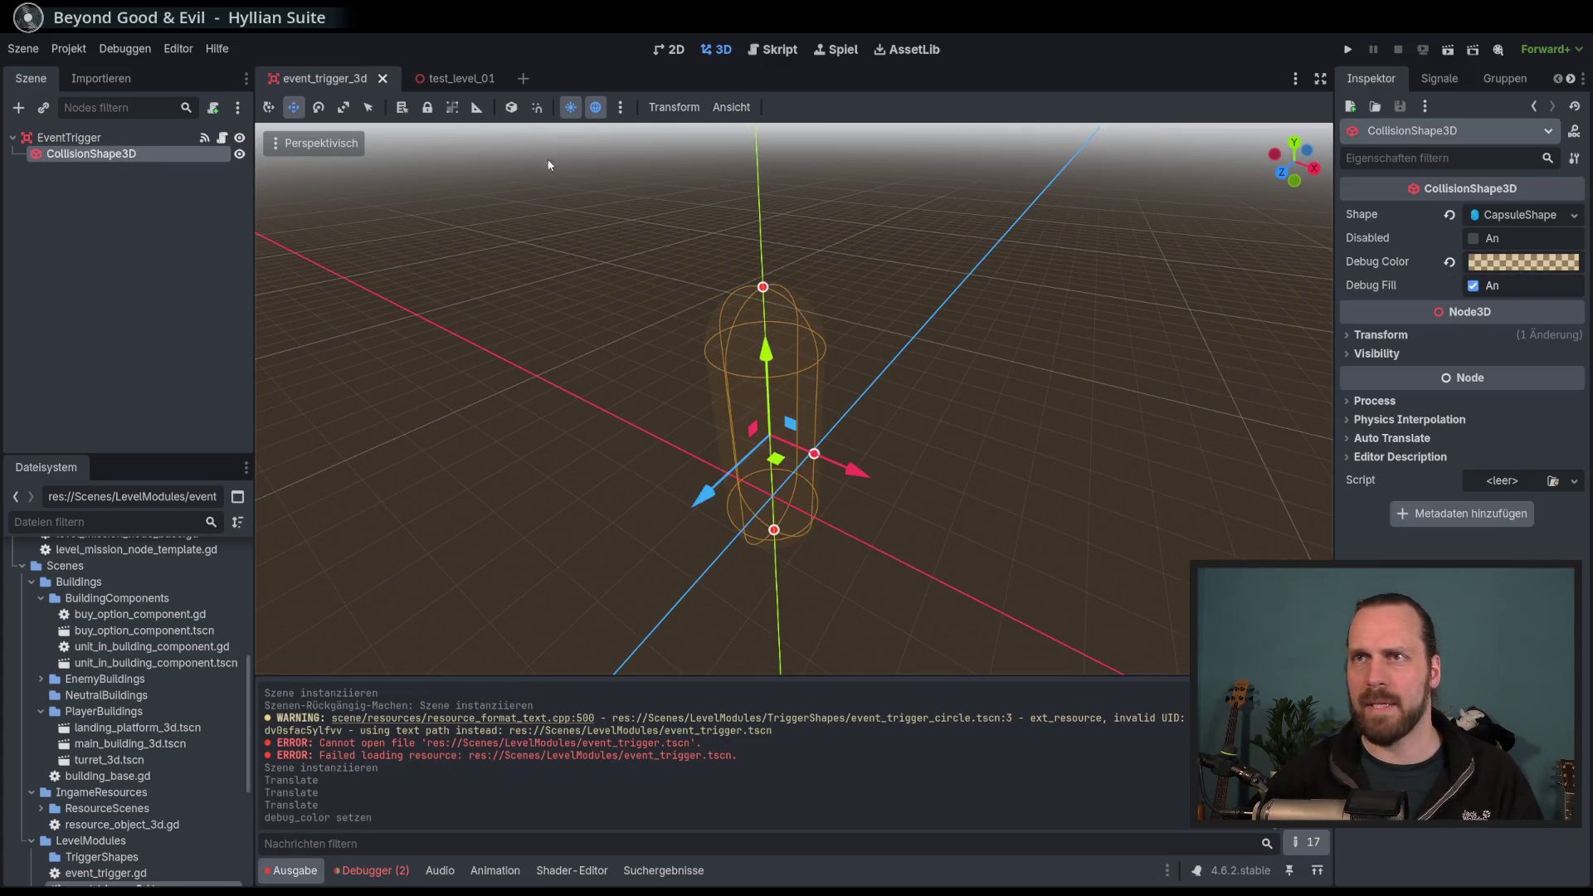
Return to test_level_01, deselect the EventTrigger and orbit the level view.
left_click(461, 78)
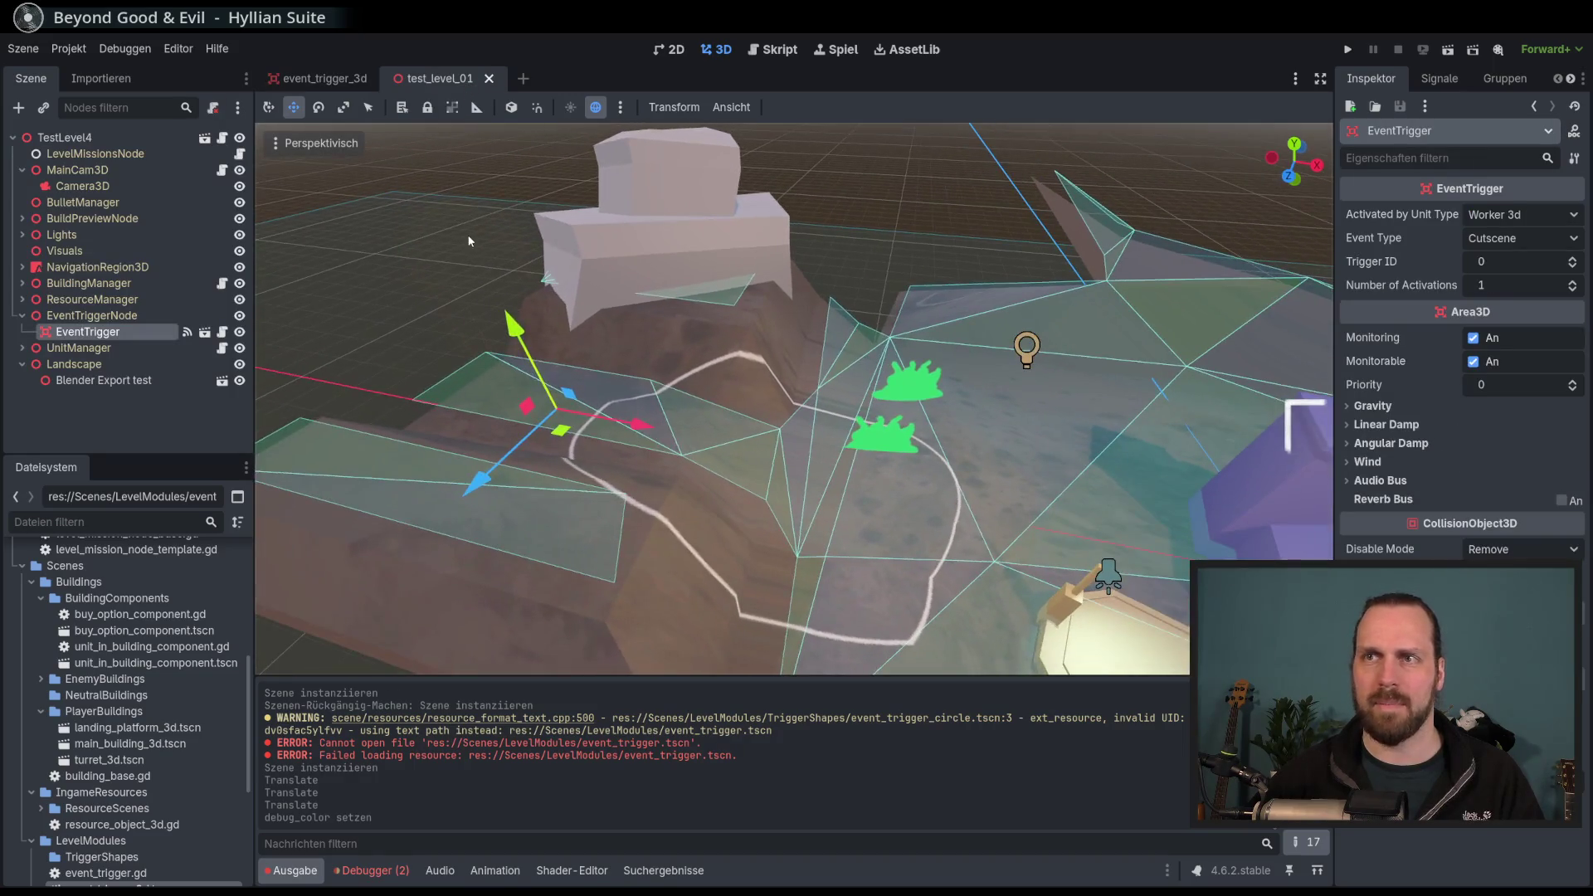
left_click(465, 241)
mouse_move(516, 375)
left_mouse_down()
mouse_move(594, 328)
mouse_move(608, 390)
left_mouse_up()
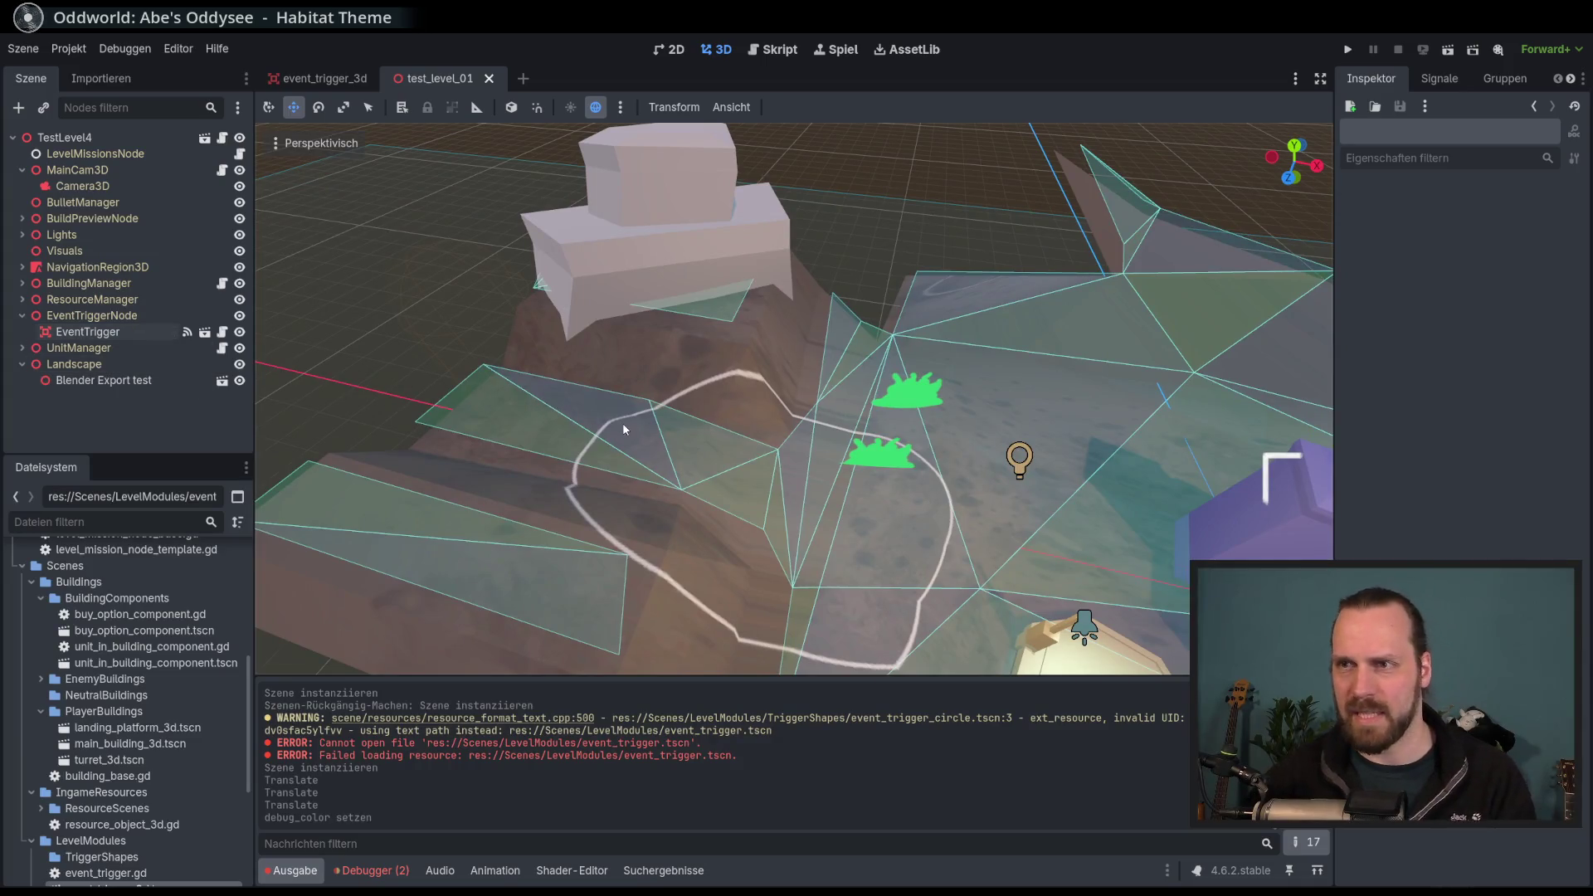
key("F5")
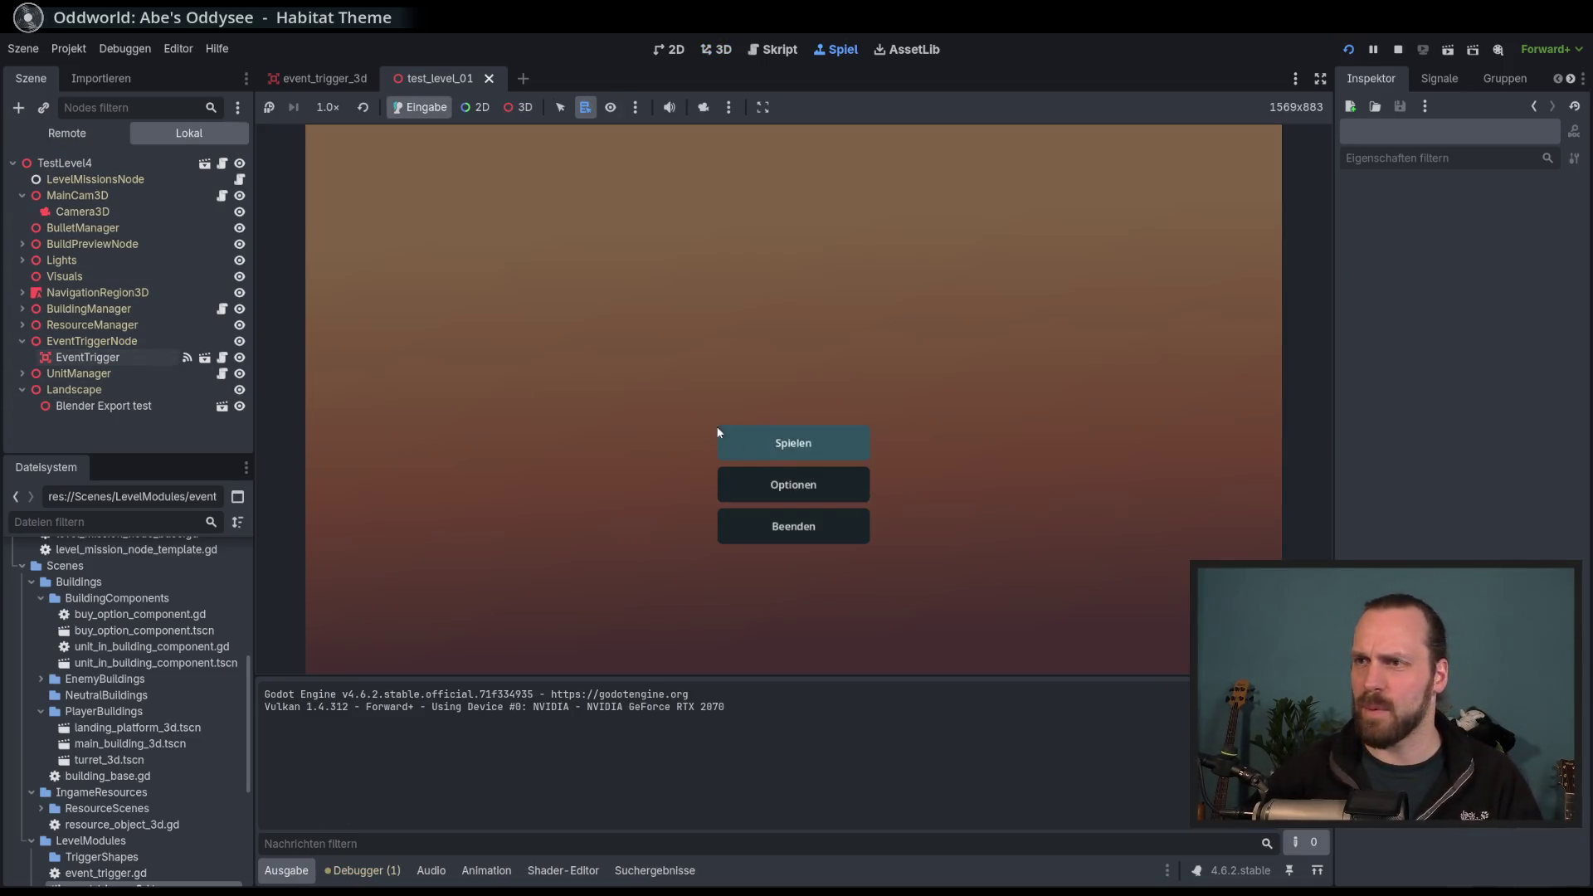
left_click(723, 433)
left_click(921, 597)
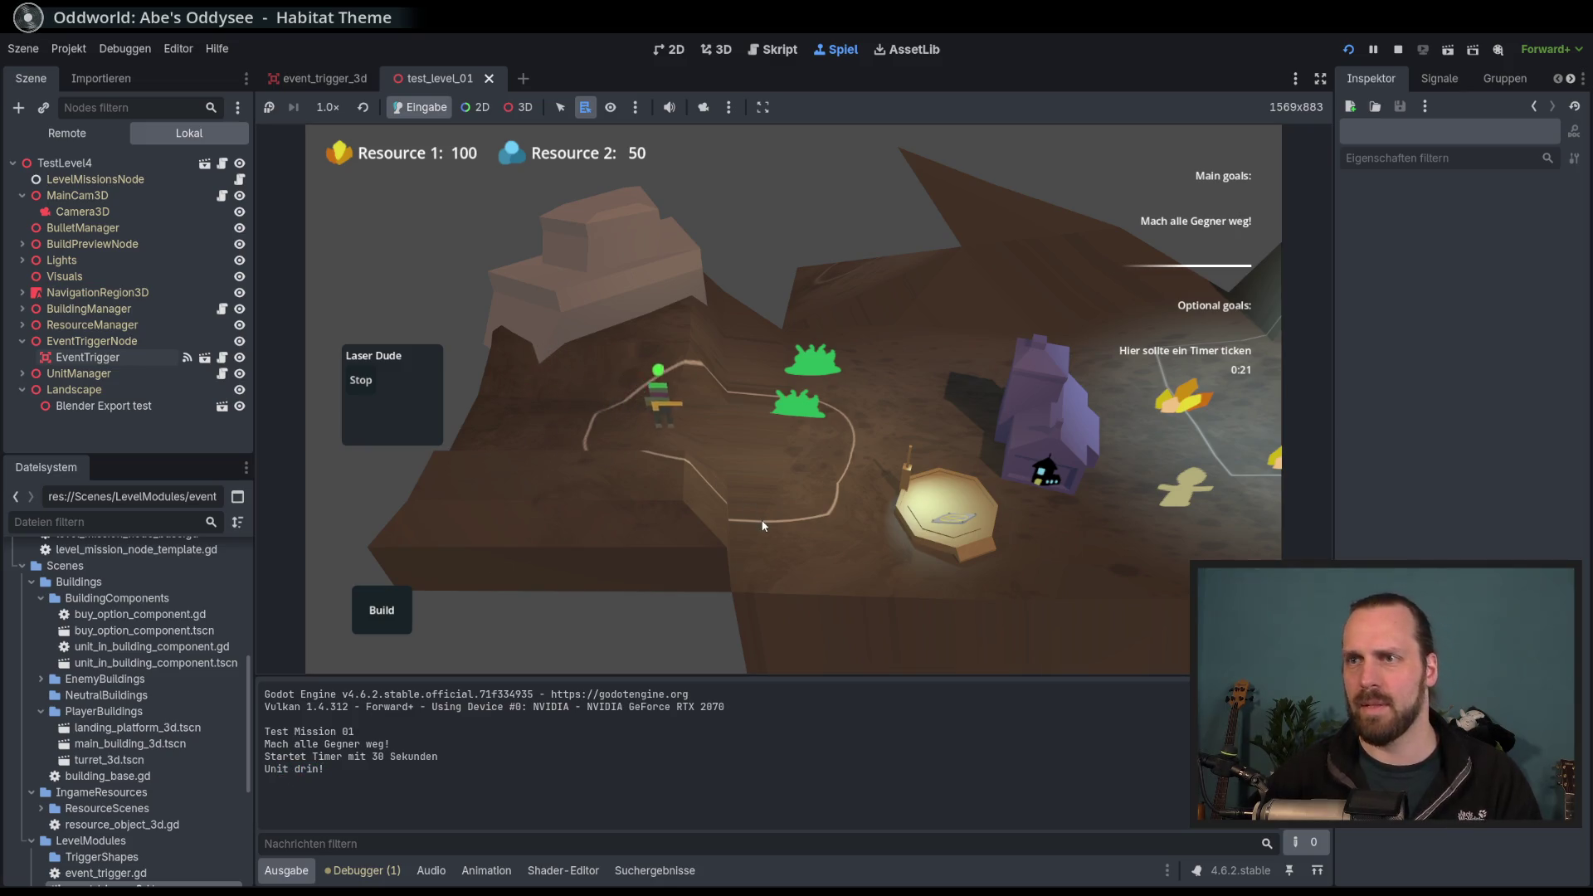
key("F8")
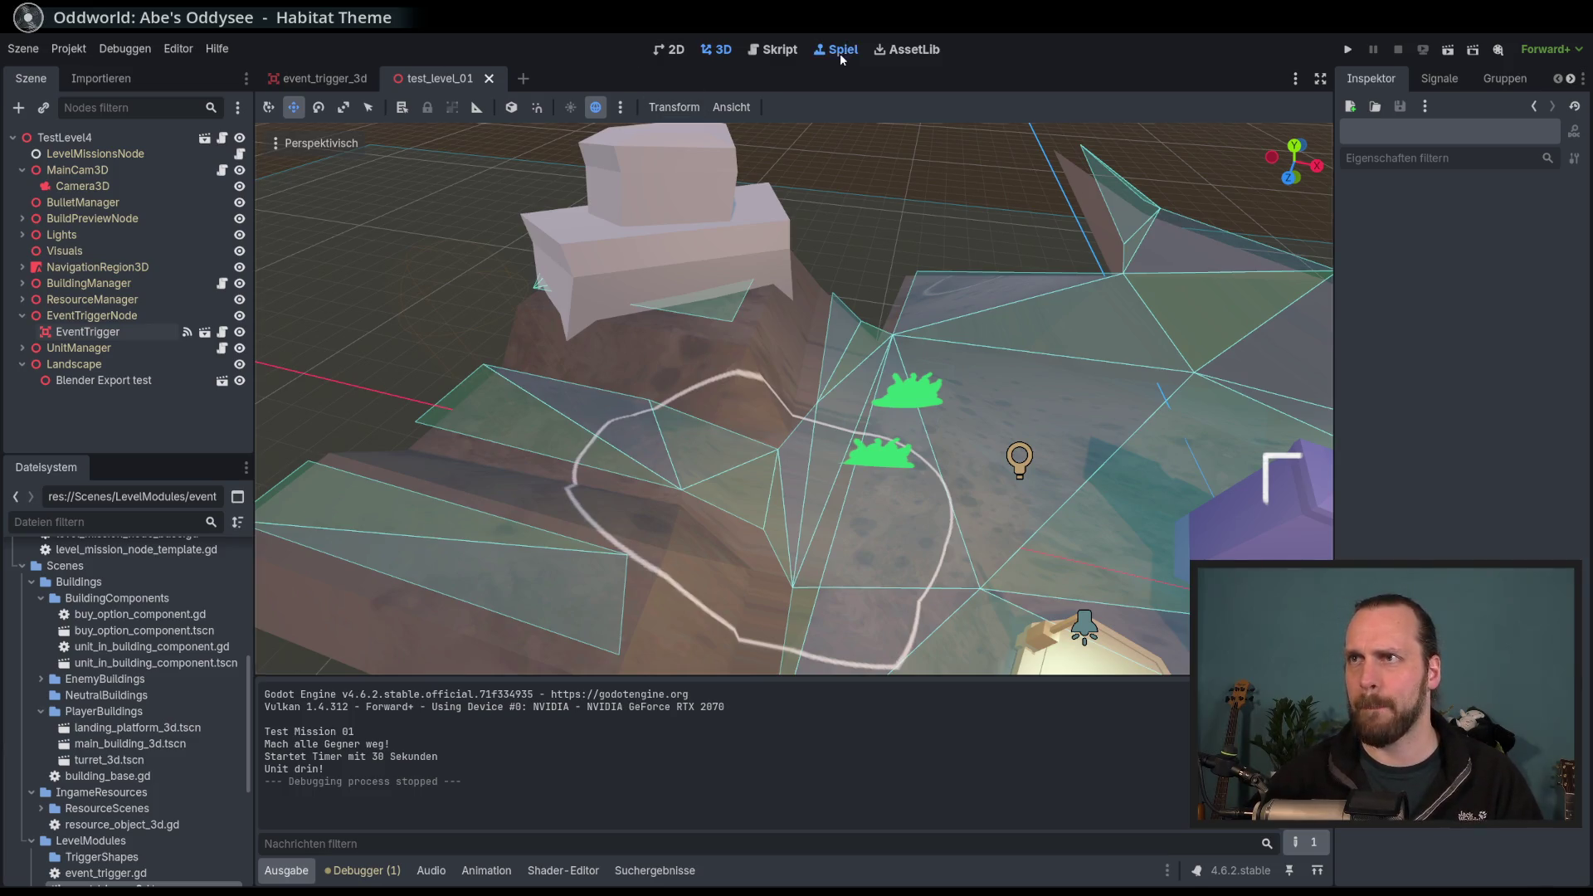
left_click(772, 49)
Open event_trigger.gd and go to the _on_body_entered handler.
left_click(336, 262)
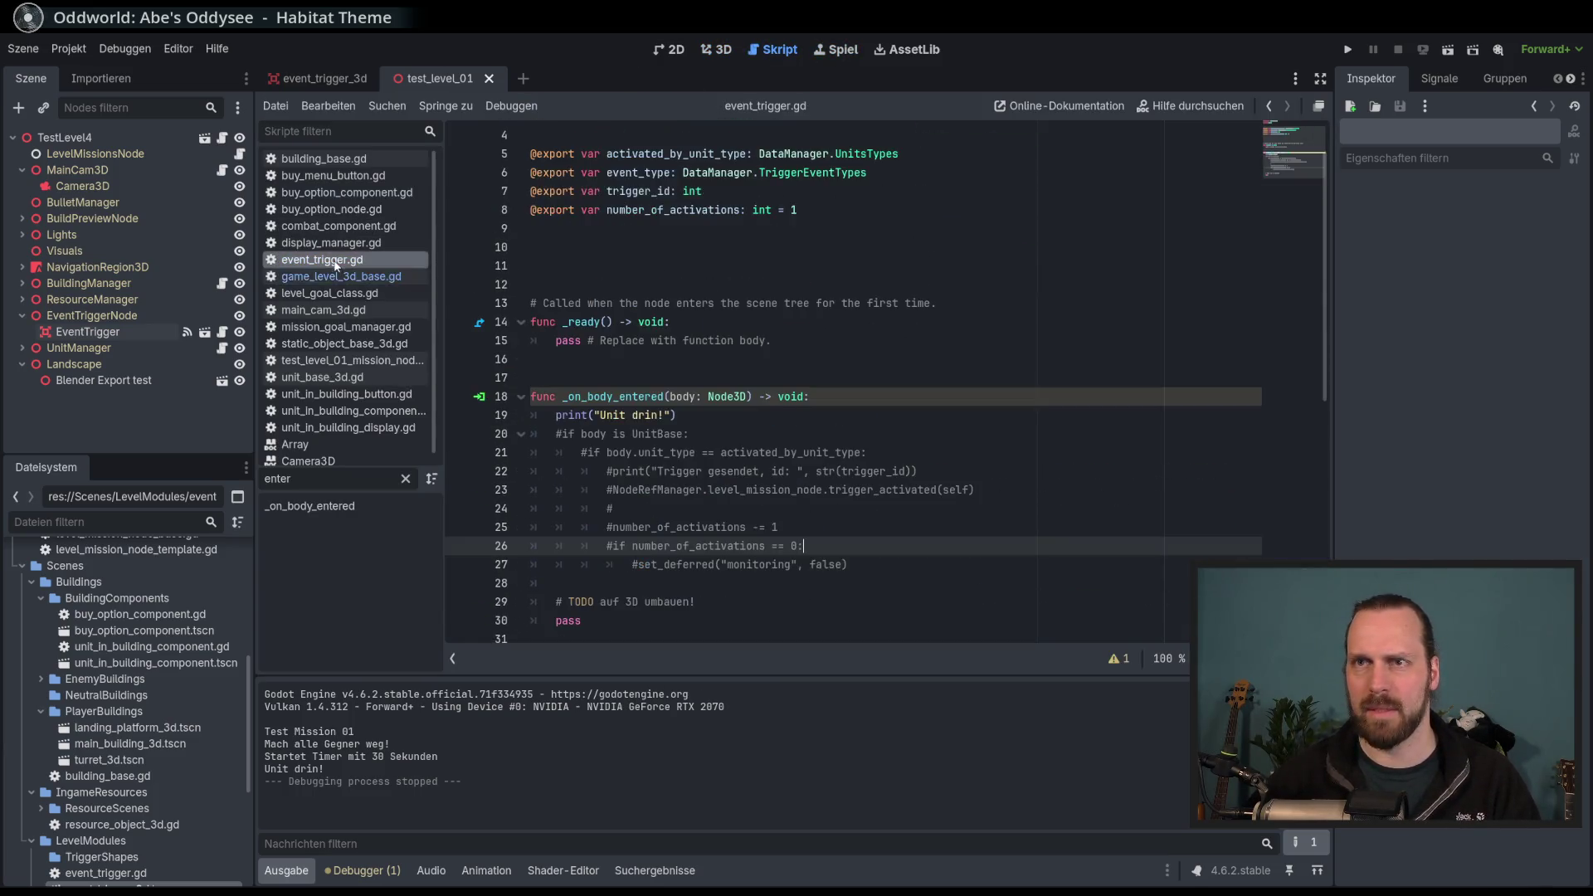
right_click(355, 262)
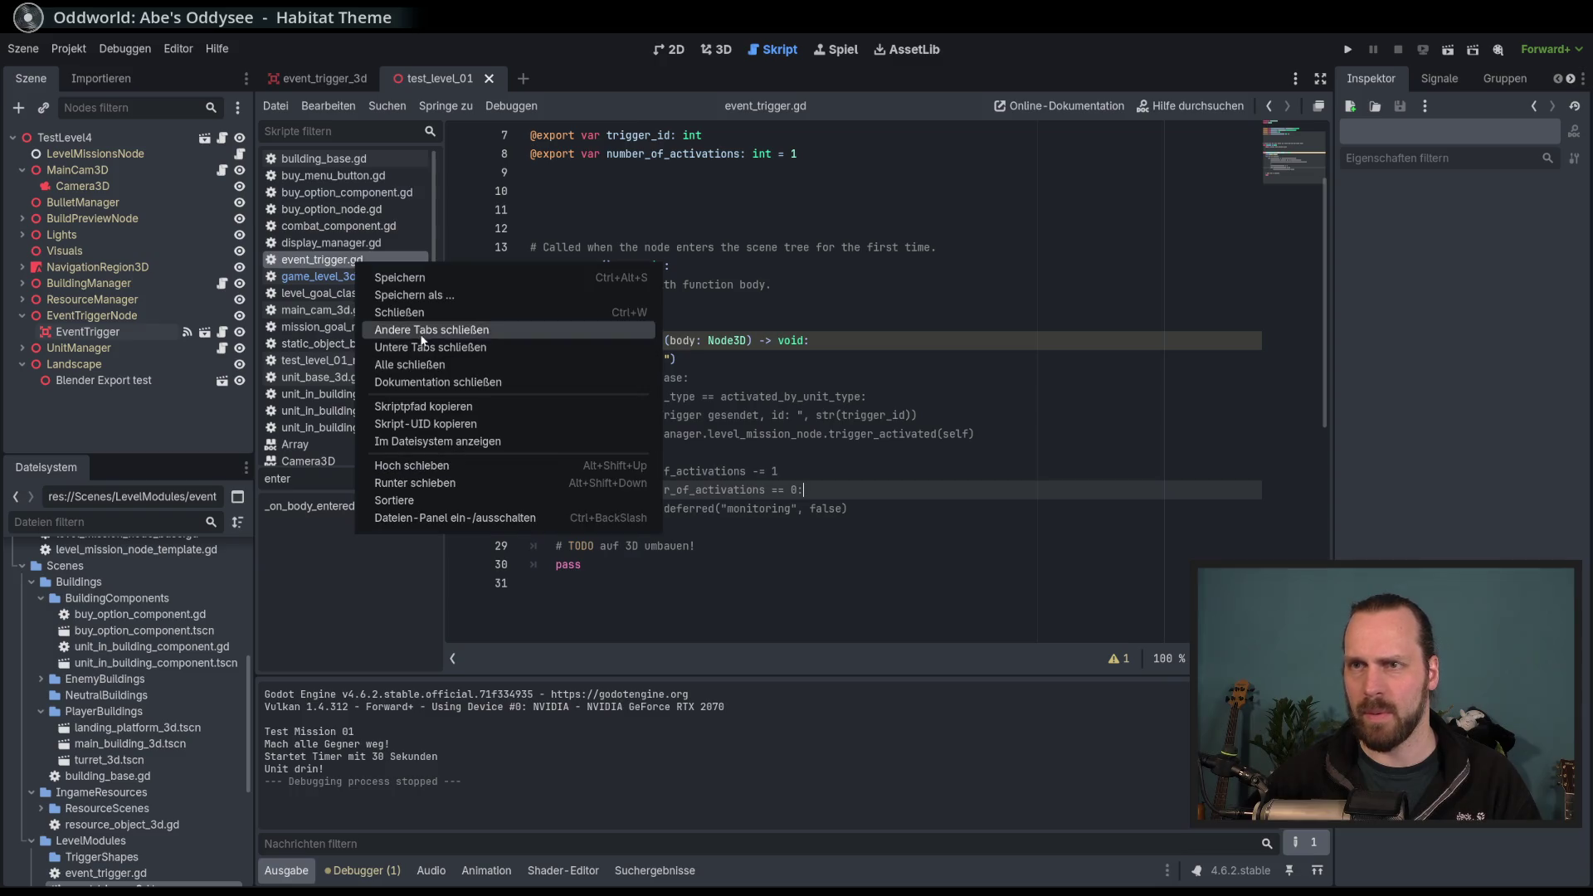
key("Escape")
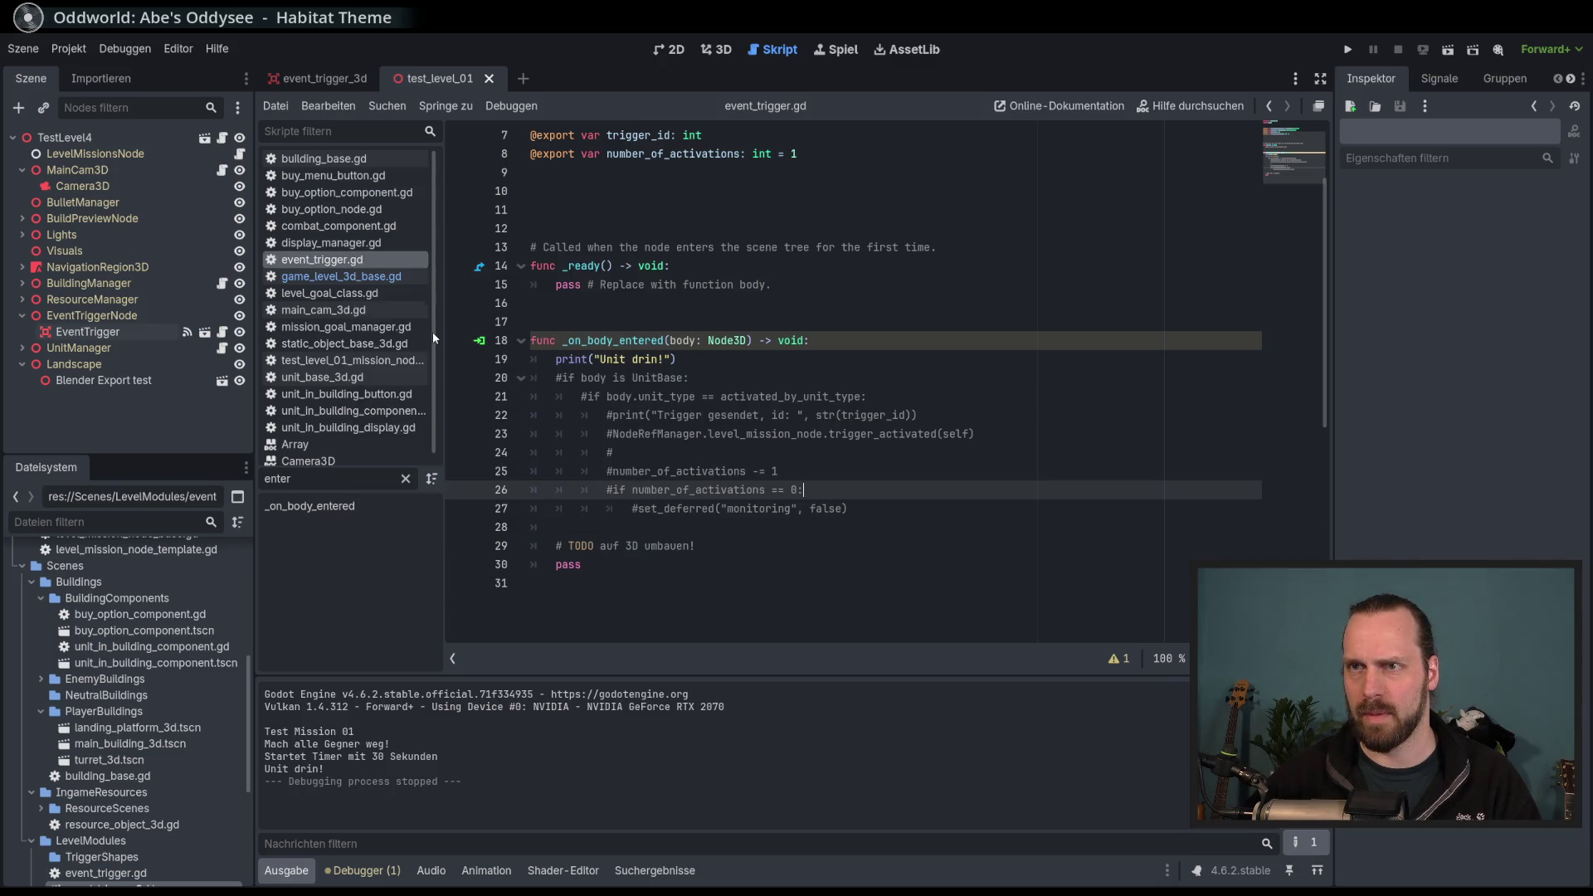
key("Up")
key("Up")
key("Up")
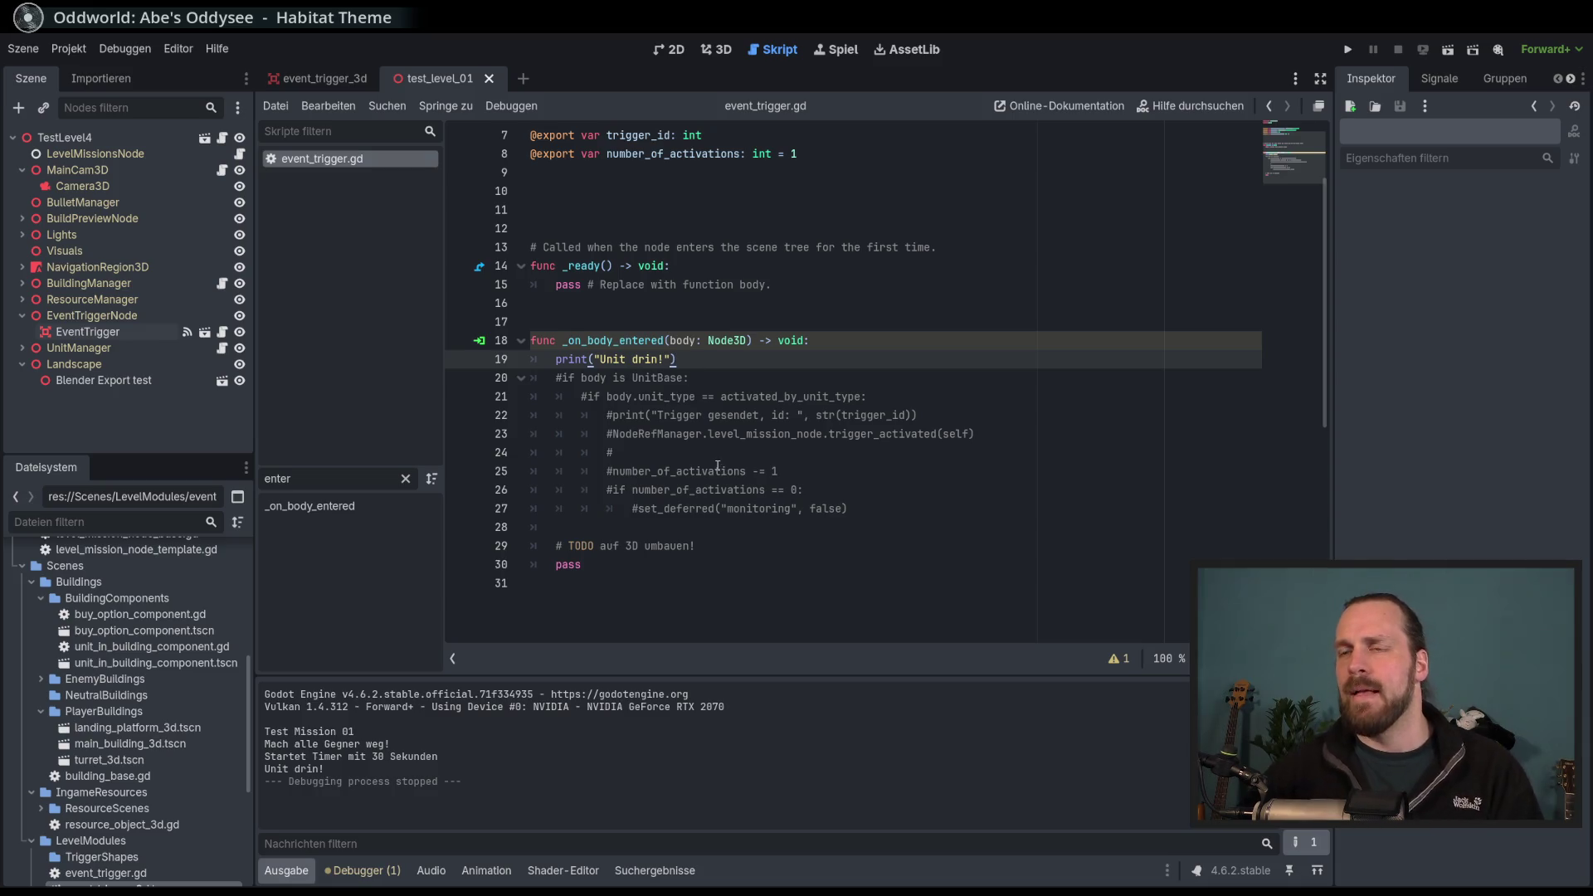
scroll(717, 466, "down", 1)
Uncomment the unit-check block, change UnitBase to UnitBase3D, and save the script.
mouse_move(680, 323)
left_mouse_down()
mouse_move(641, 489)
mouse_move(687, 454)
mouse_move(663, 322)
left_mouse_up()
key("ctrl+k")
left_click(685, 321)
type("3D")
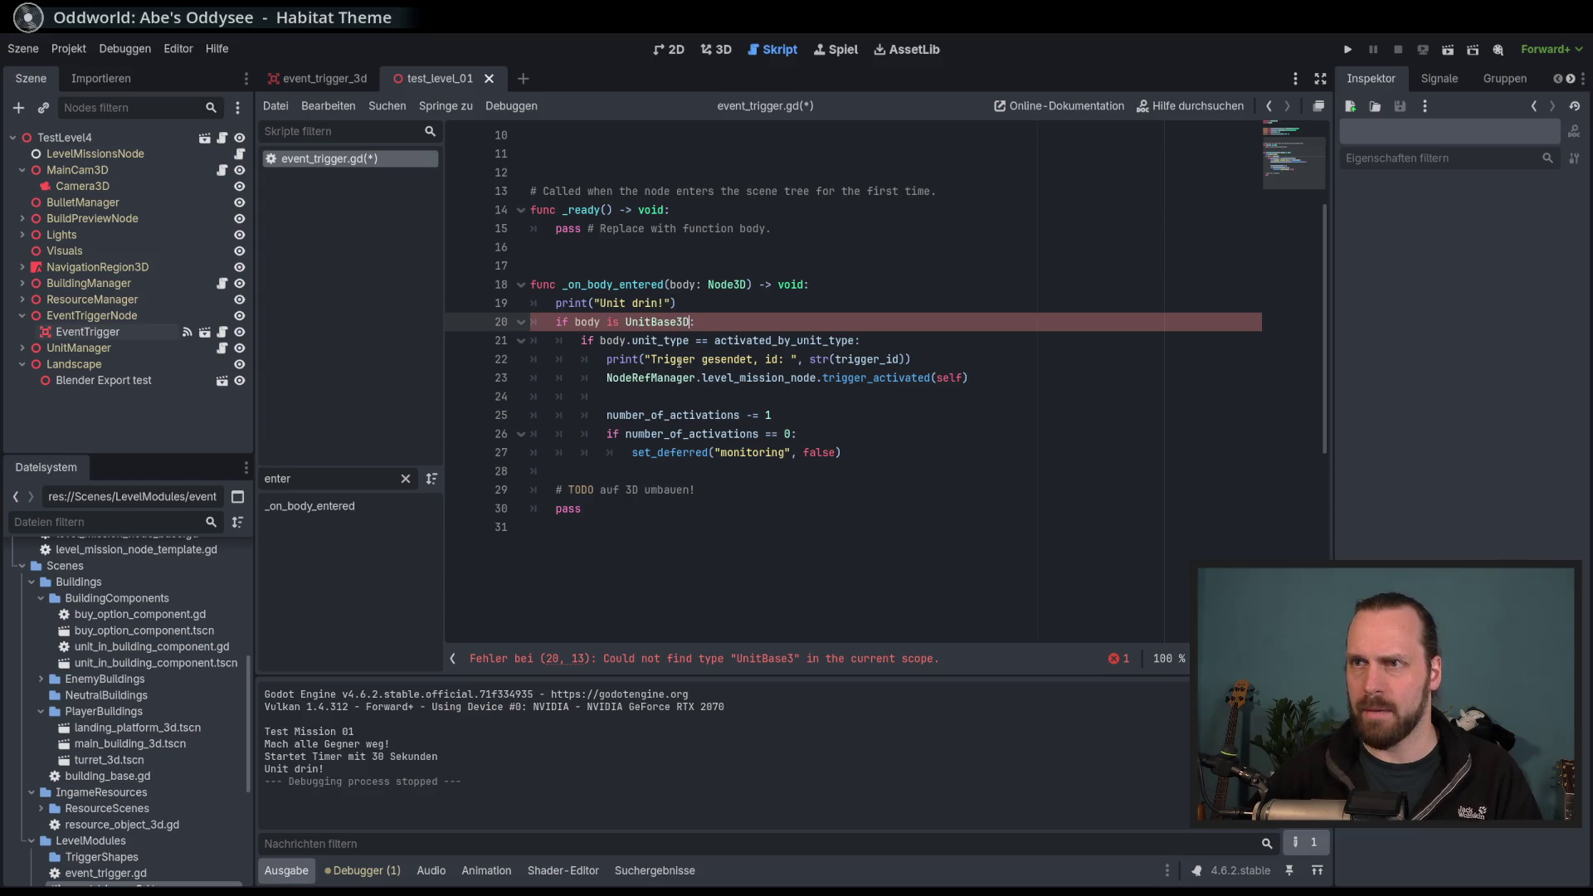
key("ctrl+s")
double_click(821, 342)
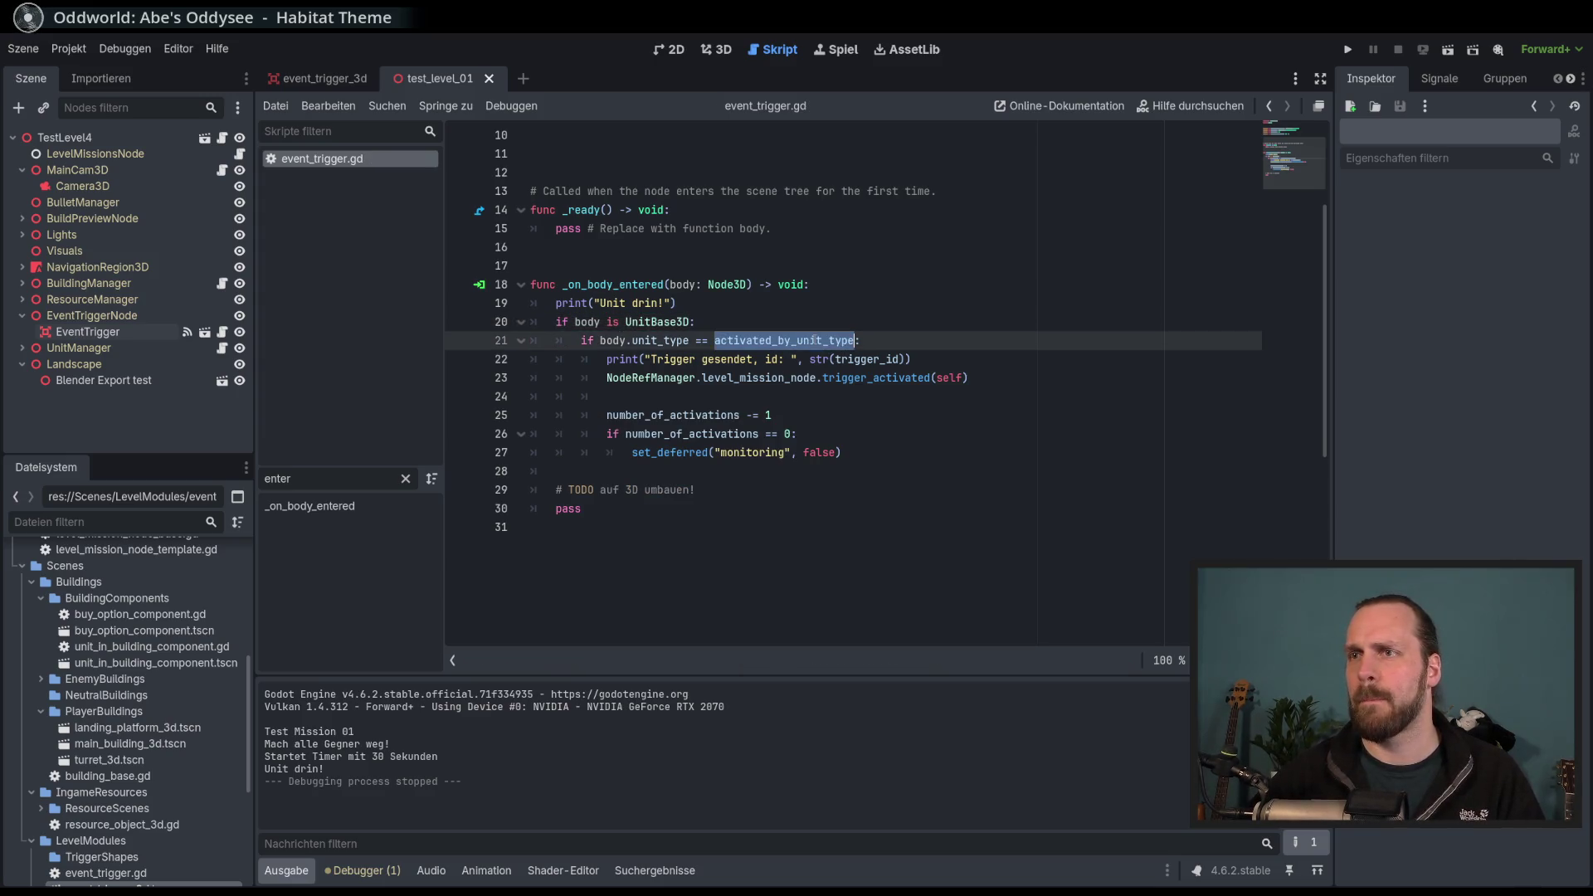
scroll(719, 436, "up", 2)
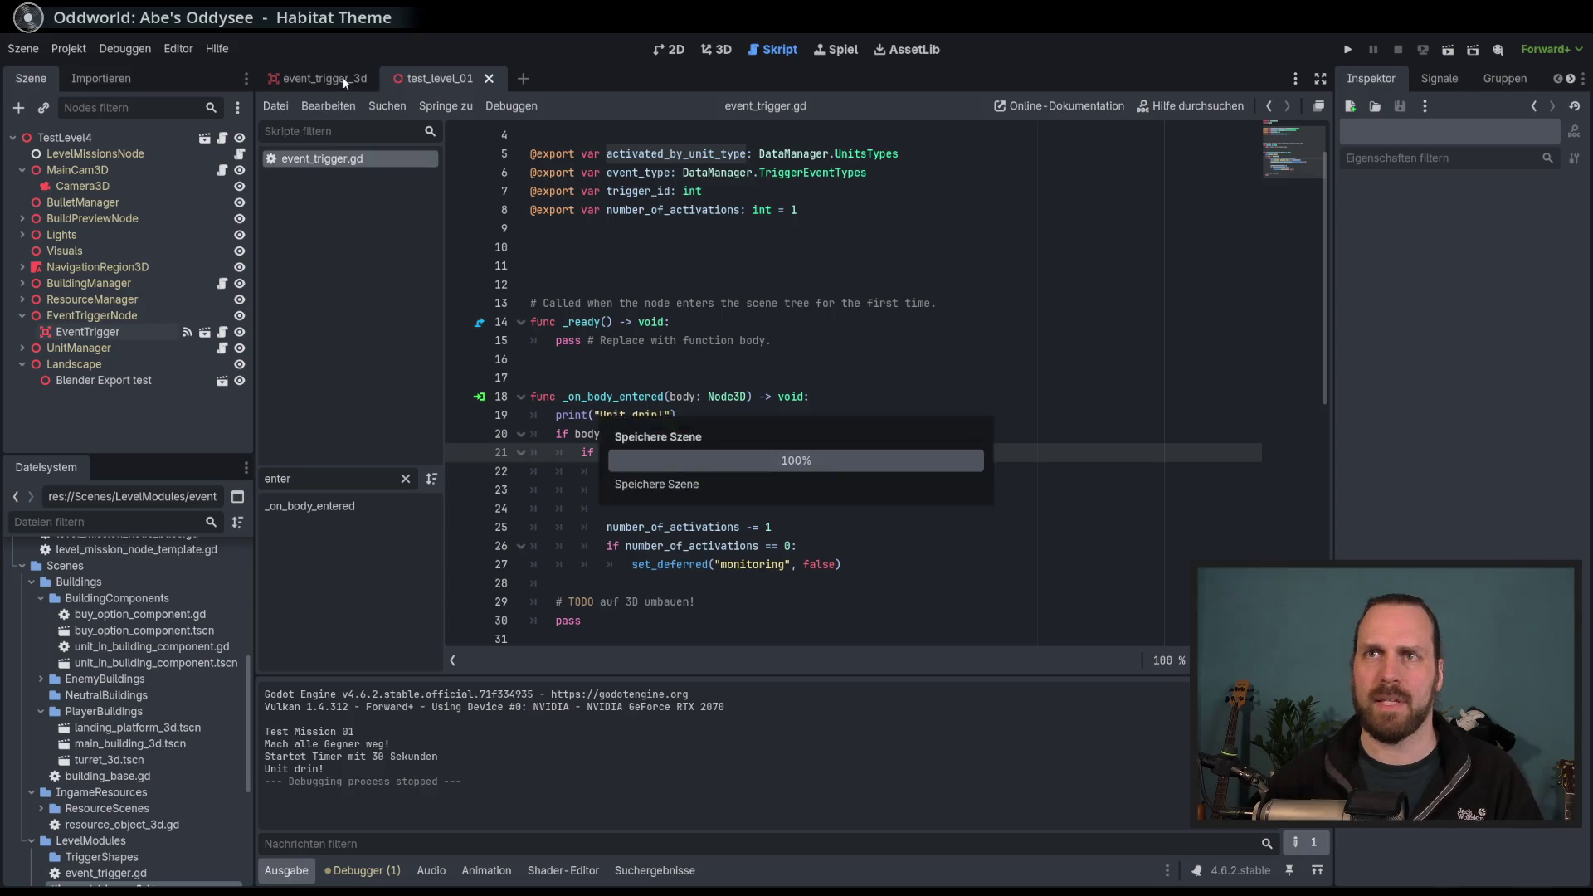
Glance at event_trigger_3d, then select the EventTrigger node in test_level_01.
left_click(320, 78)
left_click(721, 49)
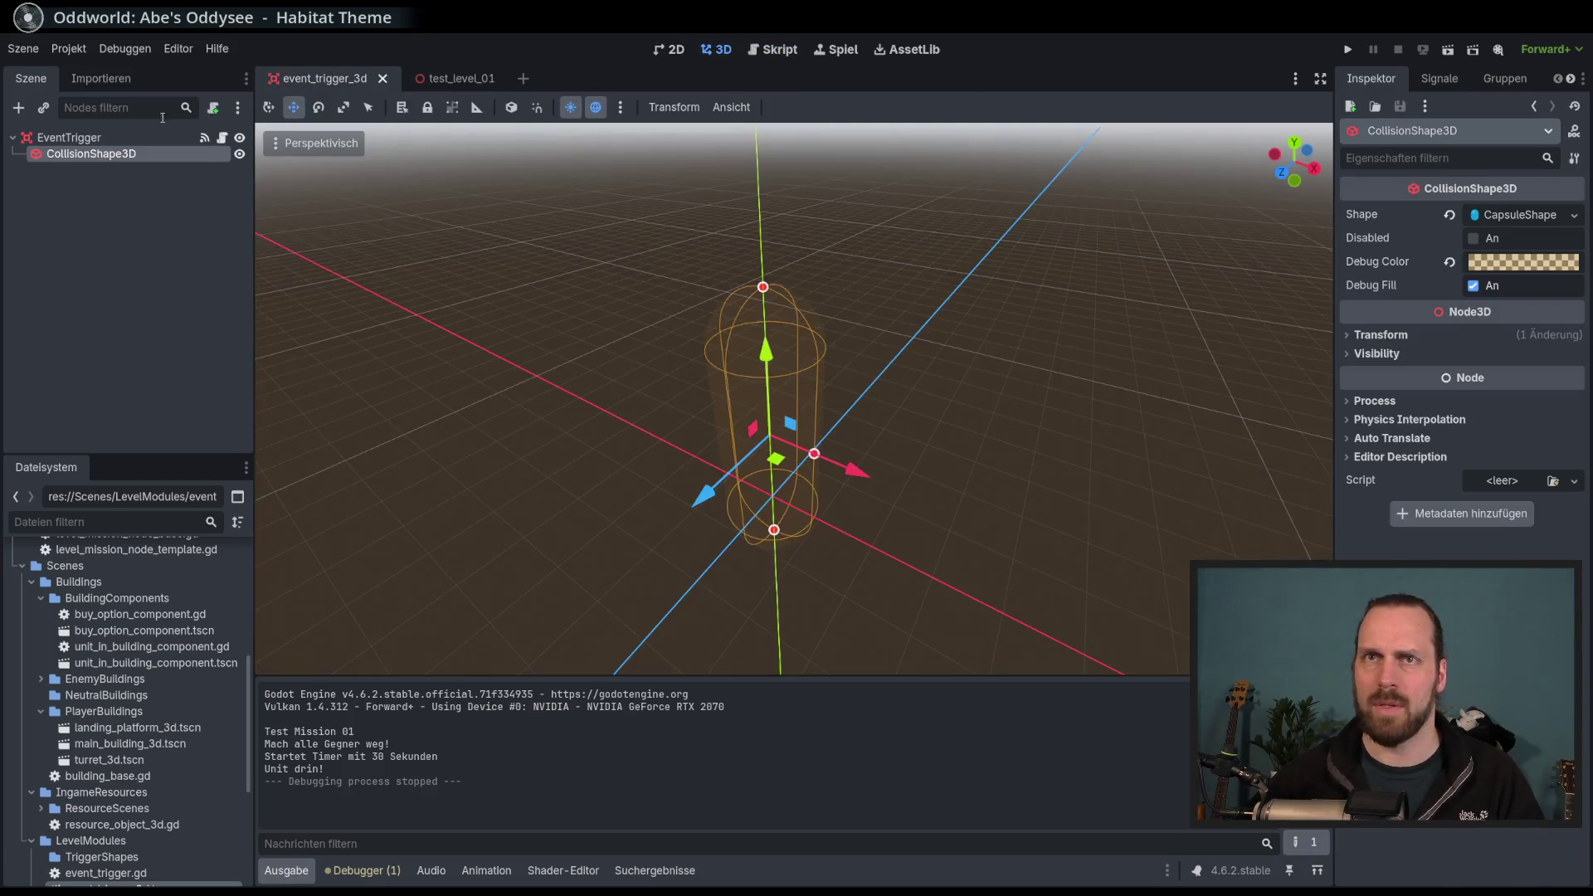
left_click(455, 78)
left_click(78, 348)
left_click(87, 332)
Set Activated by Unit Type to Worker 3d and Event Type to Message, then save the level.
left_click(1505, 218)
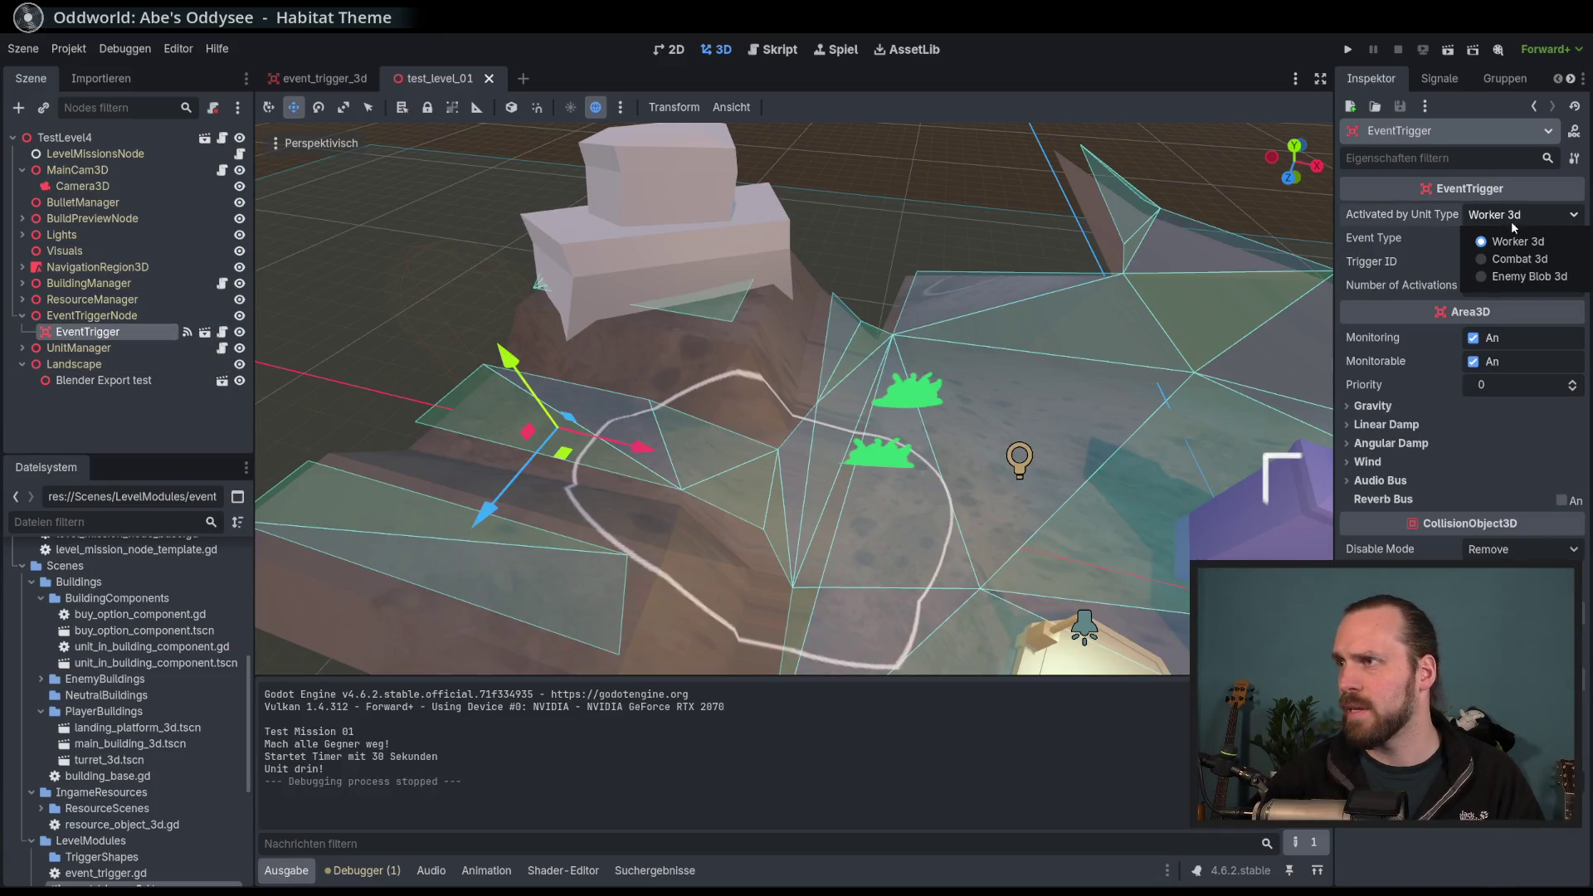
left_click(1523, 260)
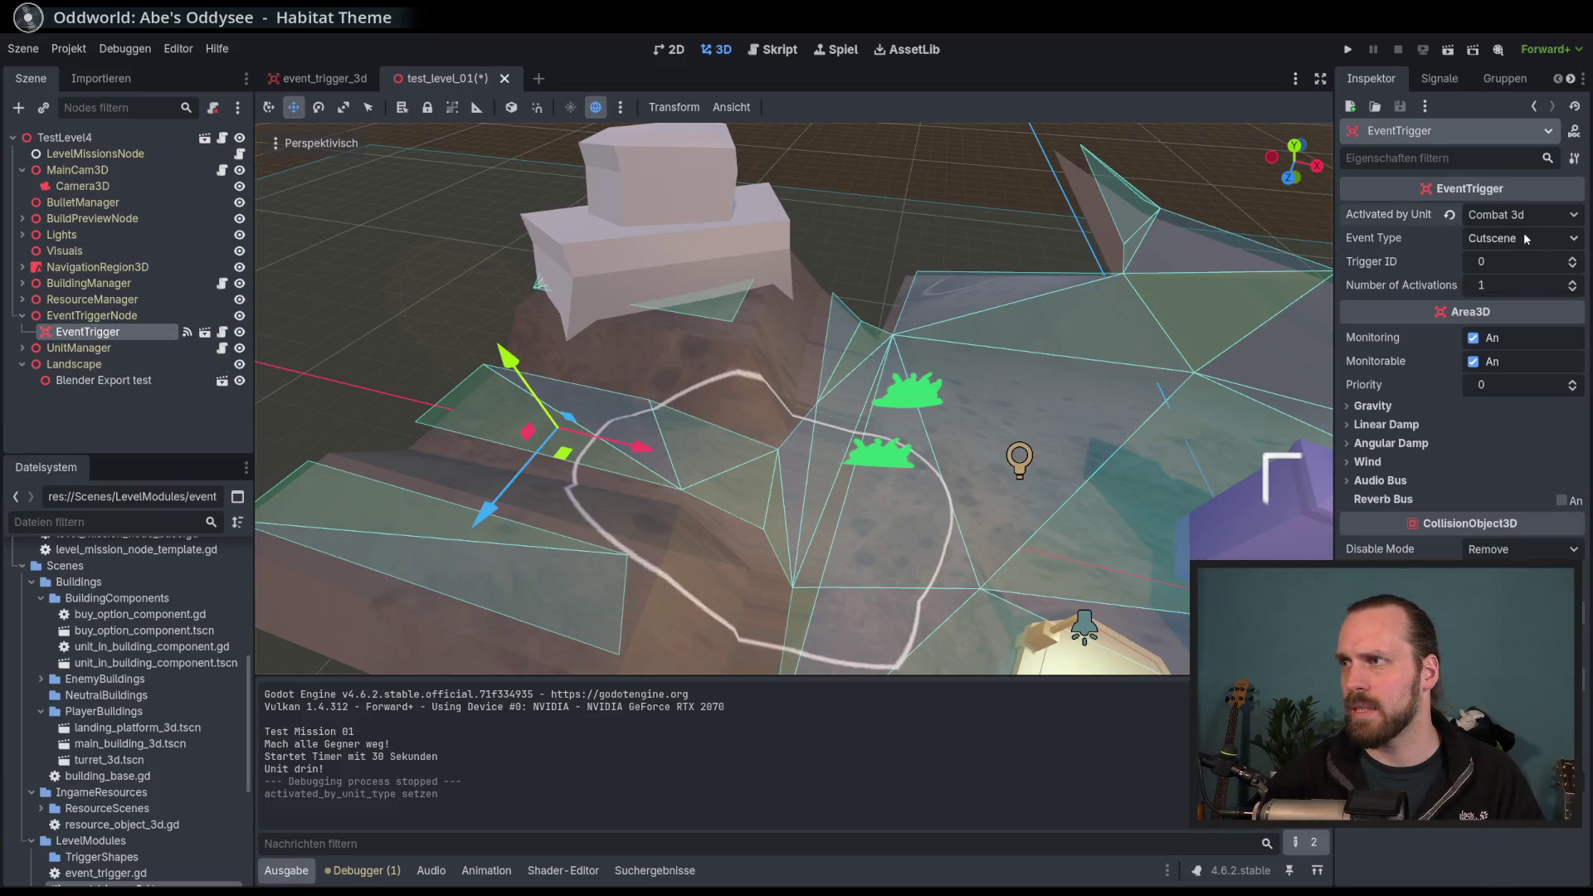
left_click(1518, 217)
left_click(1508, 237)
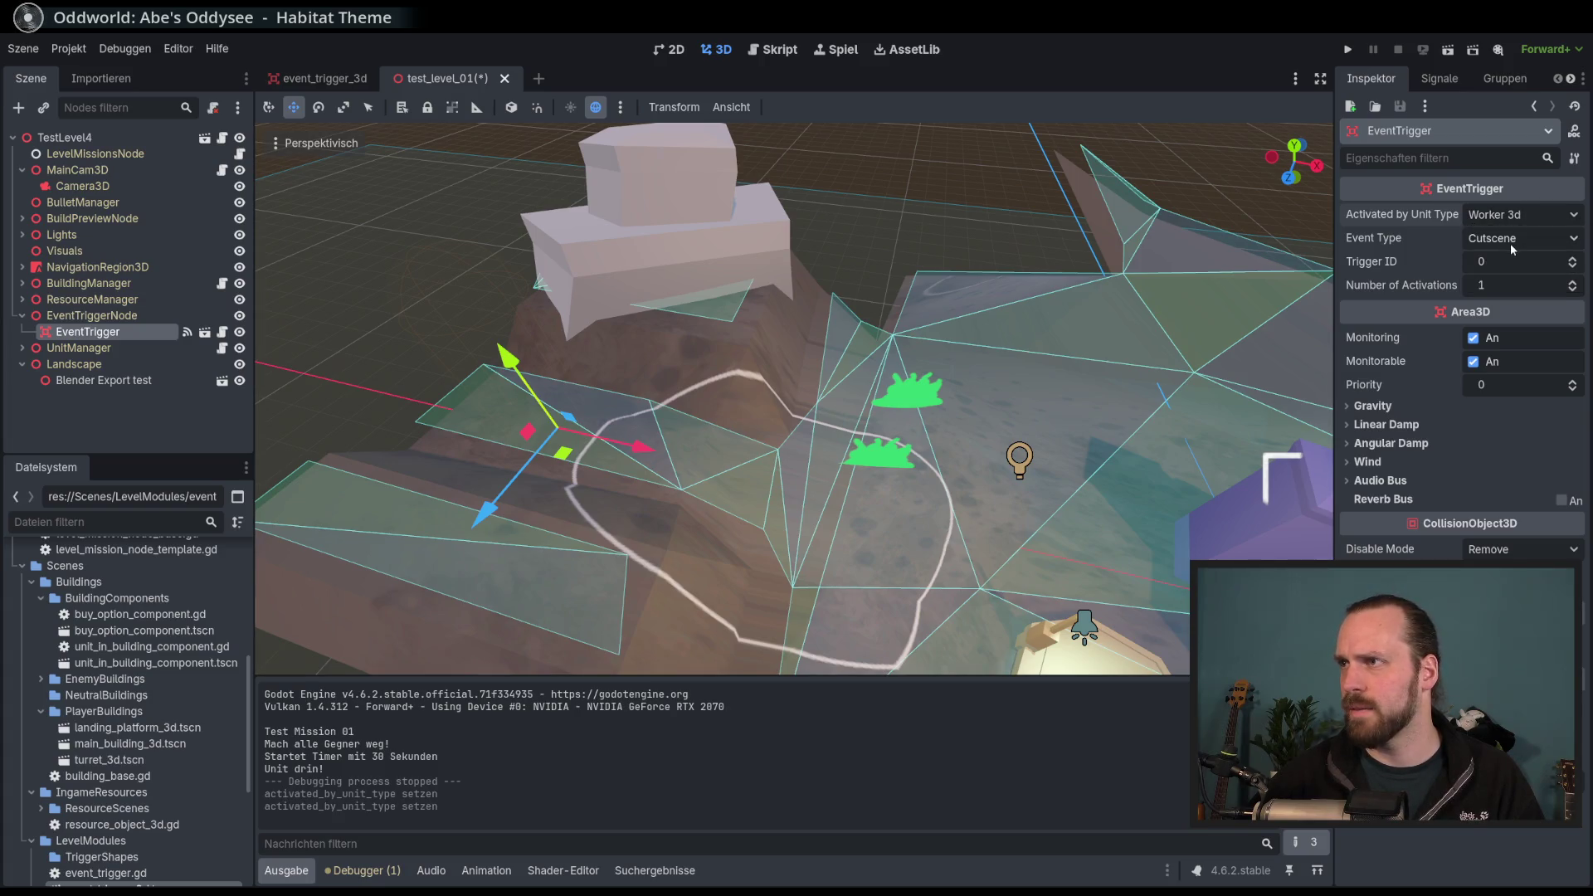
left_click(1514, 240)
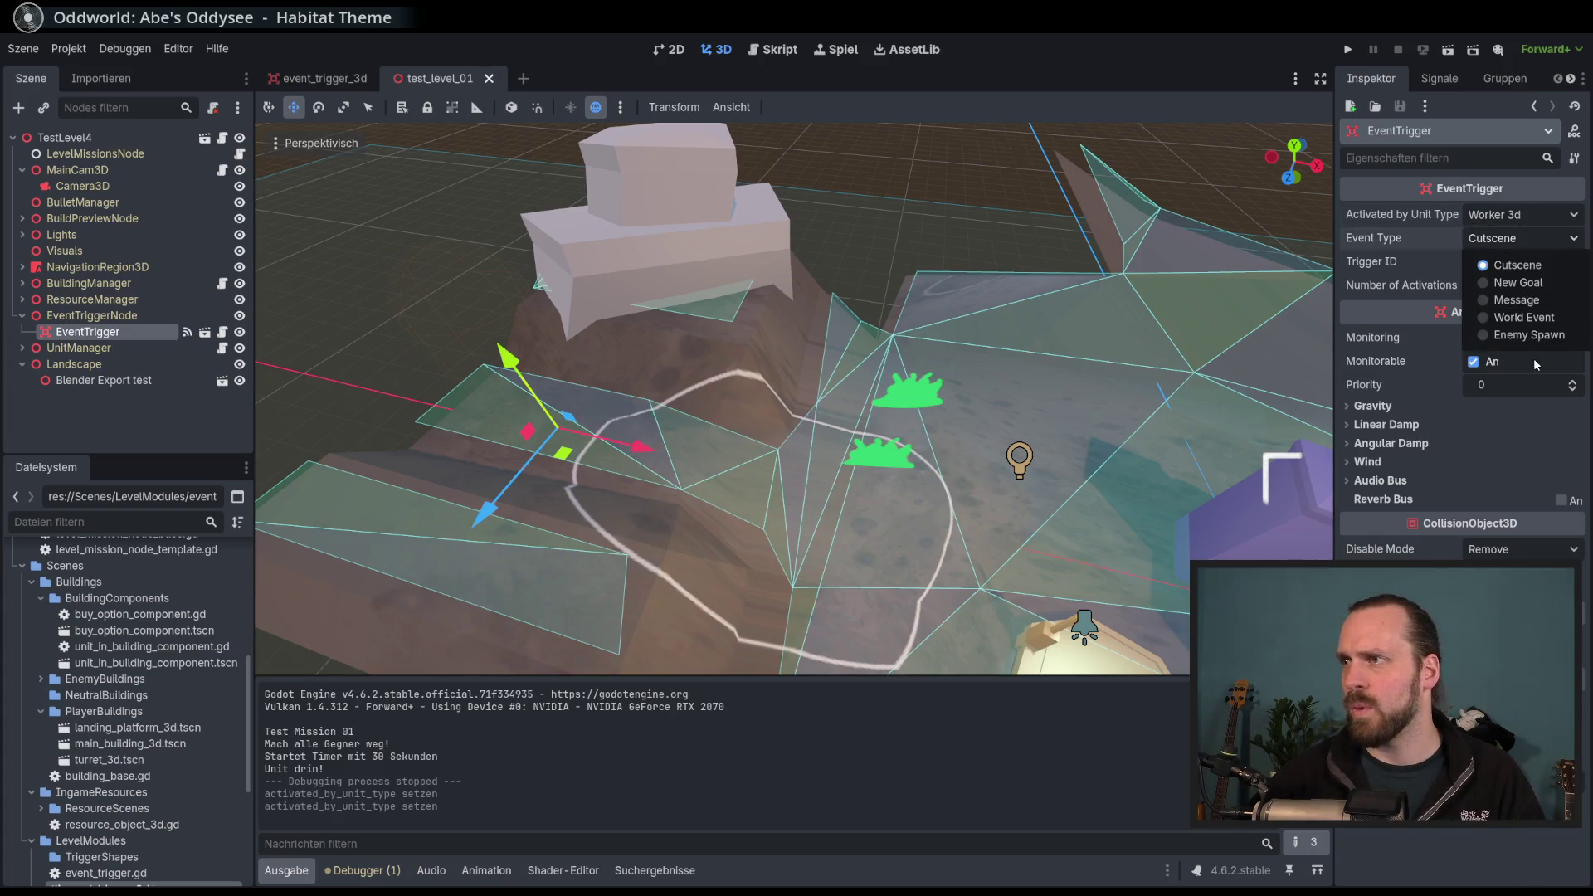
left_click(1519, 303)
key("ctrl+s")
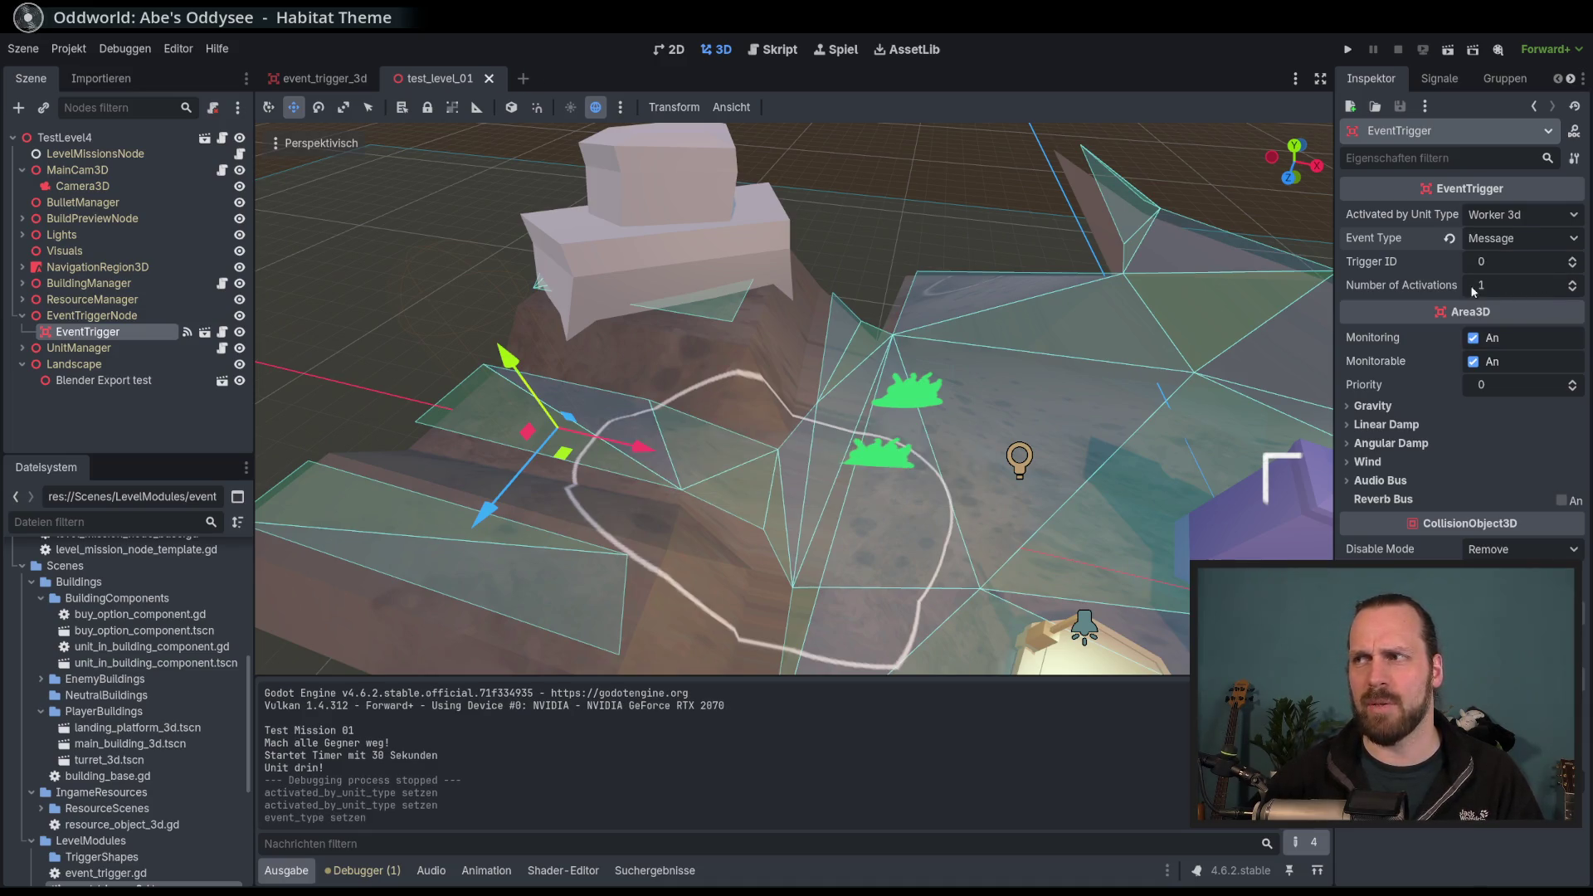
Keep Trigger ID 0 and Number of Activations 1, run the project, and open the Test Mission 01 briefing.
left_click(1505, 262)
left_click(1521, 284)
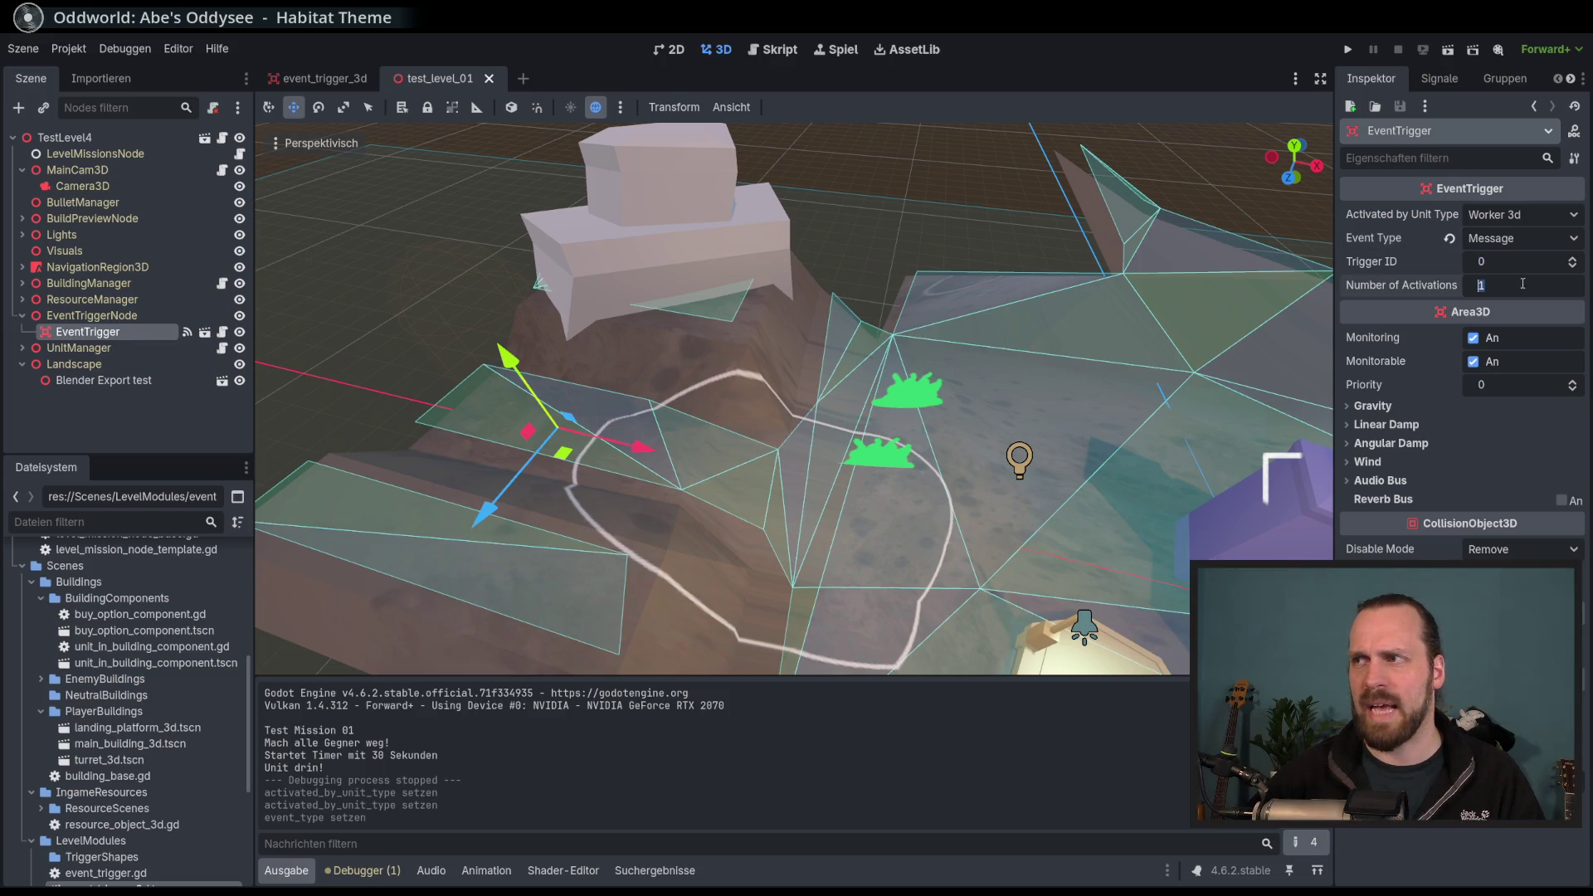
left_click(1505, 263)
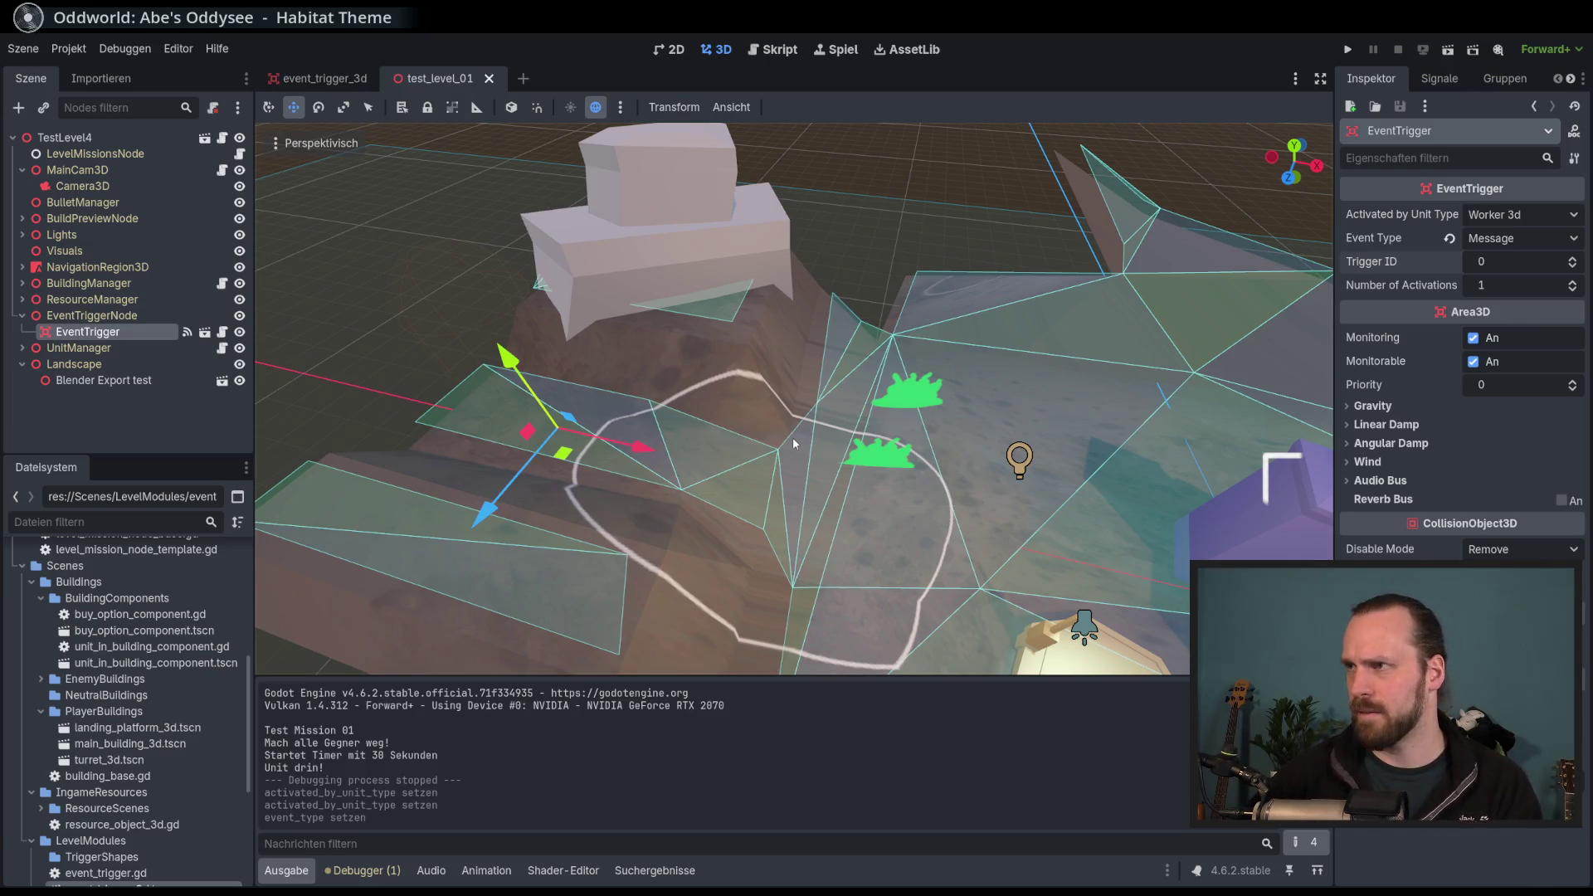
key("F5")
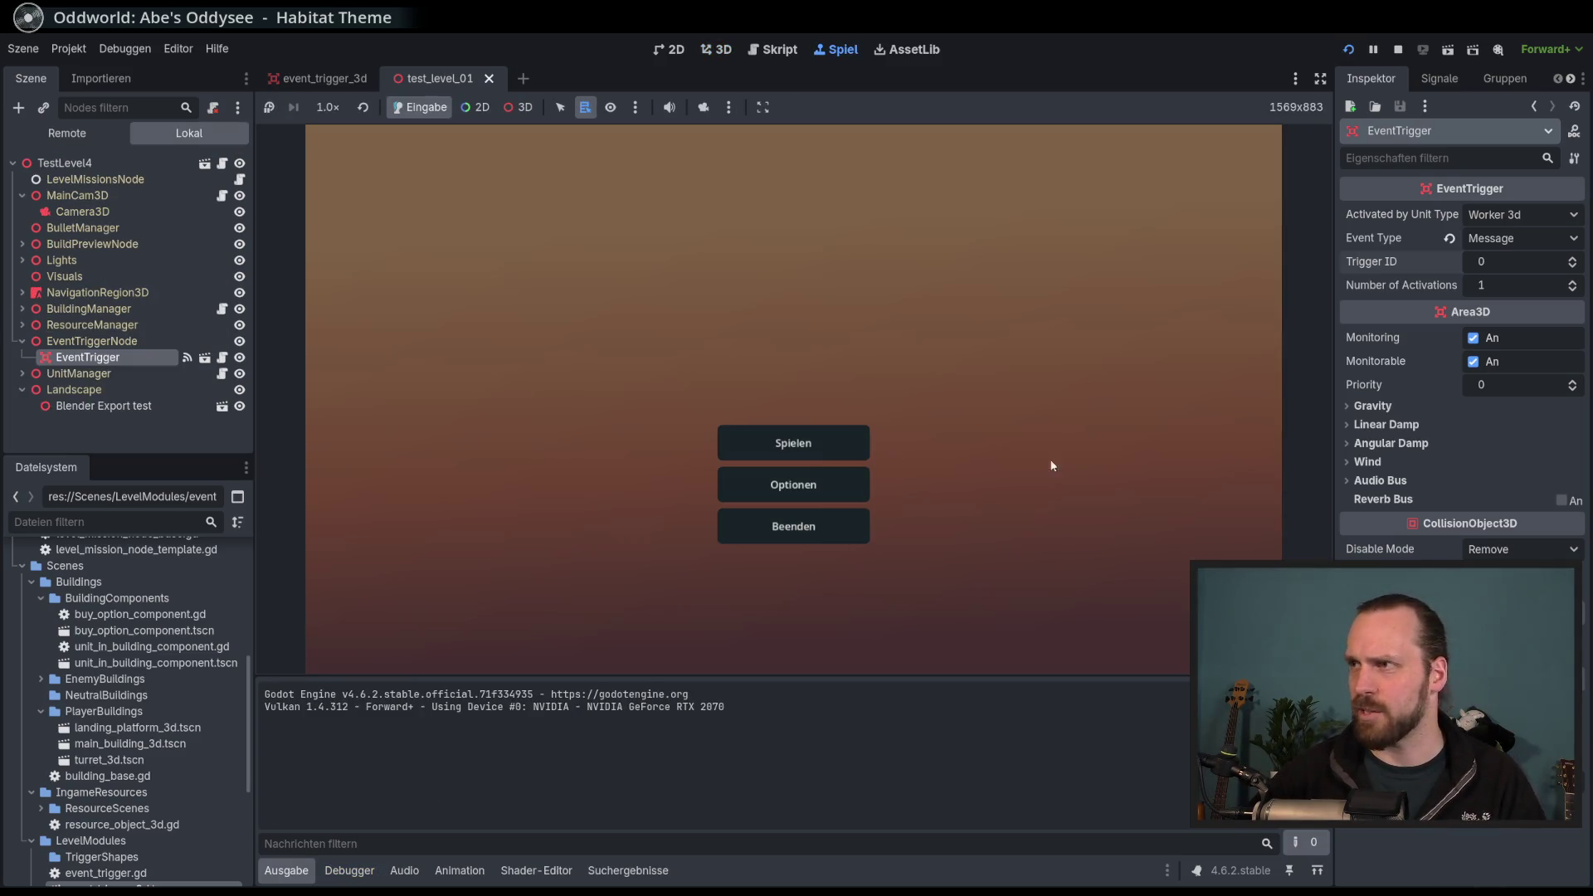
left_click(757, 431)
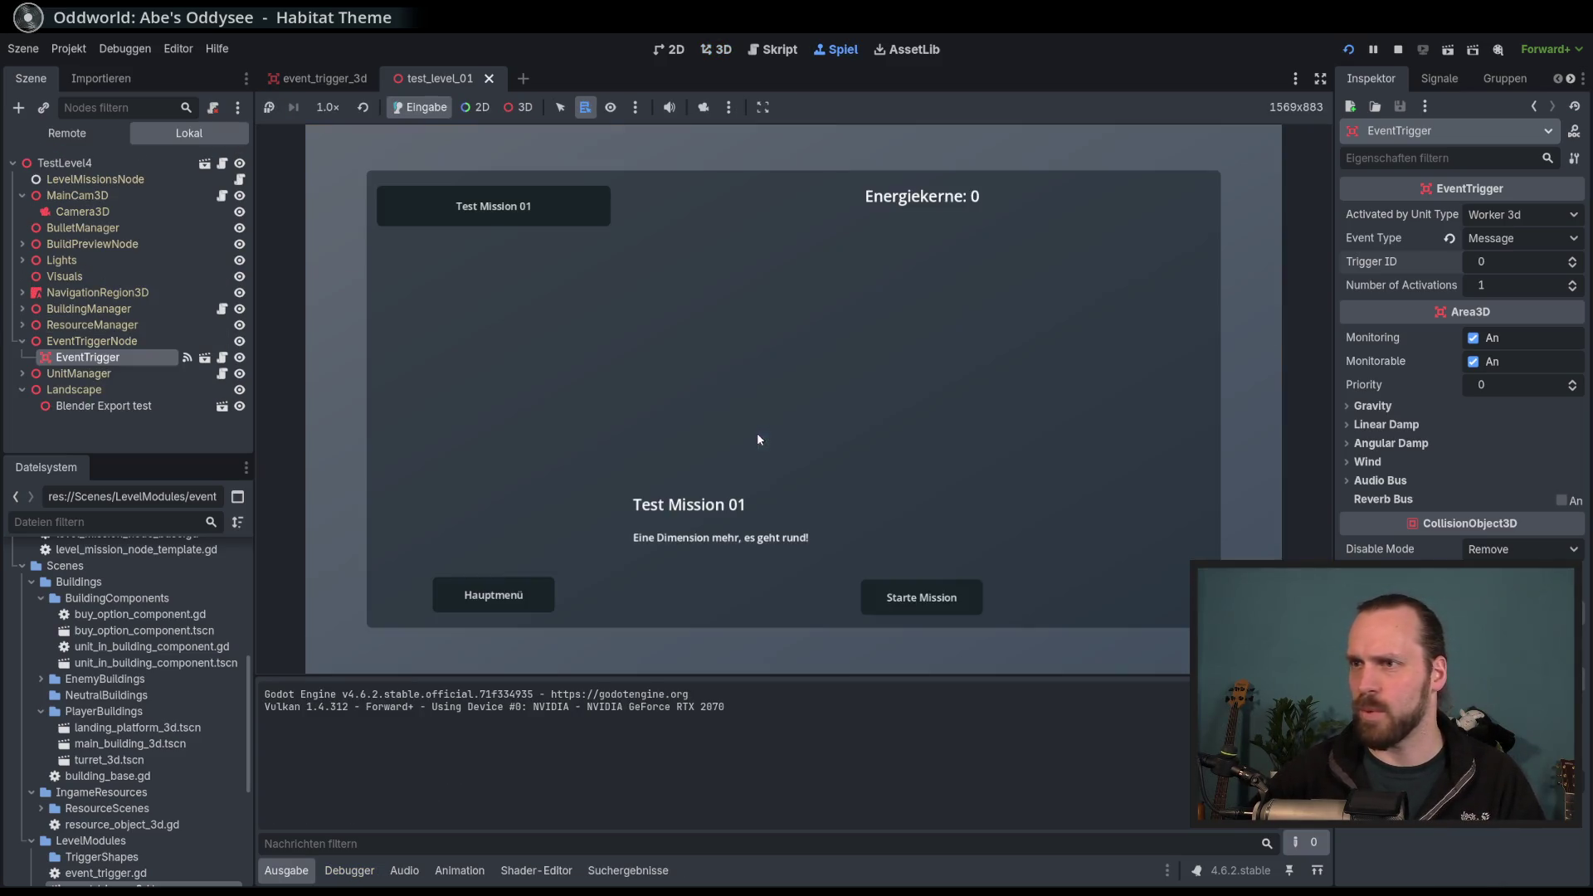
Start the mission, walk the worker into the trigger, check 'Trigger gesendet, id: 0' in the log, and stop.
left_click(966, 611)
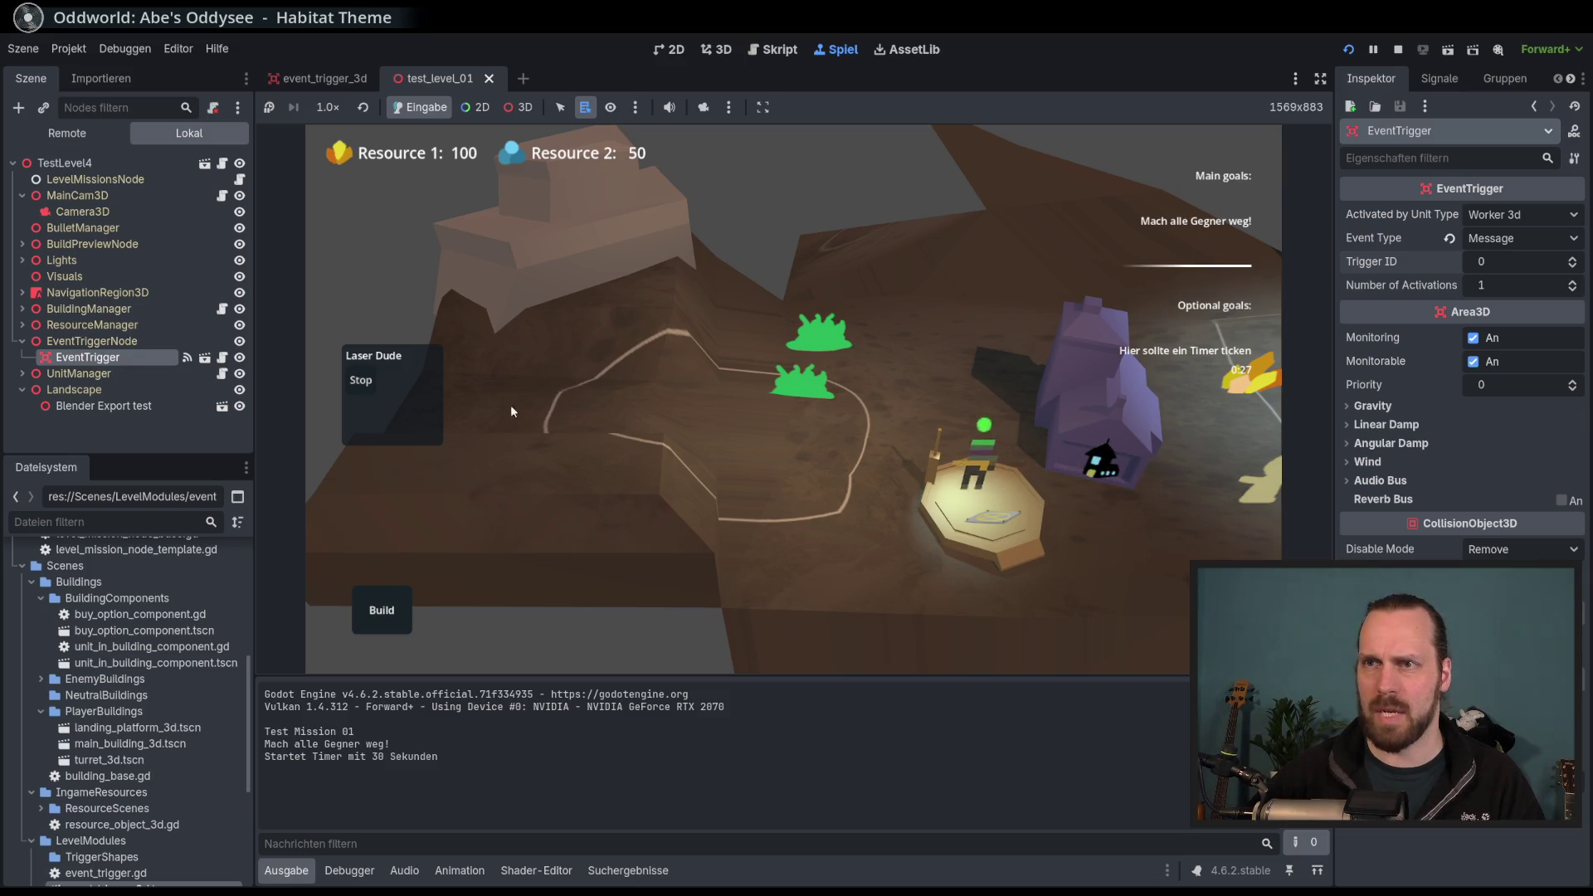
left_click(863, 426)
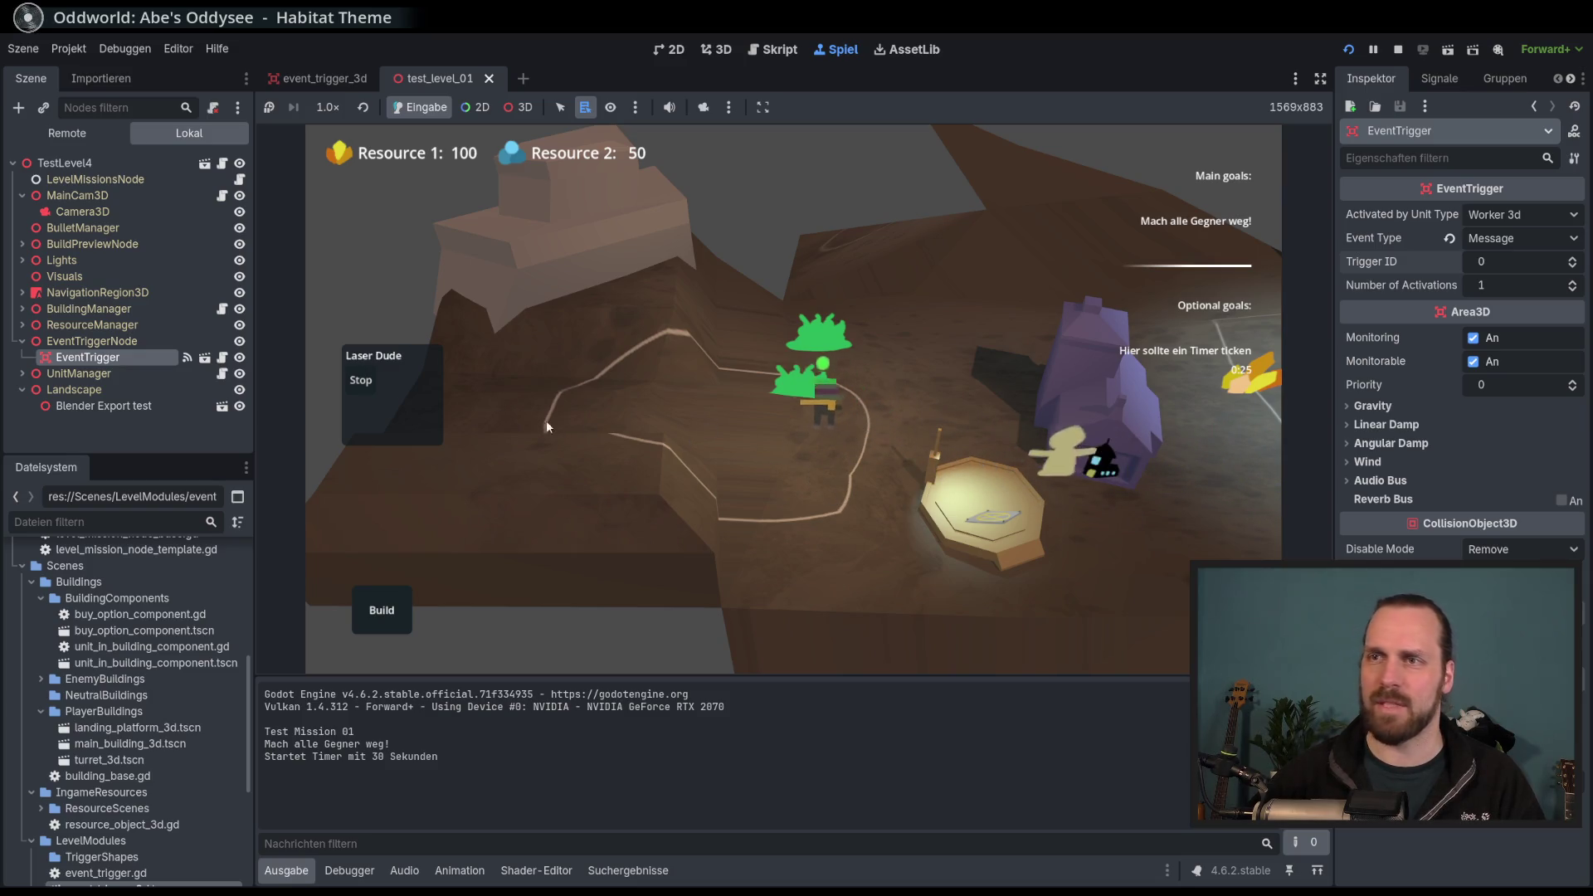
mouse_move(527, 391)
left_mouse_down()
mouse_move(738, 496)
mouse_move(897, 548)
left_mouse_up()
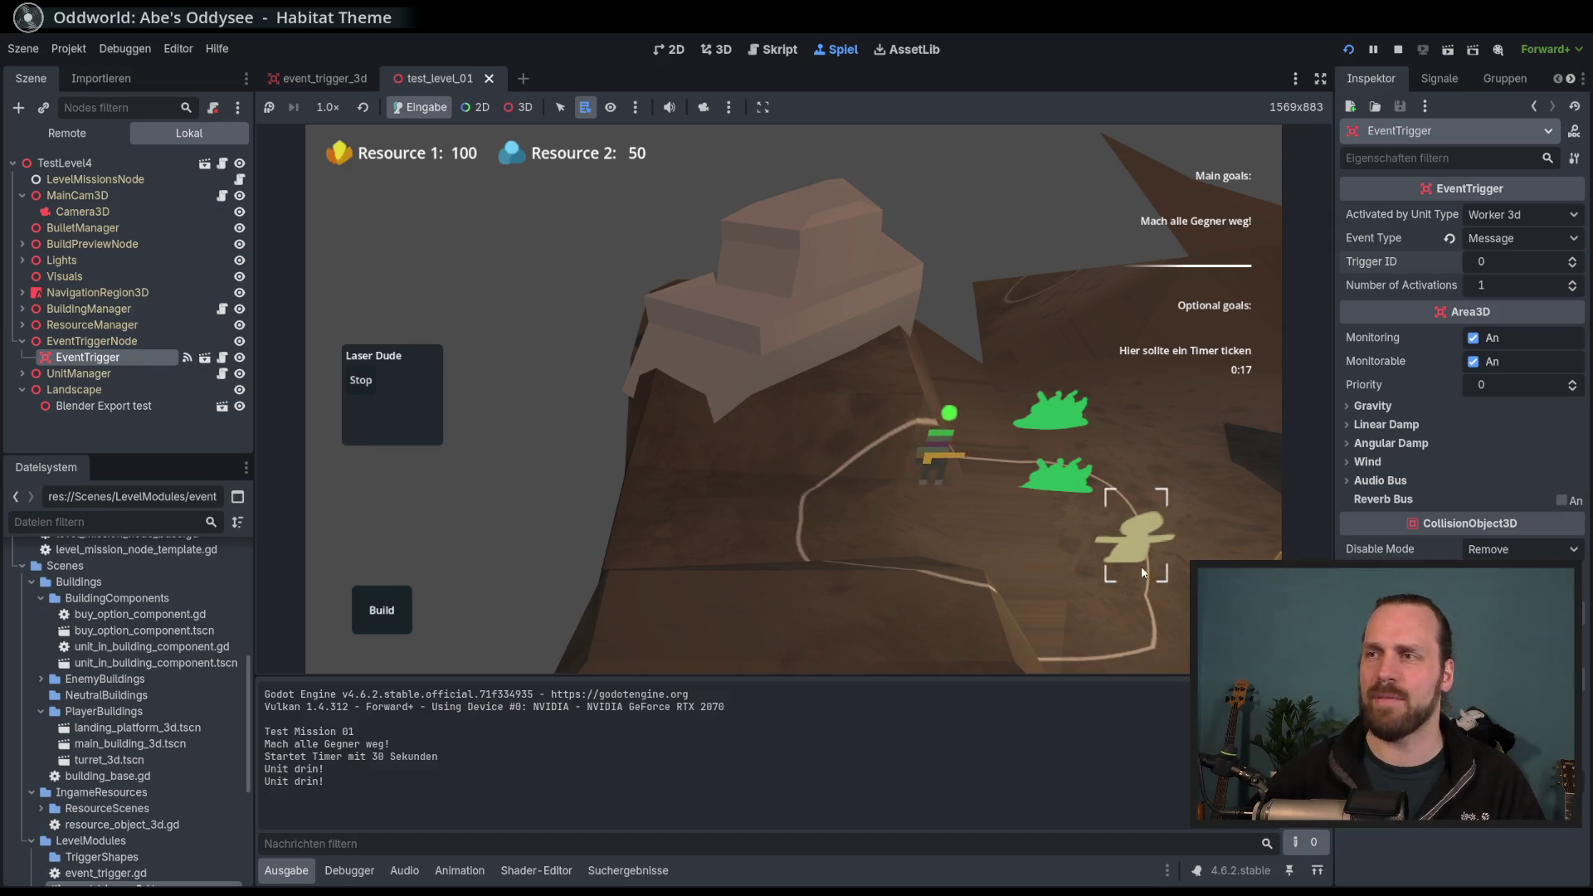
right_click(1187, 410)
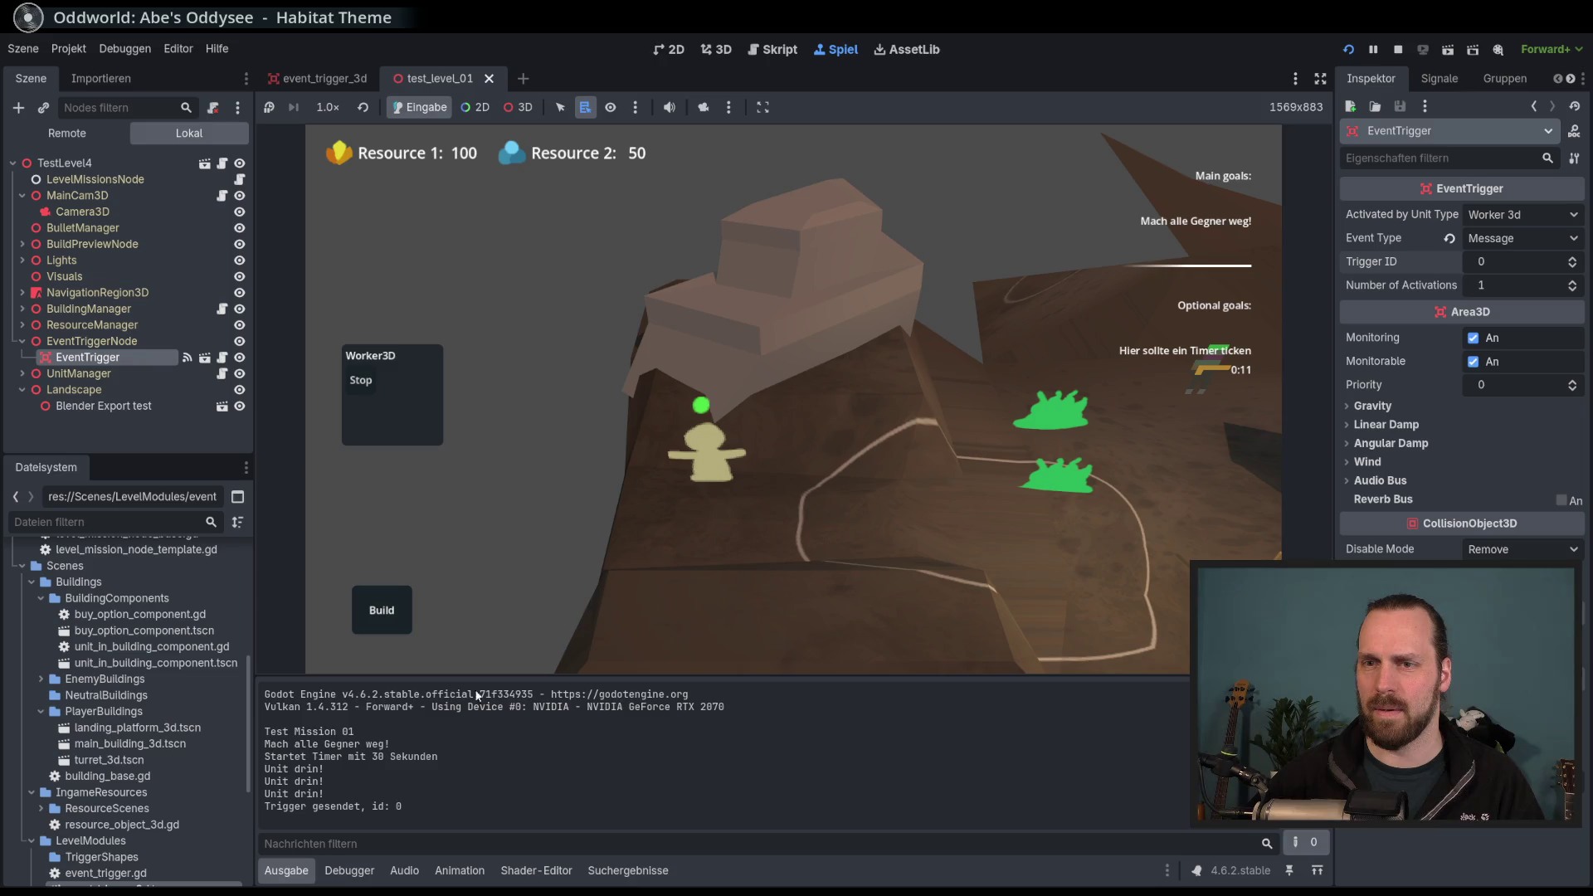
mouse_move(283, 806)
left_mouse_down()
mouse_move(391, 806)
mouse_move(347, 807)
left_mouse_up()
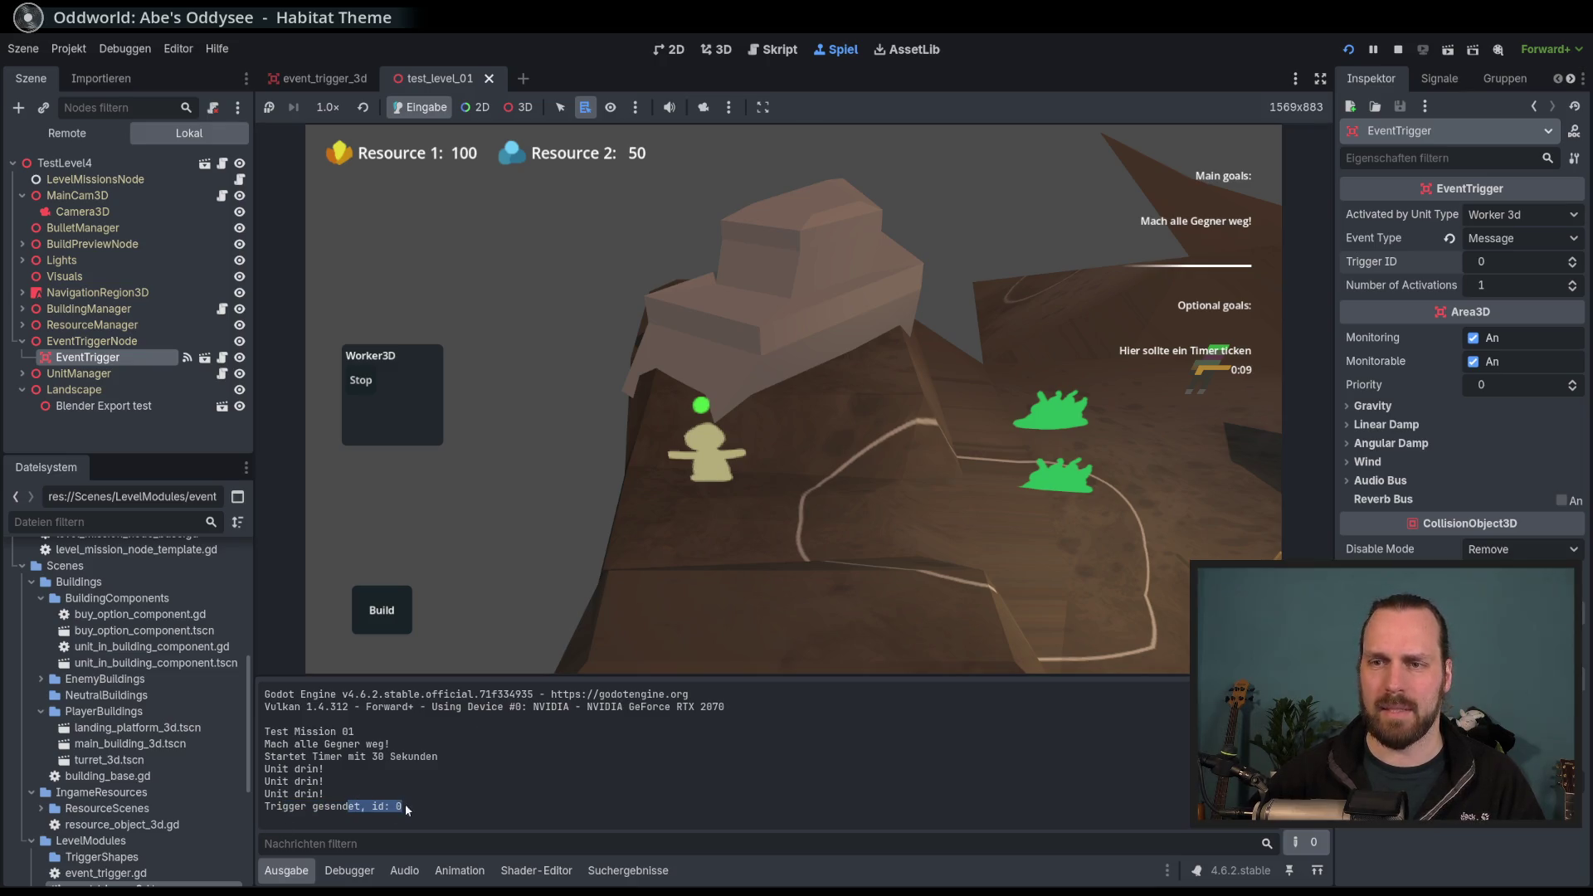
key("F8")
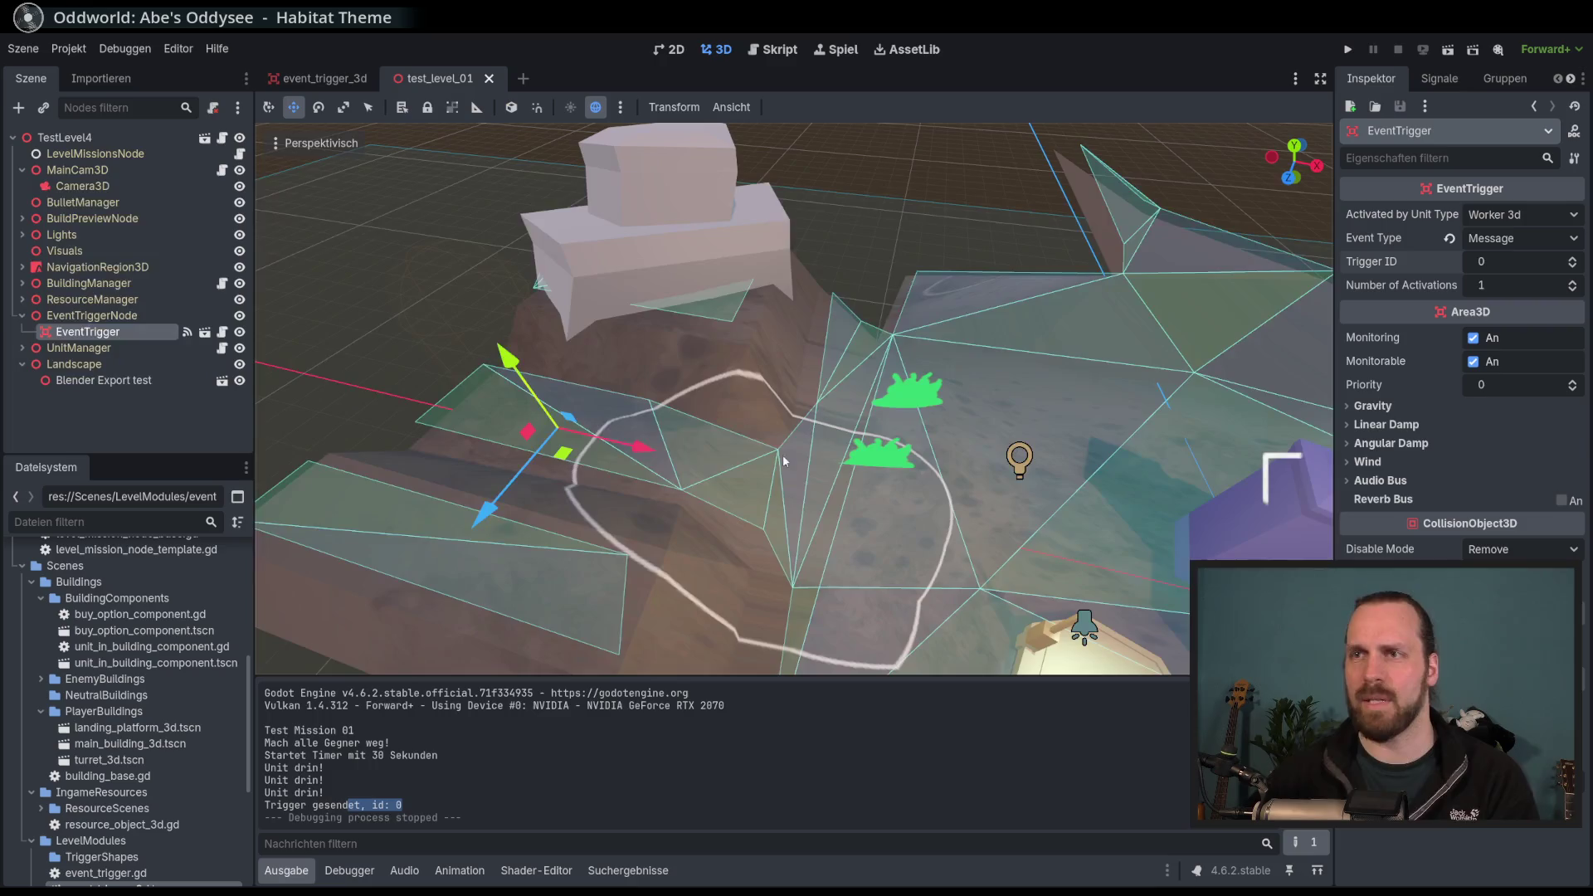
Delete the print("Unit drin!") line from event_trigger.gd and save the script.
left_click(788, 56)
scroll(554, 340, "down", 4)
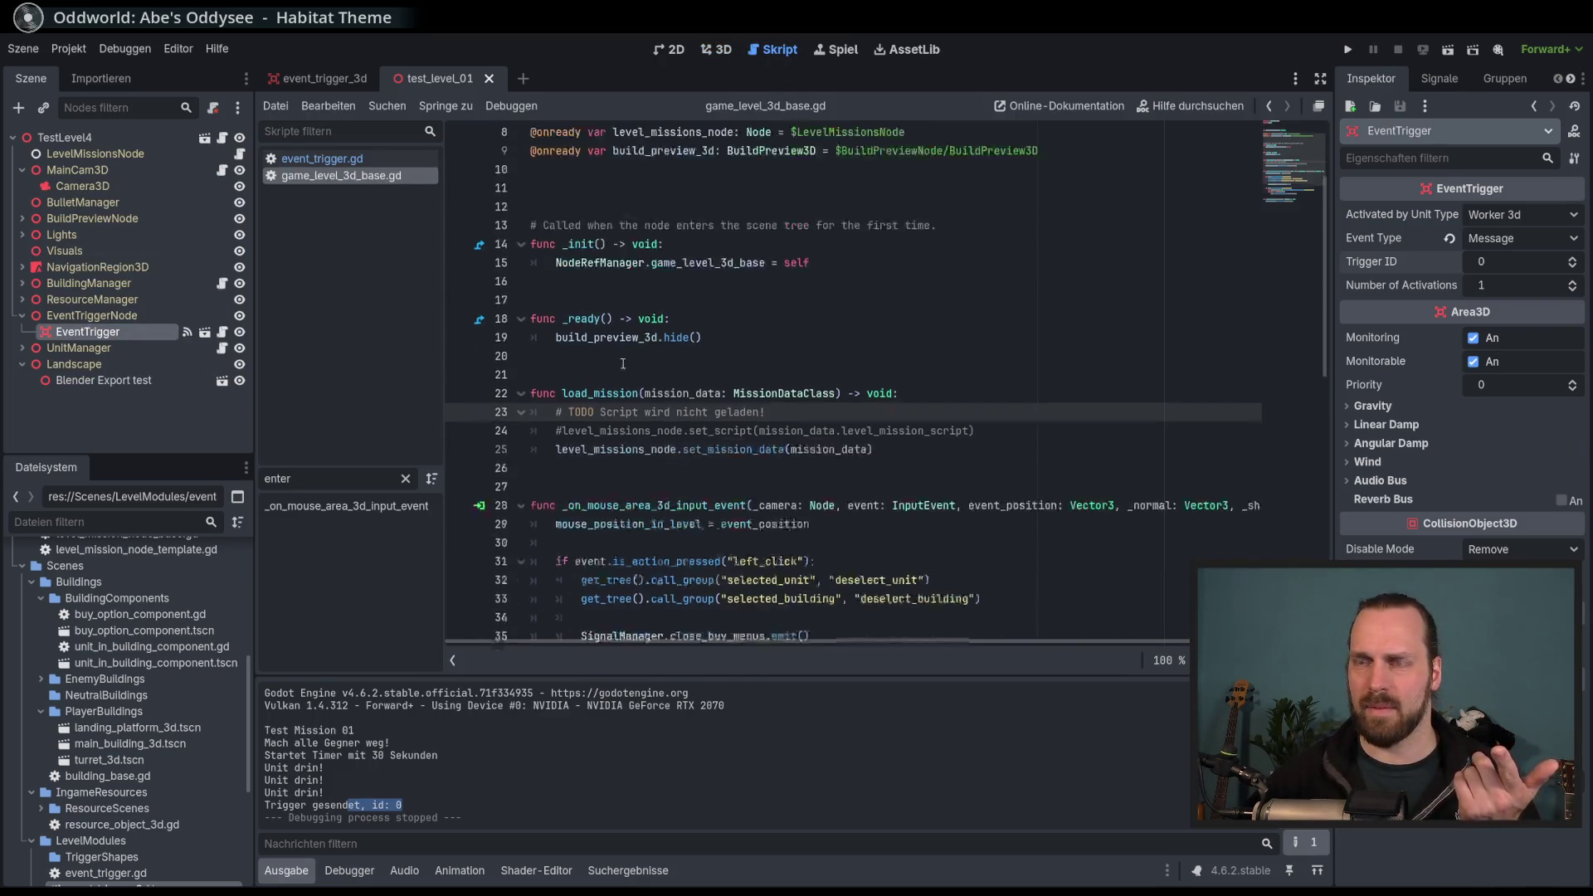
left_click(368, 157)
left_click(592, 414)
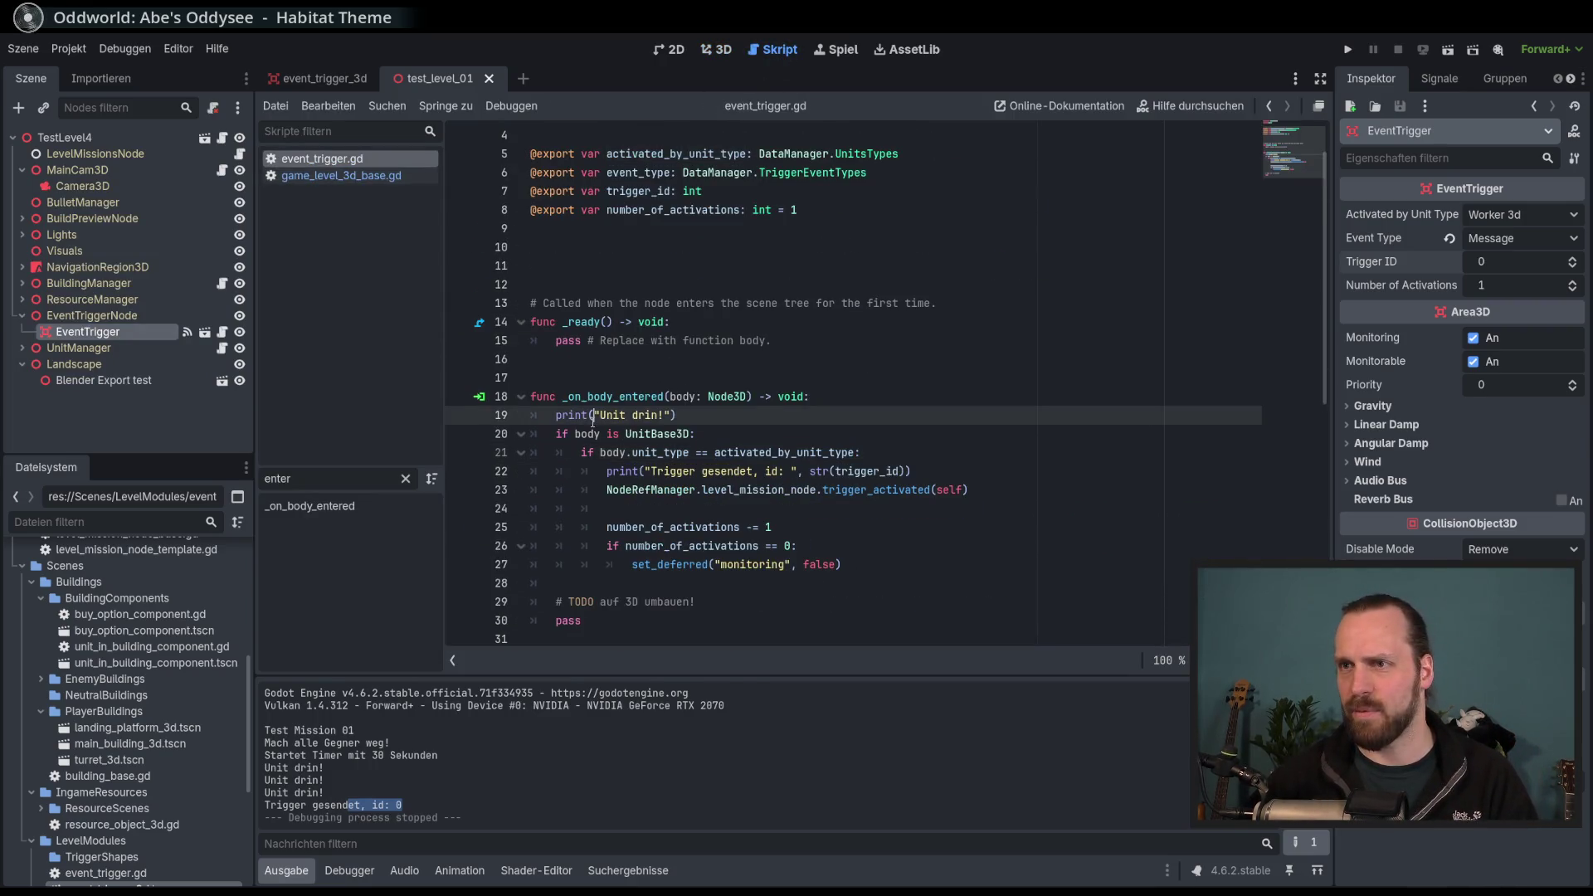
triple_click(760, 410)
key("BackSpace")
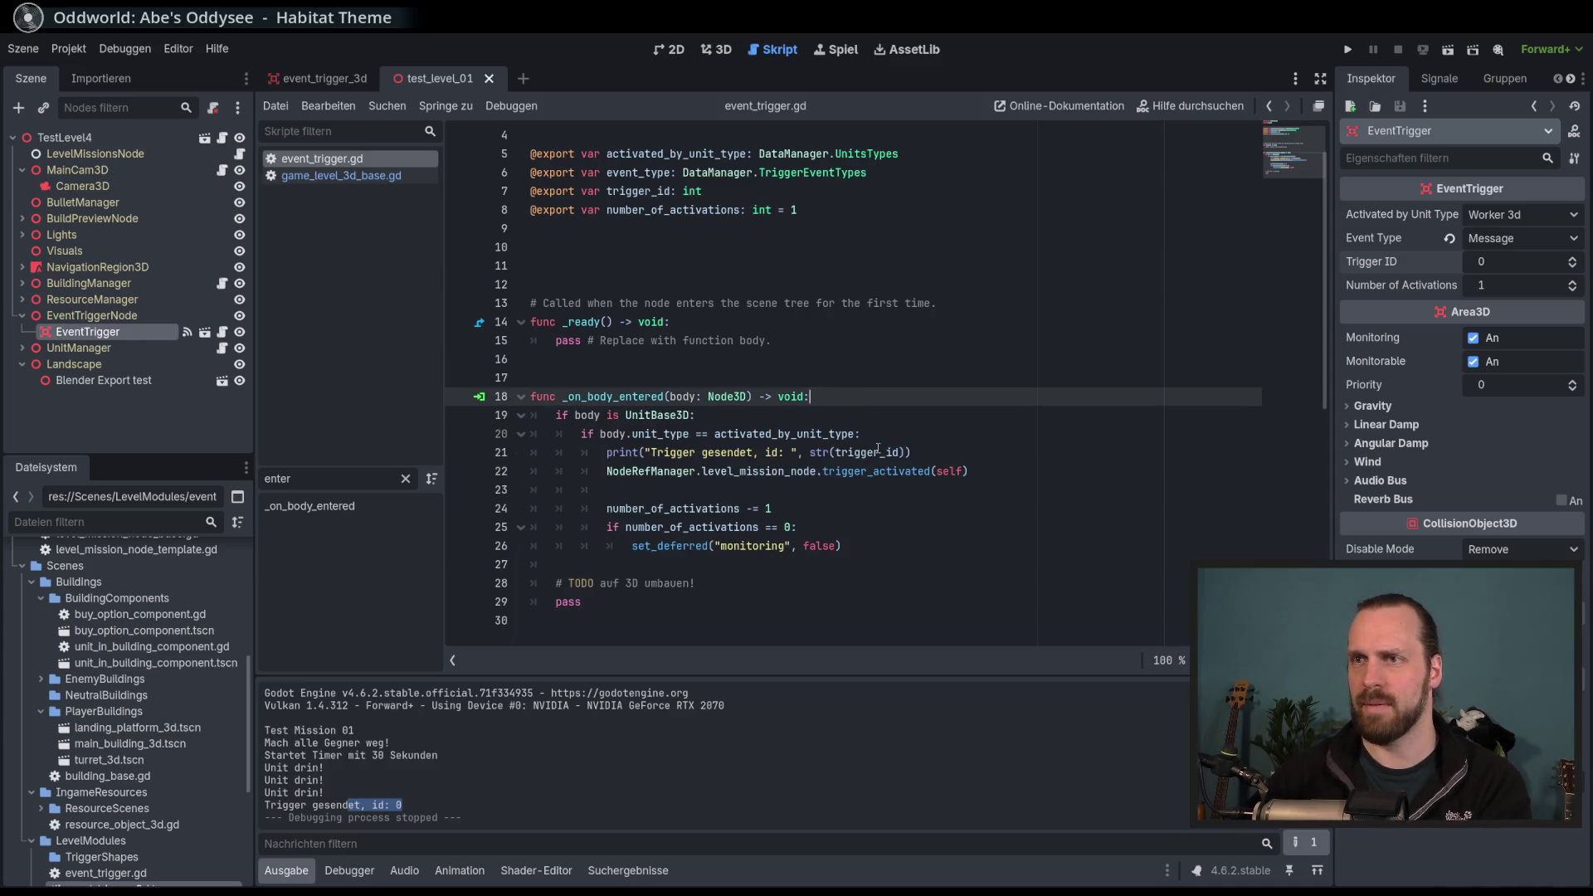
key("ctrl+s")
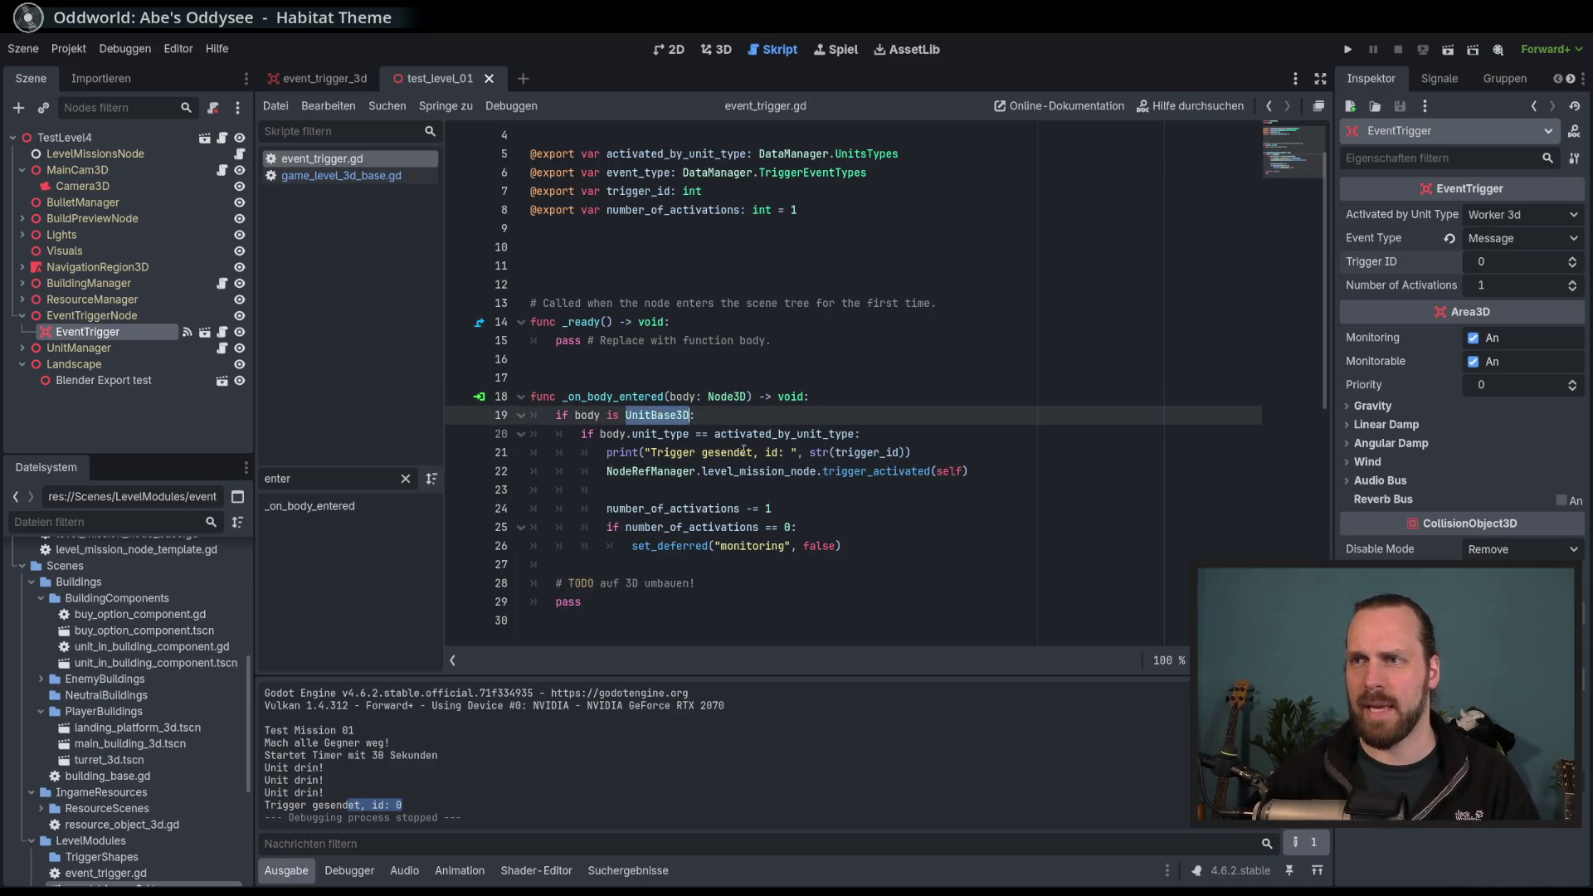
Check the uses of body and activated_by_unit_type, glance at game_level_3d_base.gd, and return to the 3D view.
scroll(733, 448, "down", 2)
double_click(585, 304)
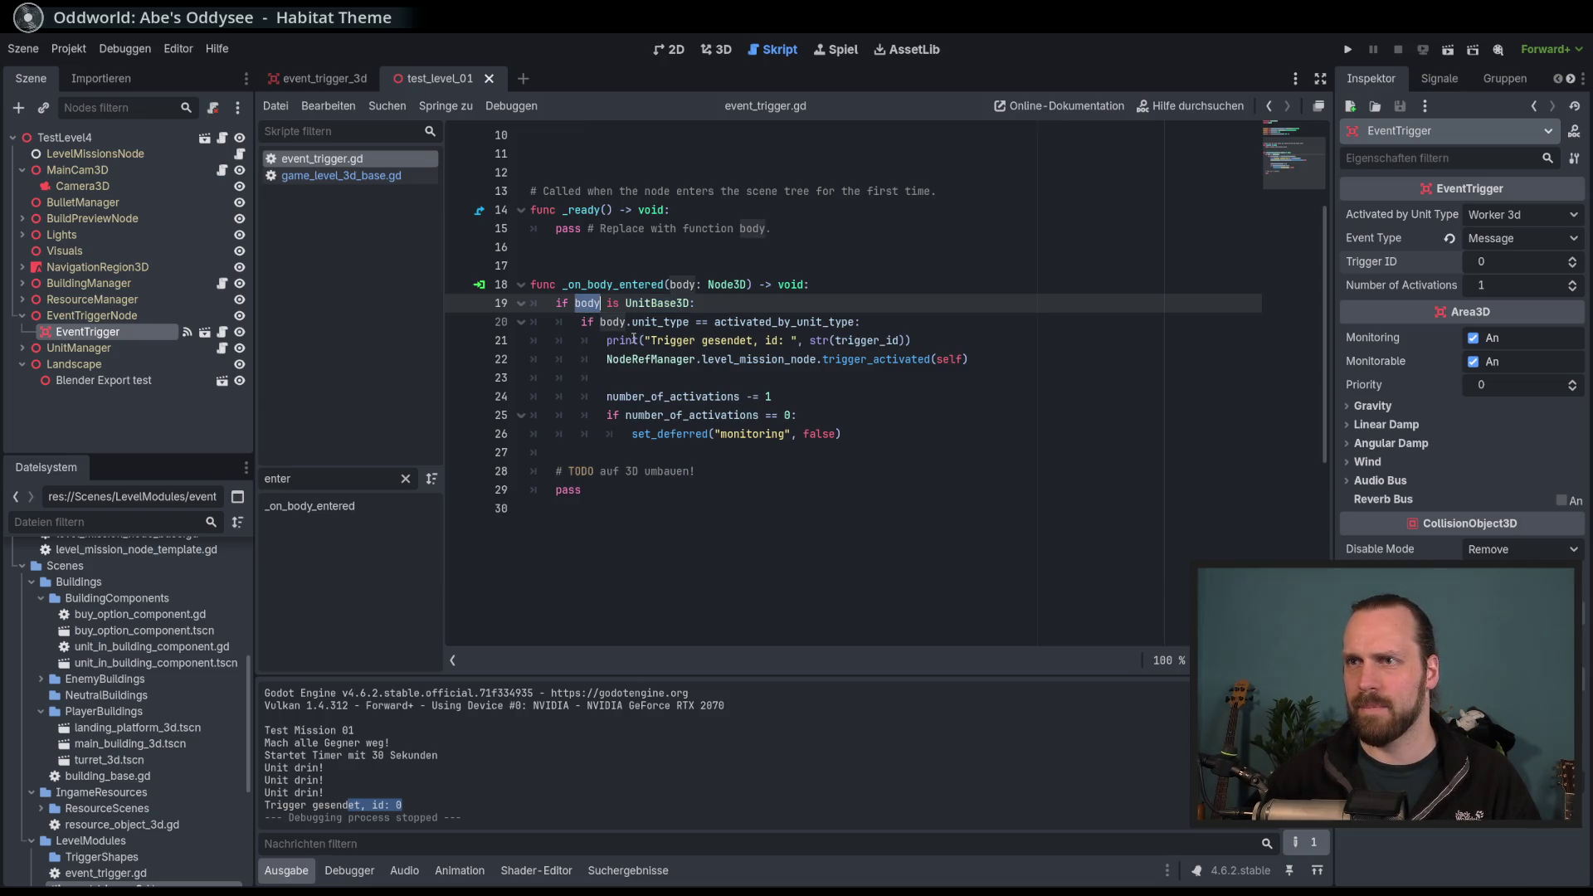
double_click(798, 321)
scroll(798, 322, "up", 2)
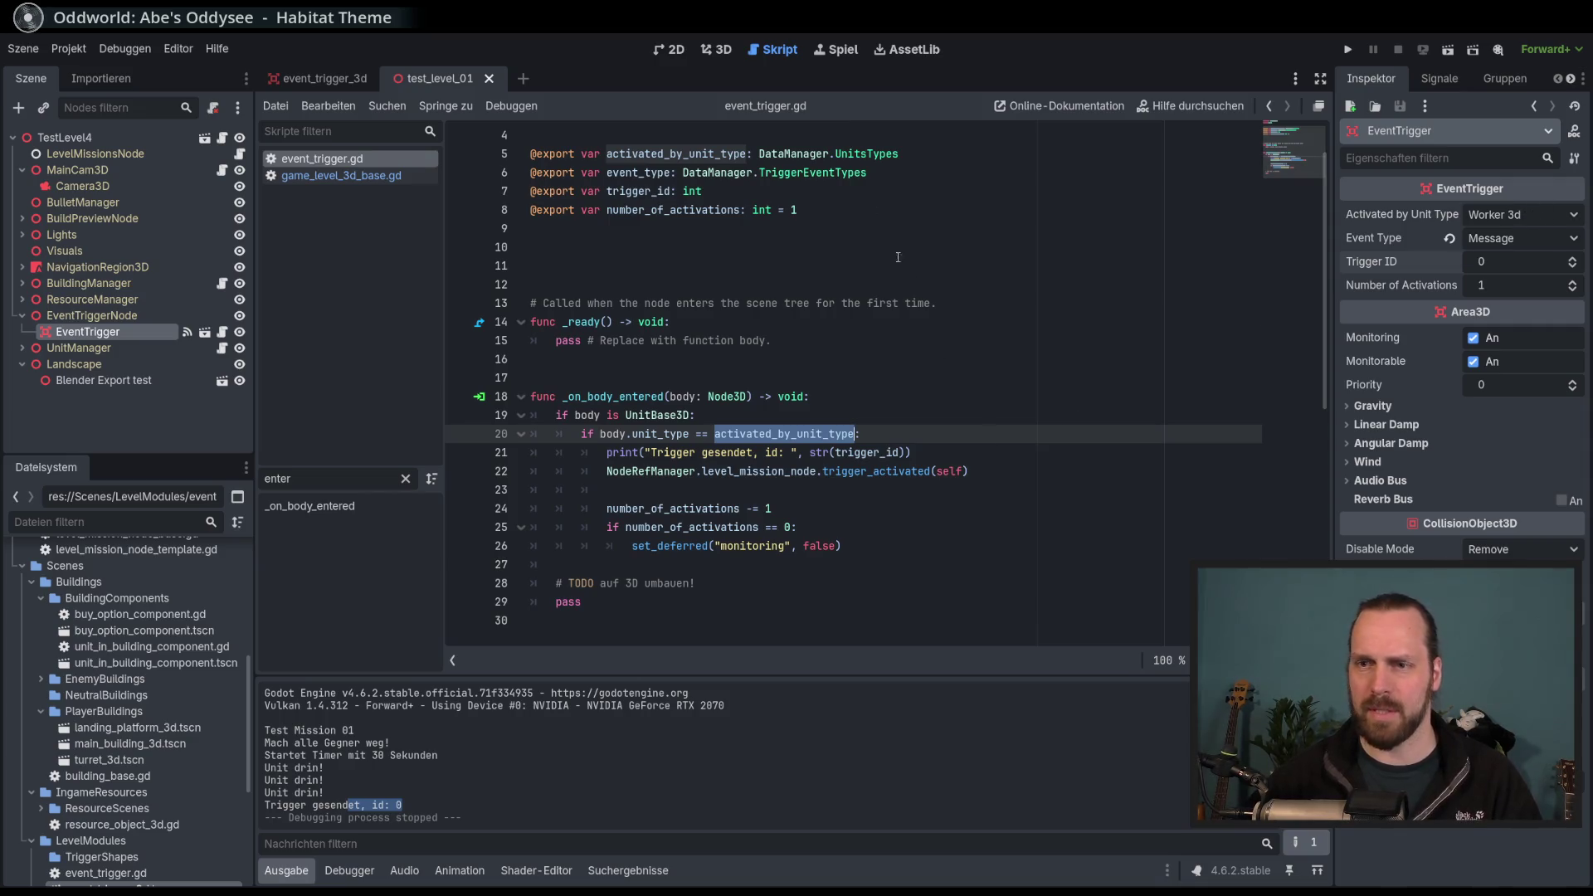
key("ctrl+Tab")
key("ctrl+Tab")
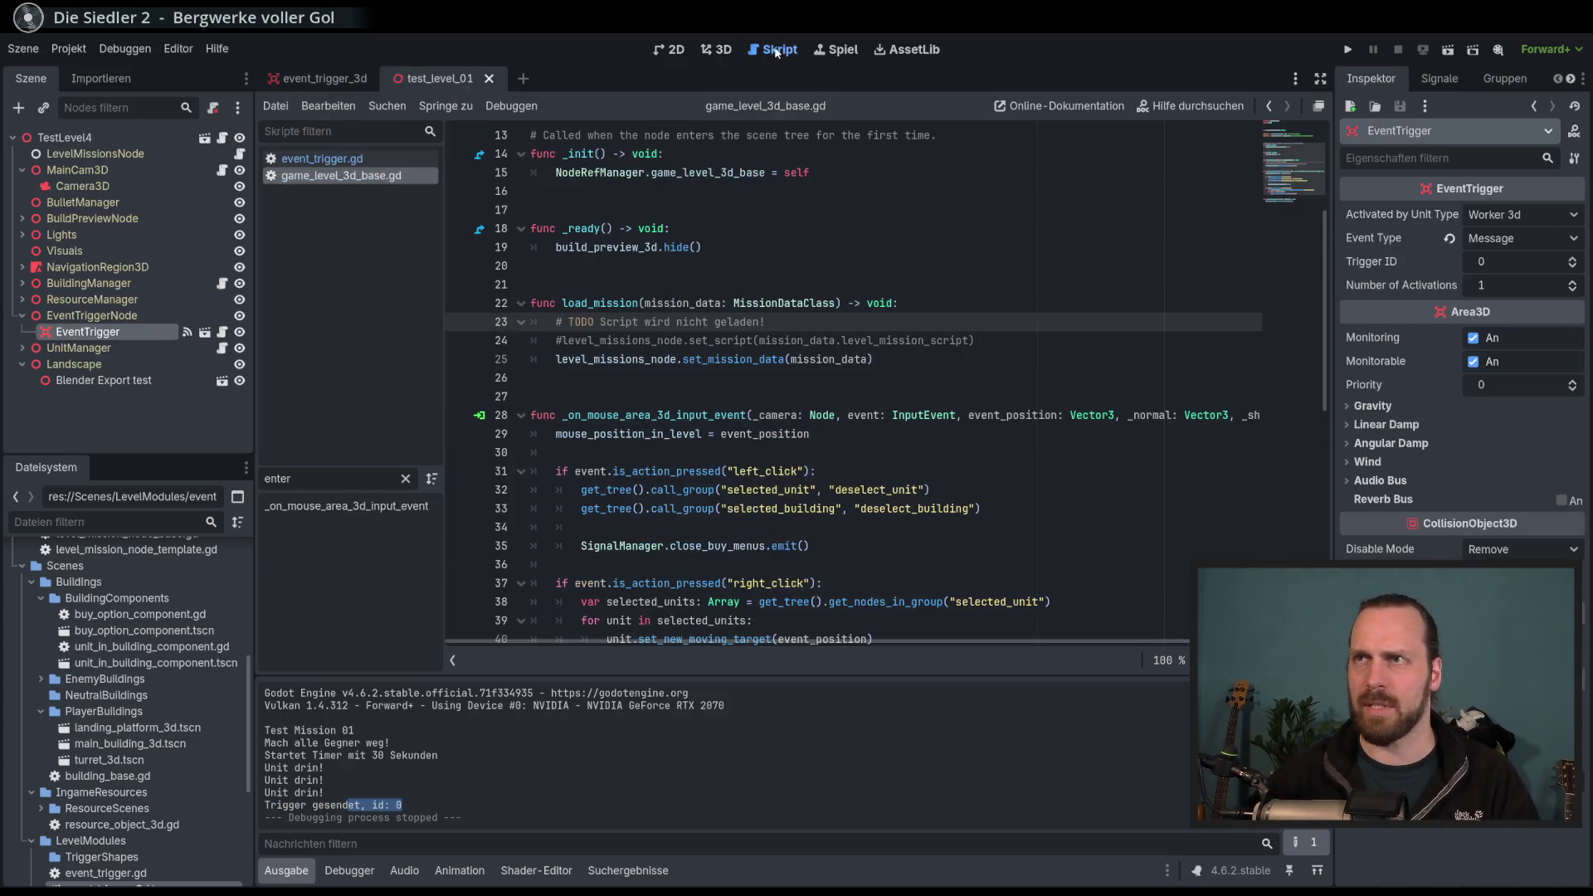
left_click(721, 53)
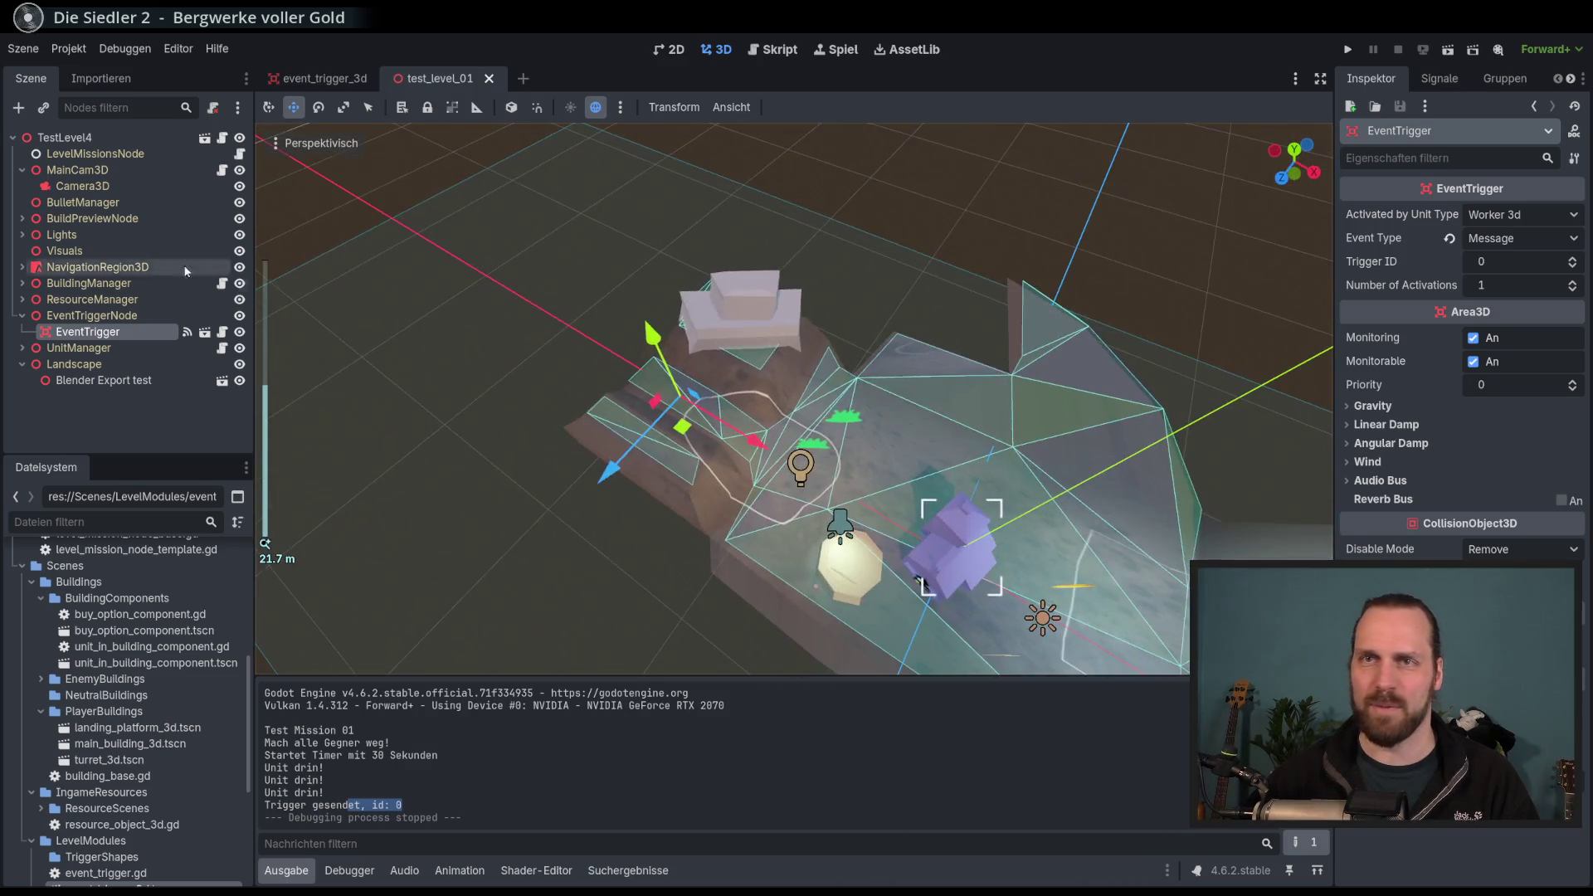
Move the EventTrigger along its X axis beside the yellow-orange resource items.
left_click(104, 318)
left_click(91, 331)
scroll(768, 402, "up", 5)
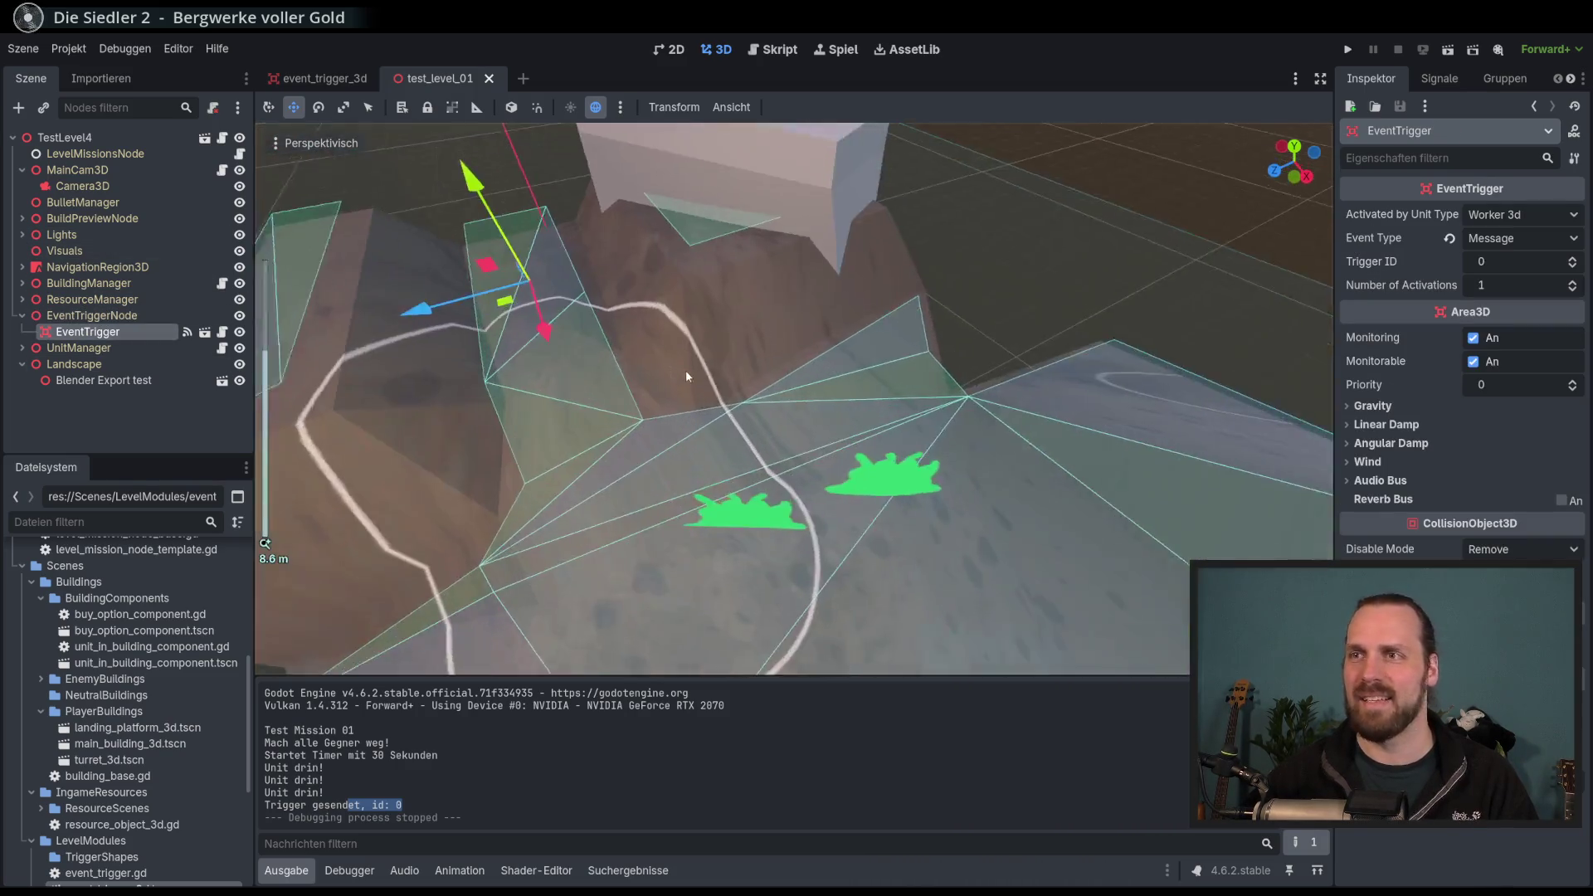
left_click_drag(710, 439, 887, 535)
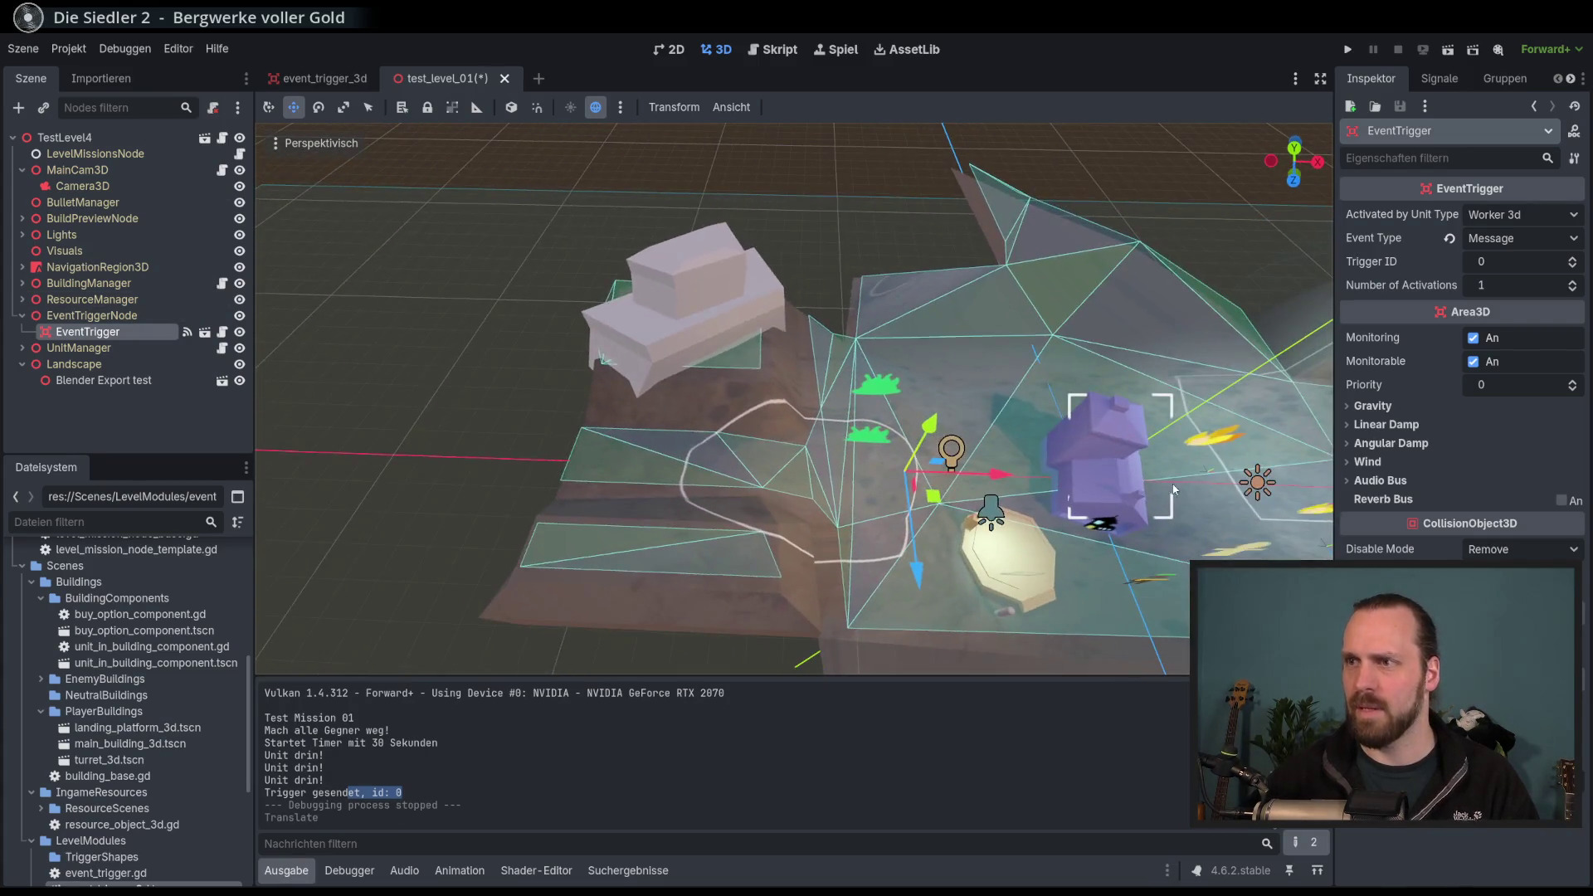
left_click_drag(1140, 487, 843, 441)
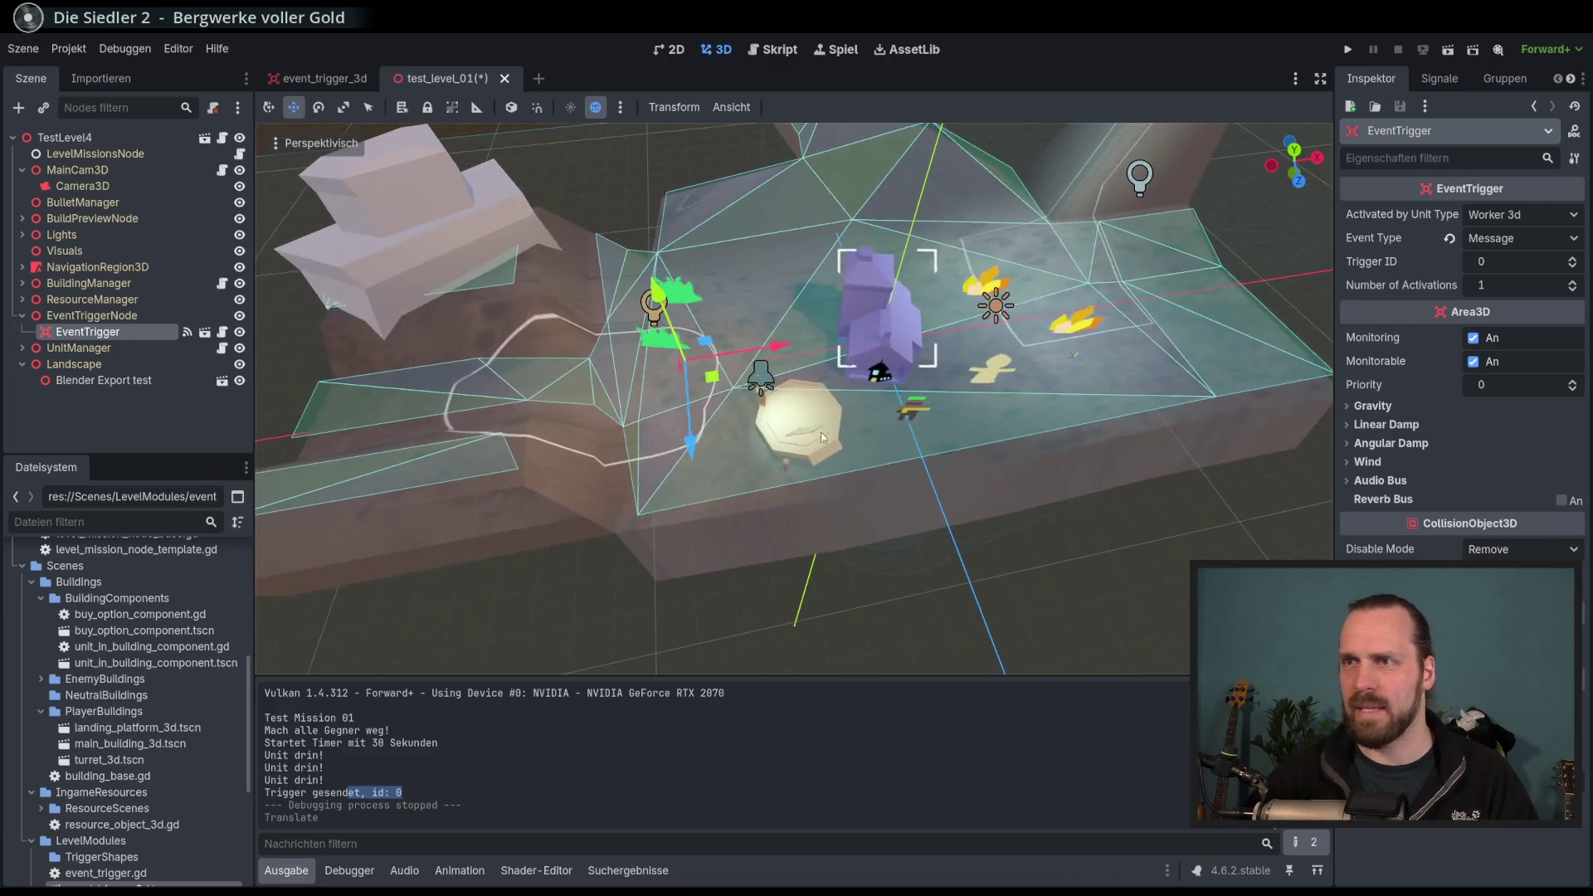
mouse_move(788, 361)
left_mouse_down()
mouse_move(757, 371)
mouse_move(1327, 395)
left_mouse_up()
mouse_move(854, 365)
left_mouse_down()
mouse_move(789, 388)
mouse_move(820, 494)
left_mouse_up()
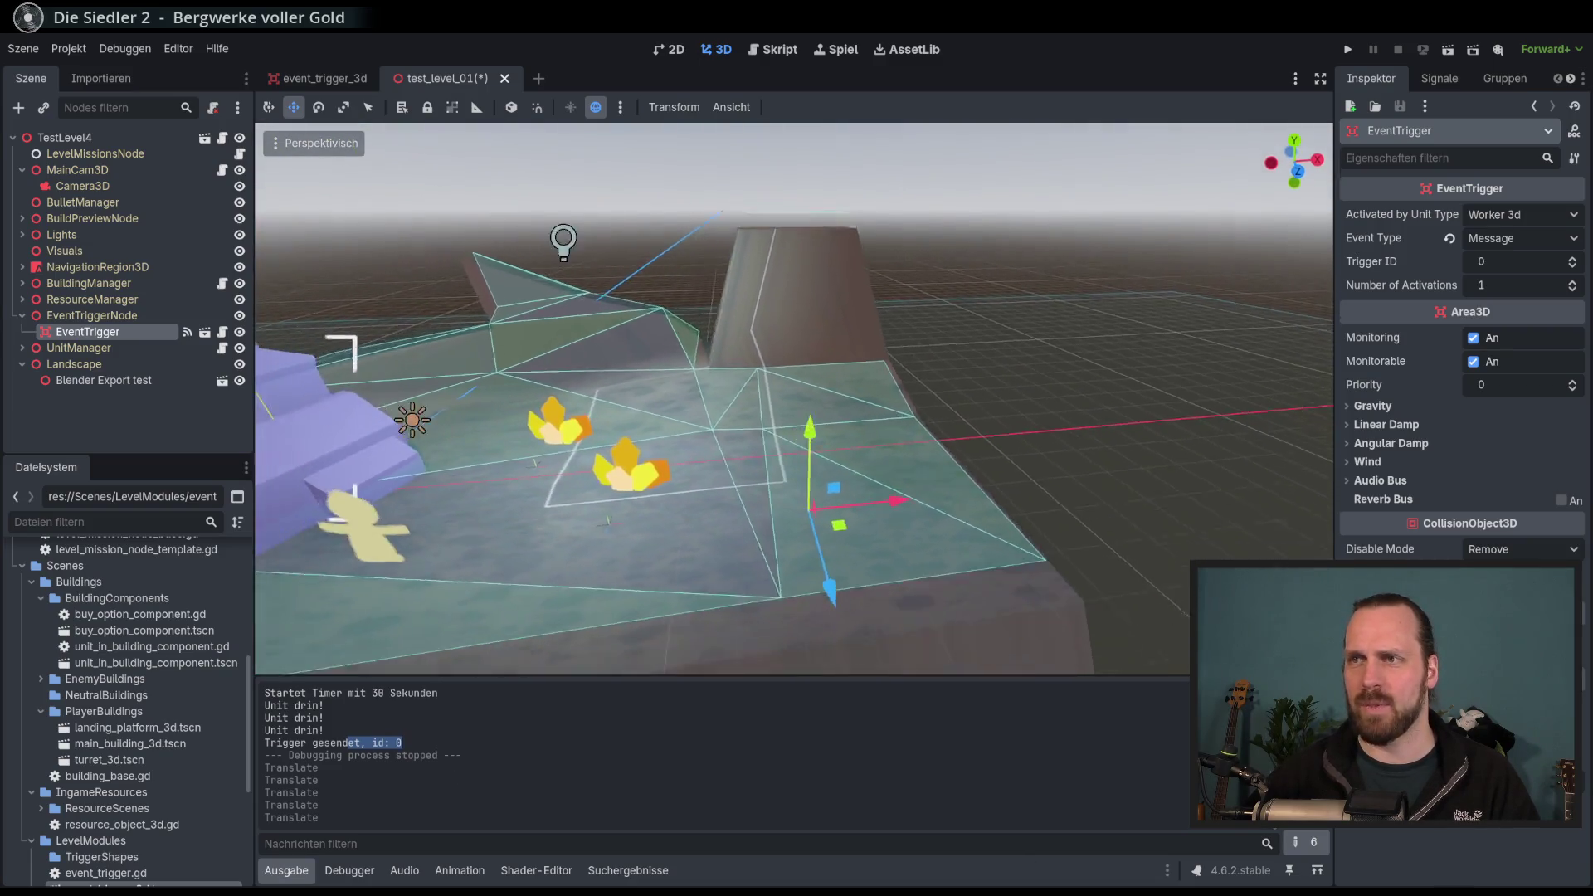
Open the event_trigger_3d scene and select its CollisionShape3D capsule.
scroll(811, 468, "up", 3)
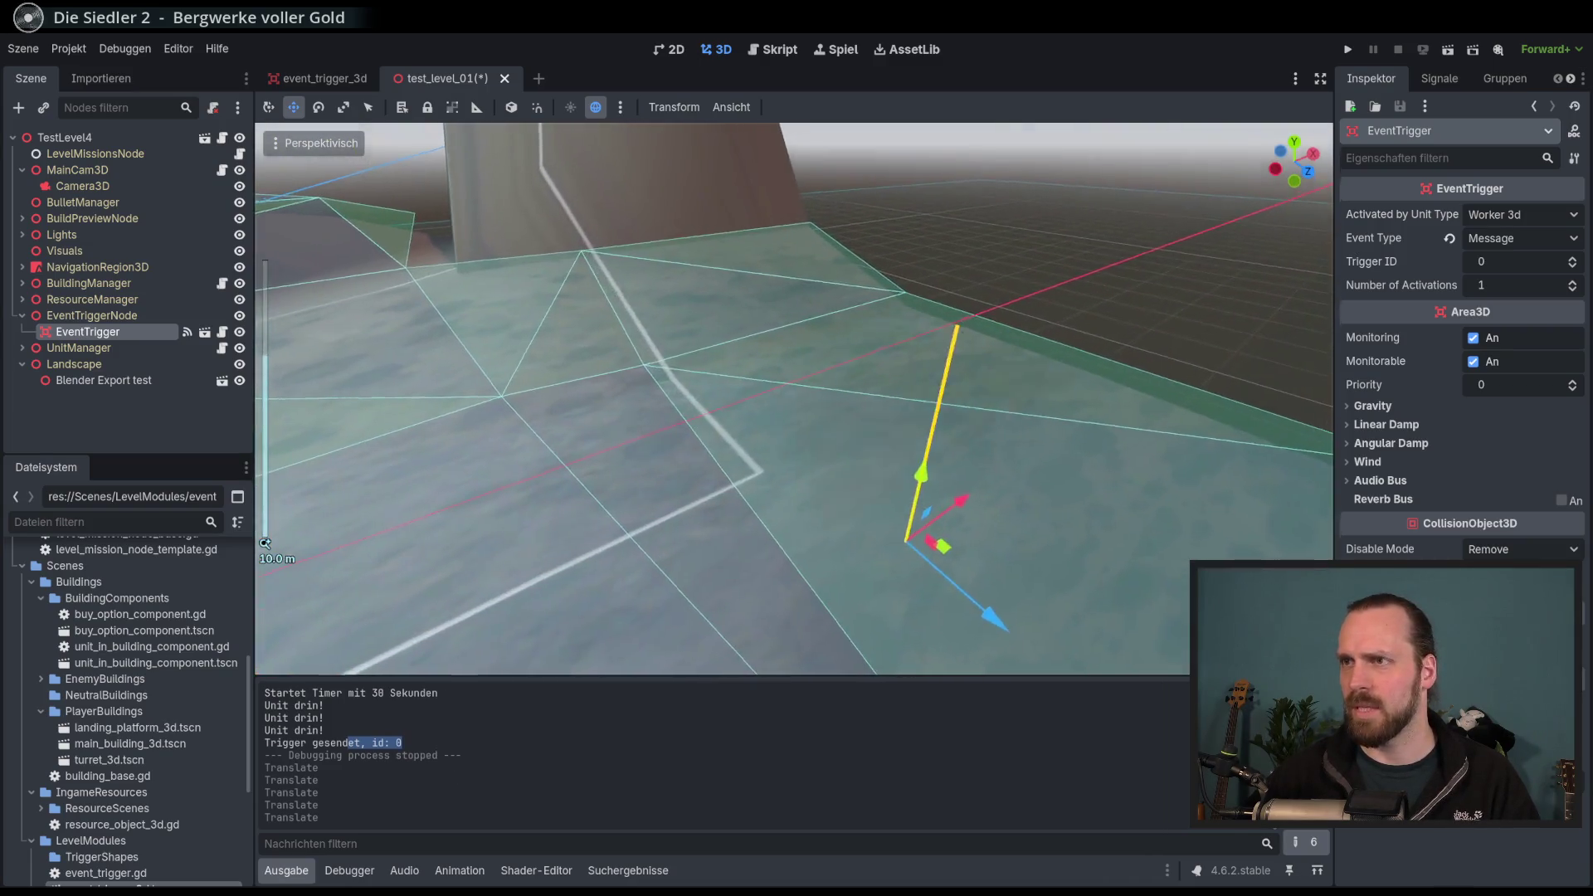
scroll(818, 456, "down", 5)
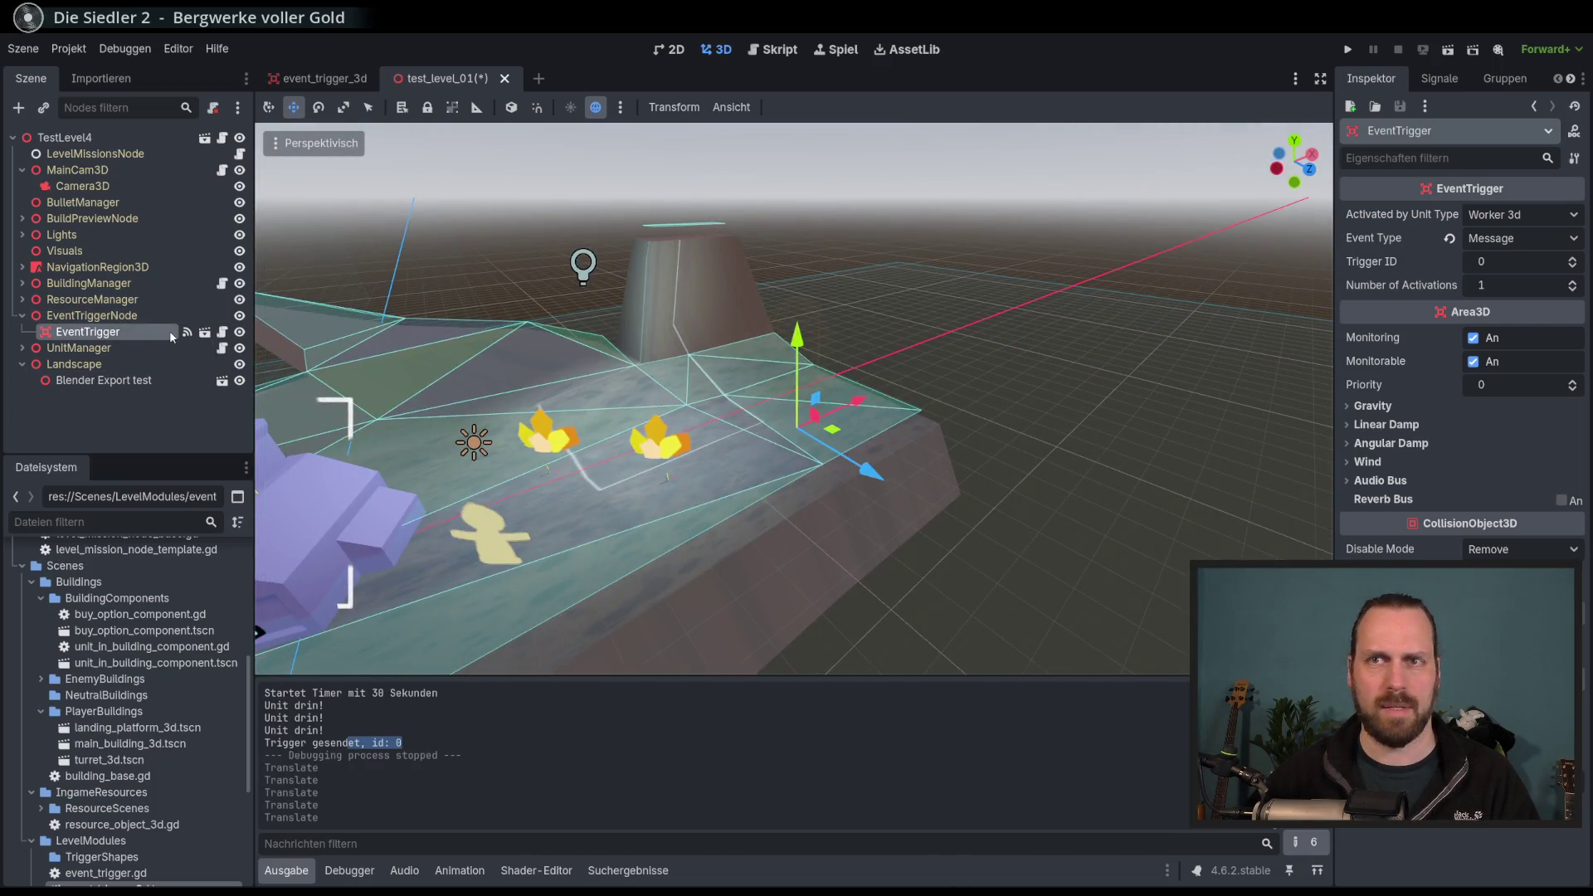
left_click(205, 331)
scroll(746, 448, "up", 3)
scroll(696, 459, "down", 3)
left_click(131, 269)
left_click(69, 137)
left_click(86, 154)
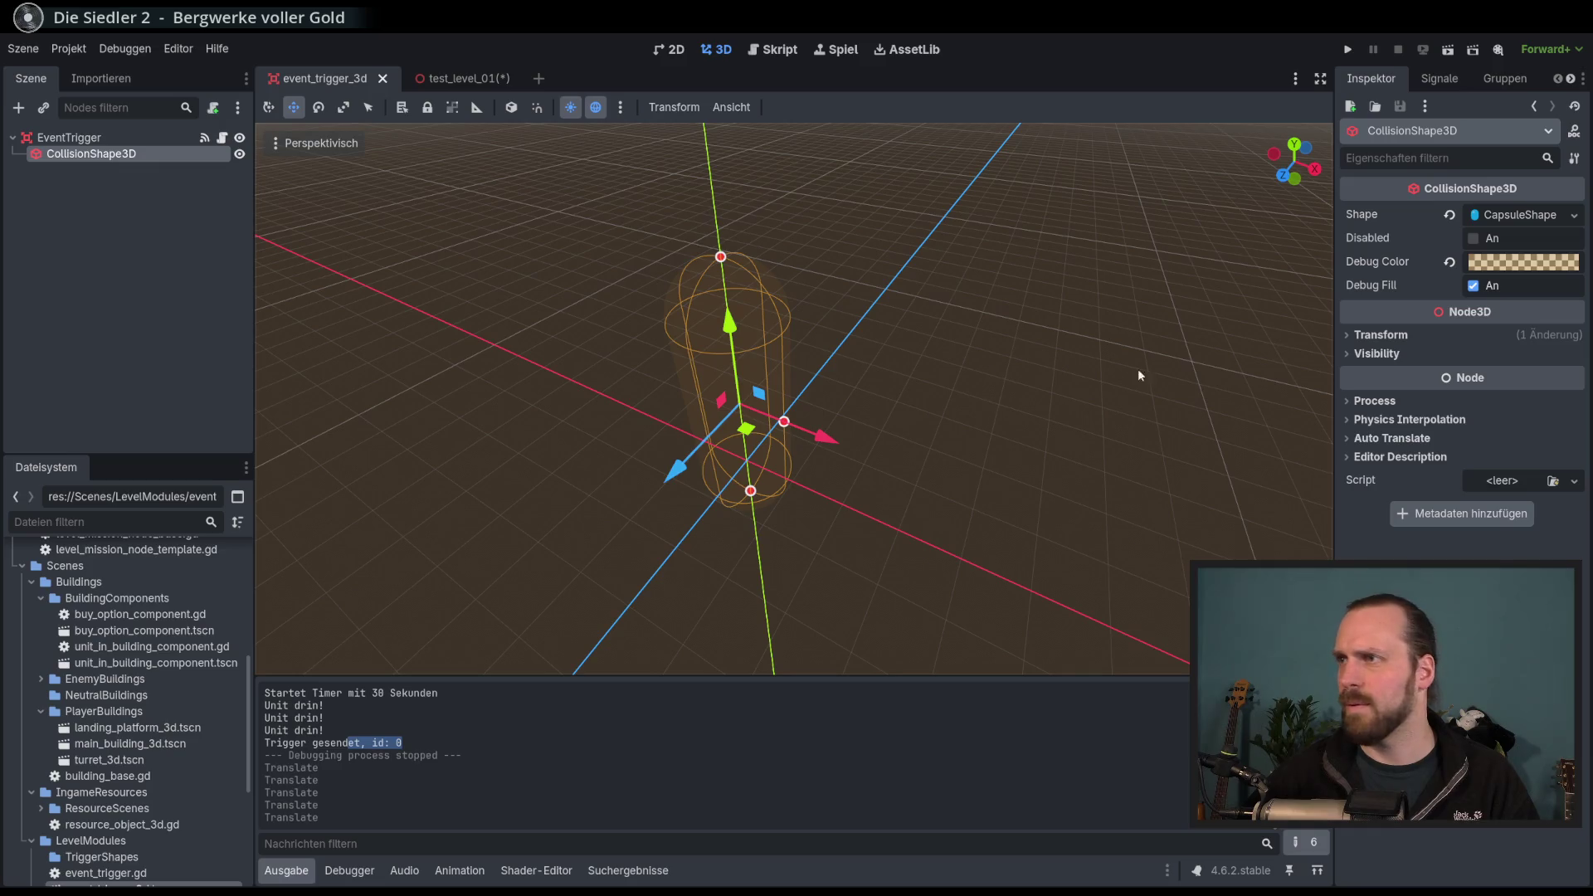
Turn off the capsule's debug fill, set its Debug Color to orange, save, and return to test_level_01.
left_click(1474, 287)
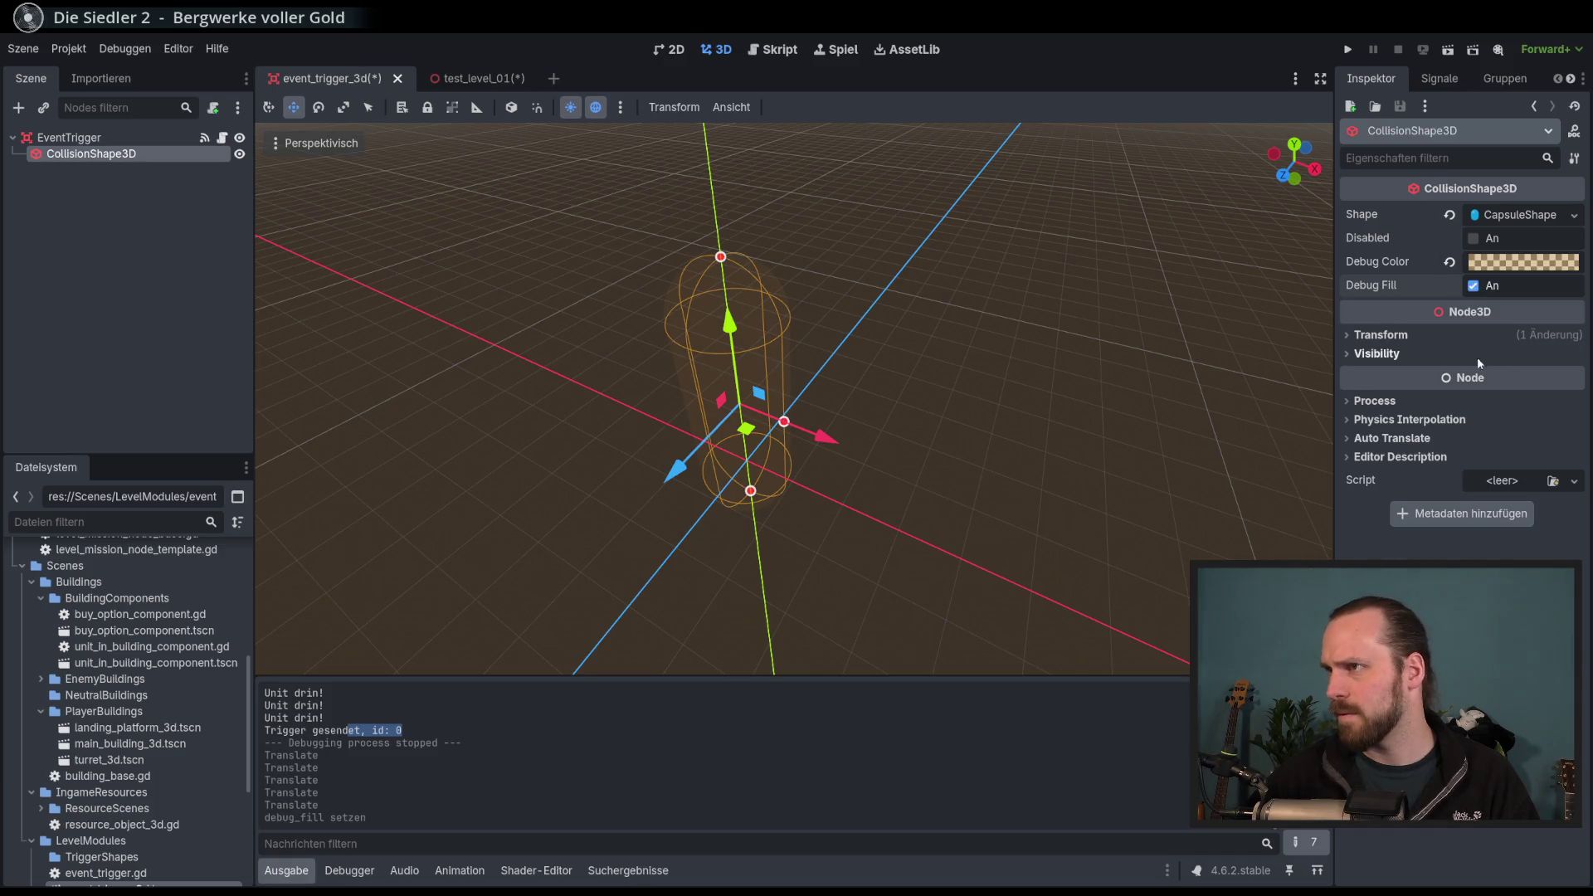
left_click(1490, 263)
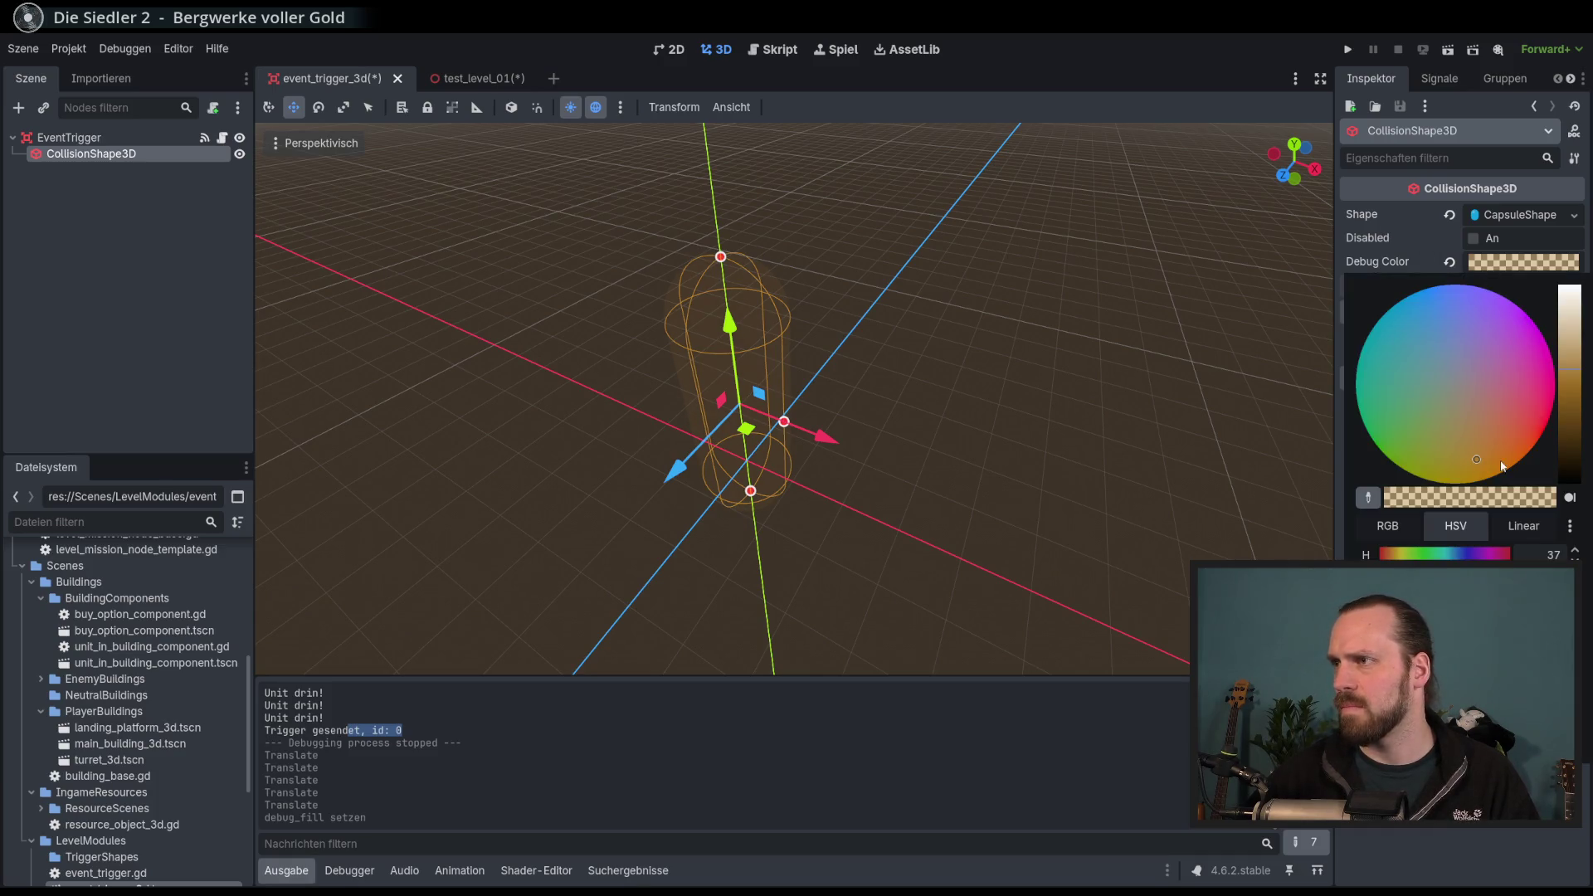
left_click(1148, 485)
key("ctrl+s")
left_click(471, 78)
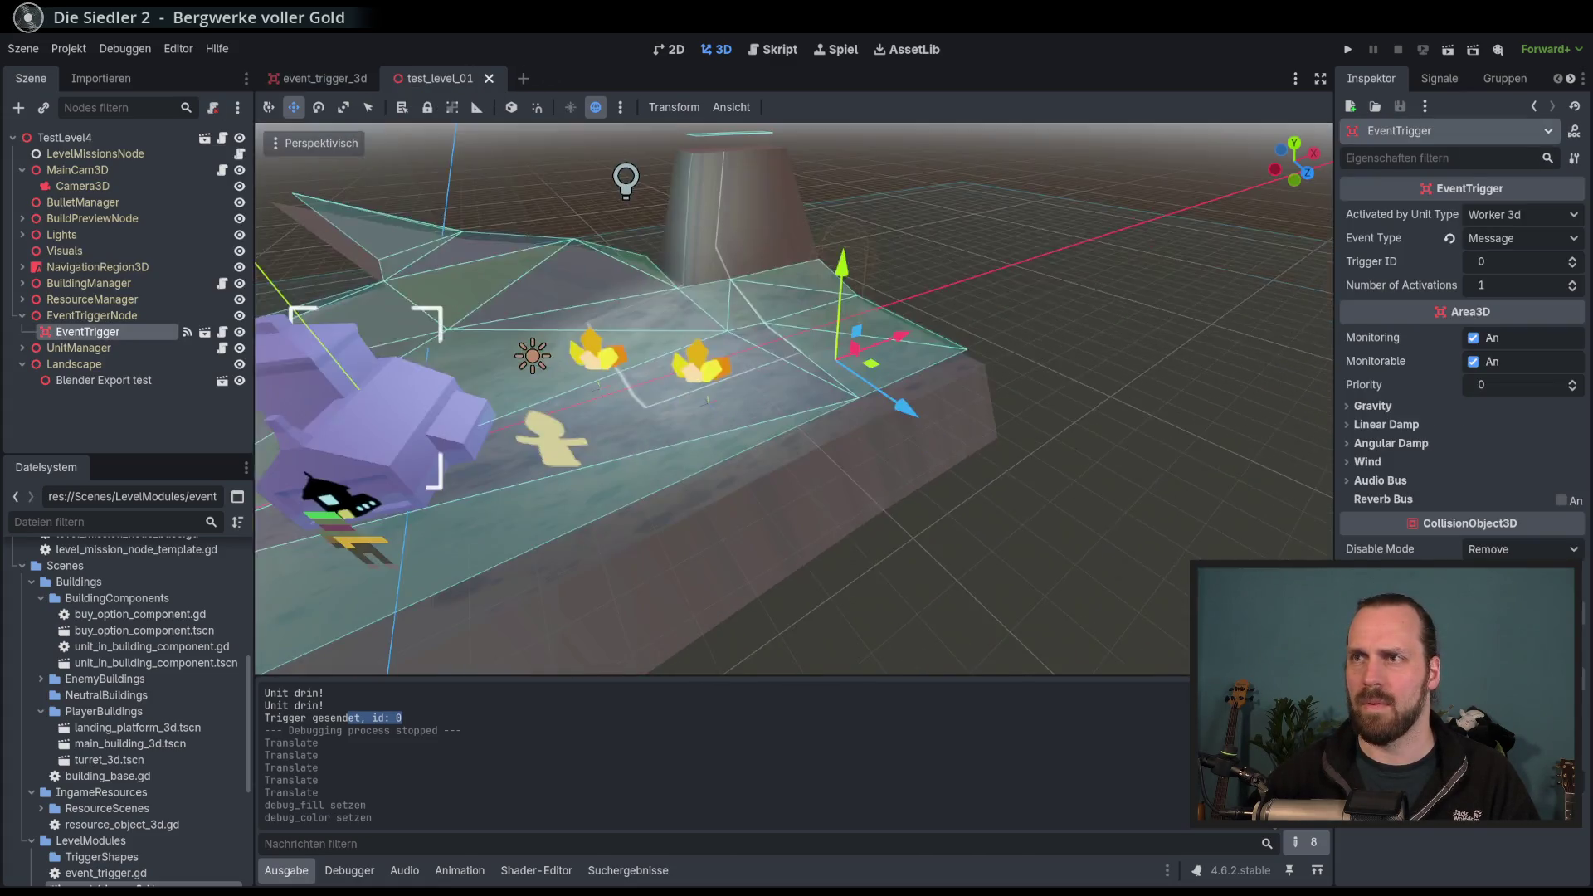
Shift the EventTrigger slightly to the right along its red axis and run the project.
key("w")
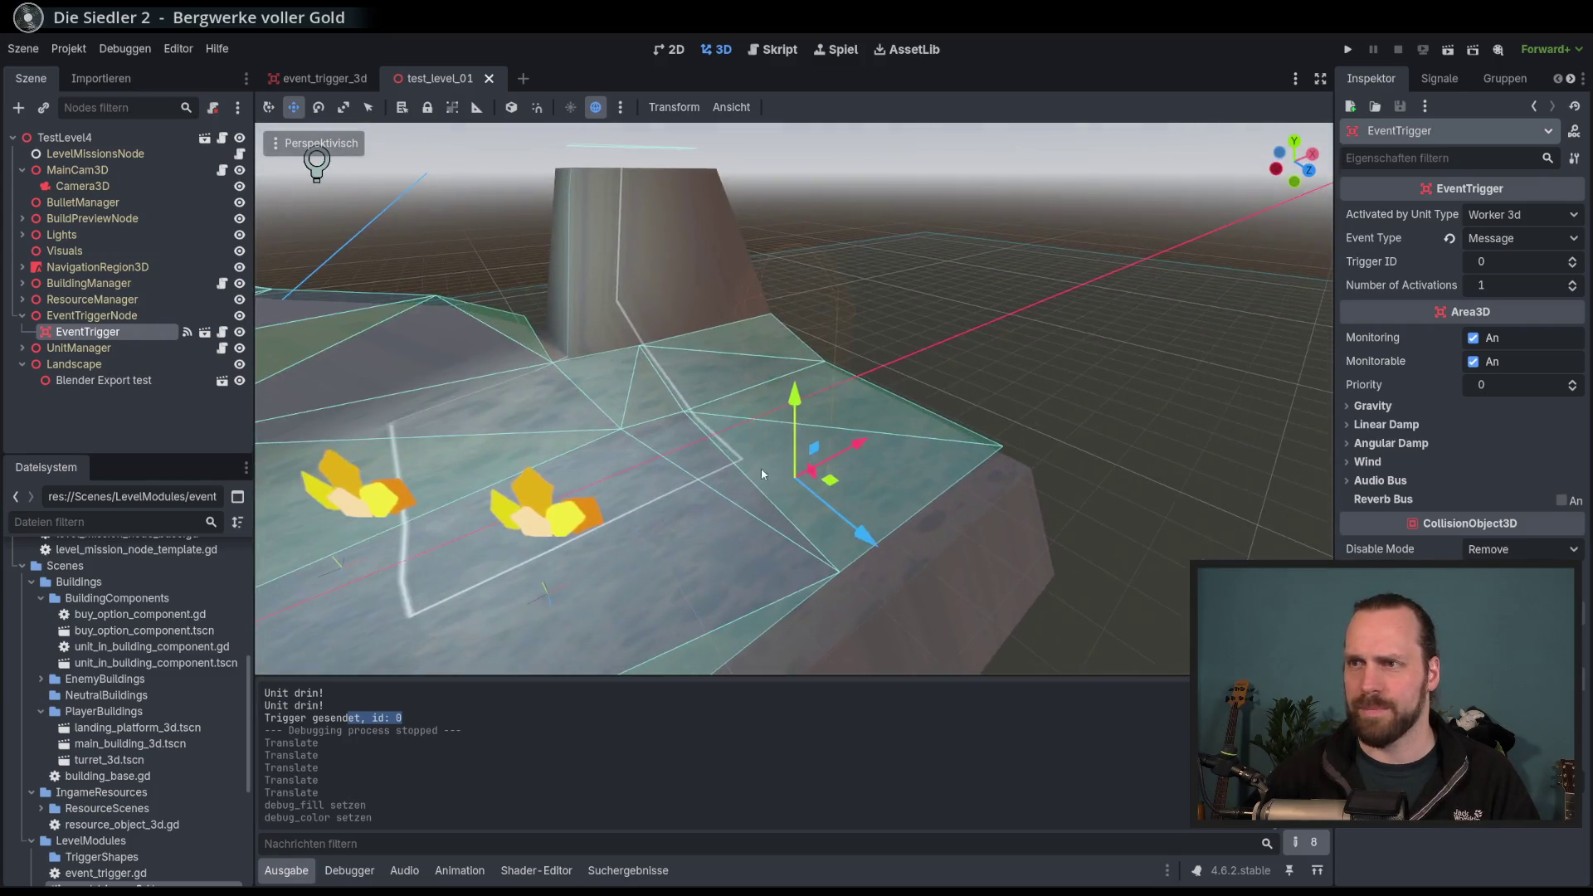
key("w")
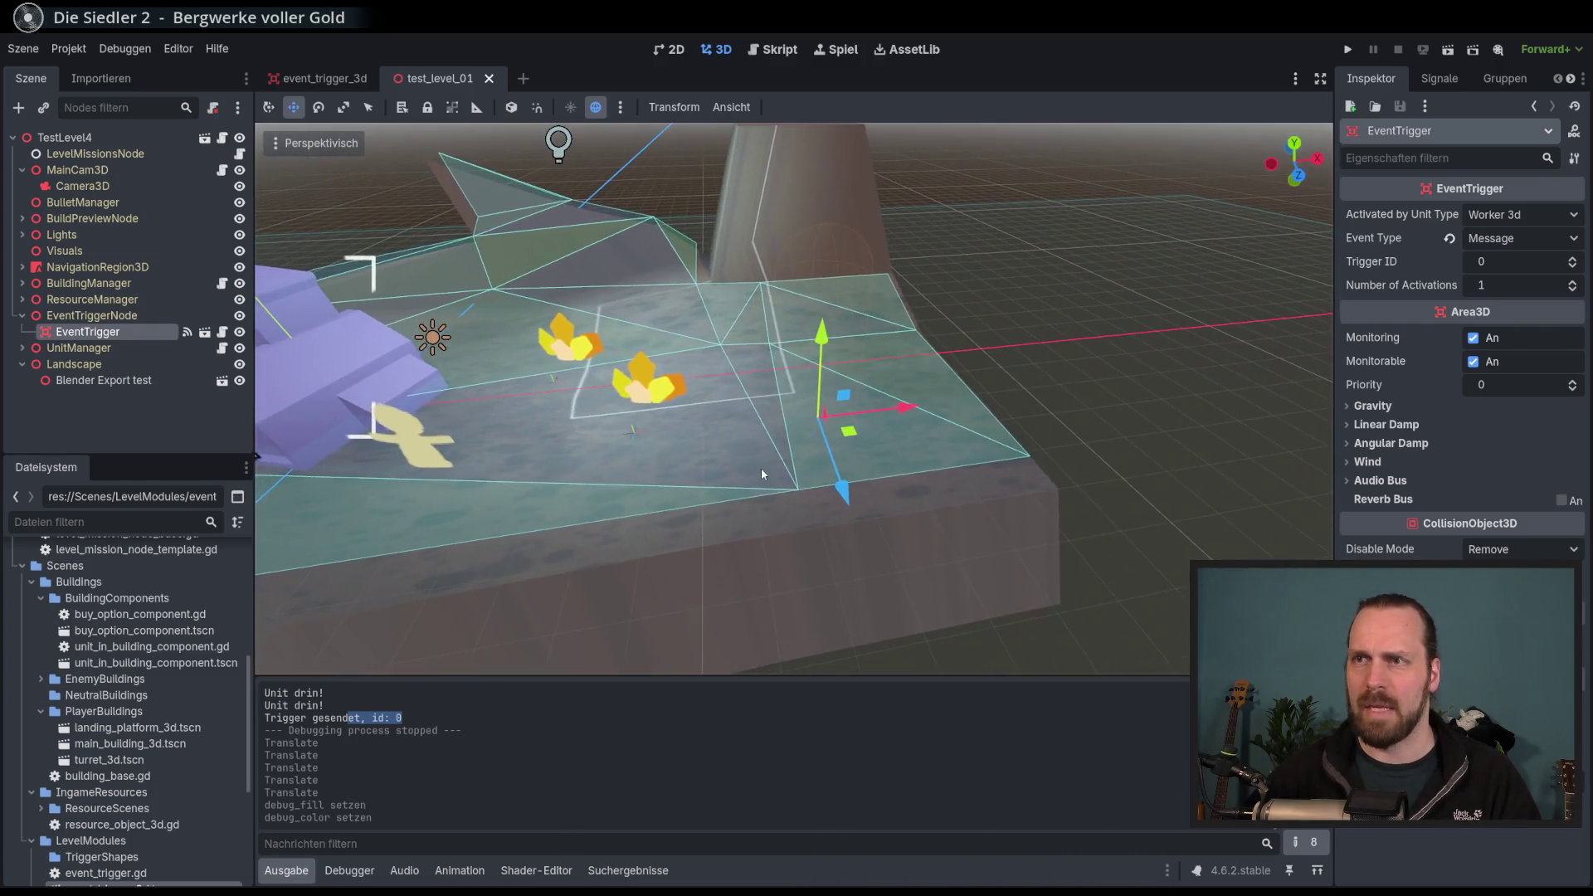
left_click_drag(778, 473, 825, 468)
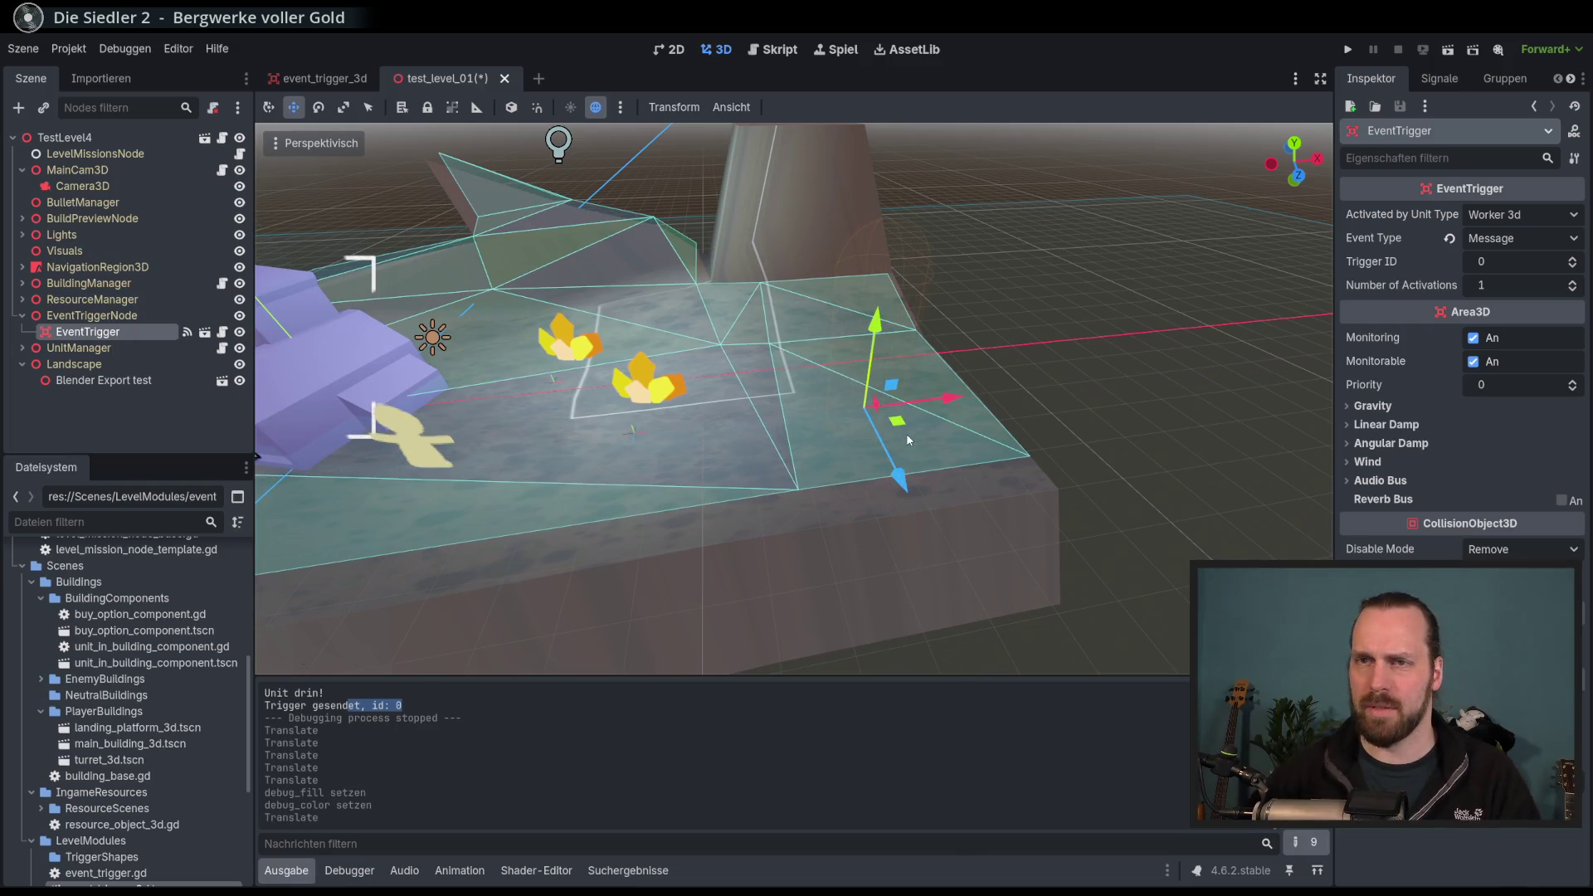
key("F5")
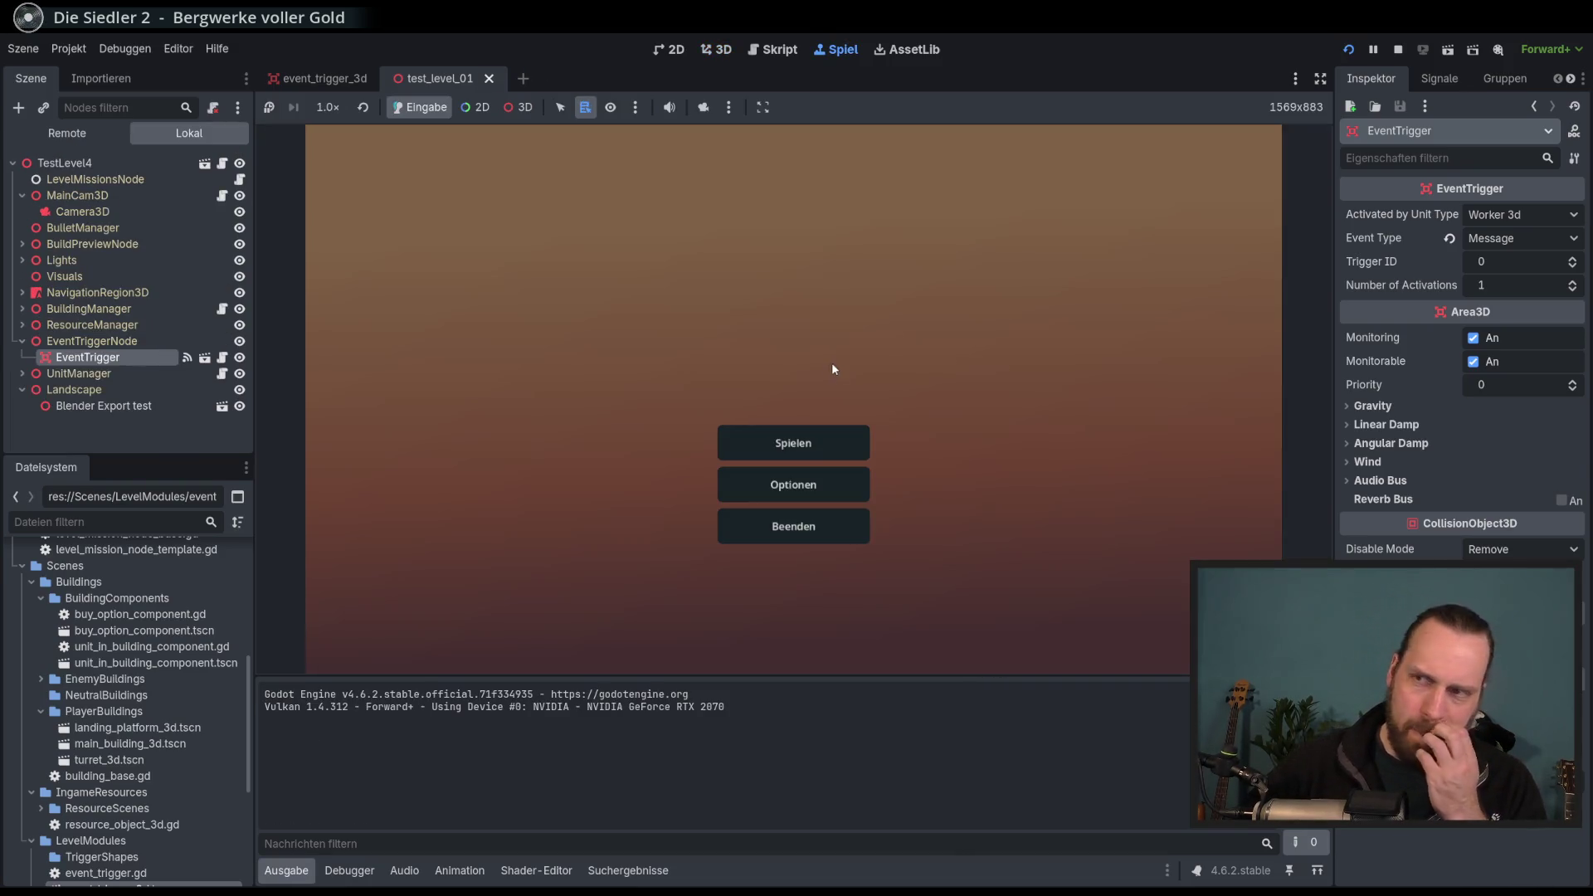
Launch Test Mission 01 from the game menu and turn on visible collision shapes.
left_click(818, 441)
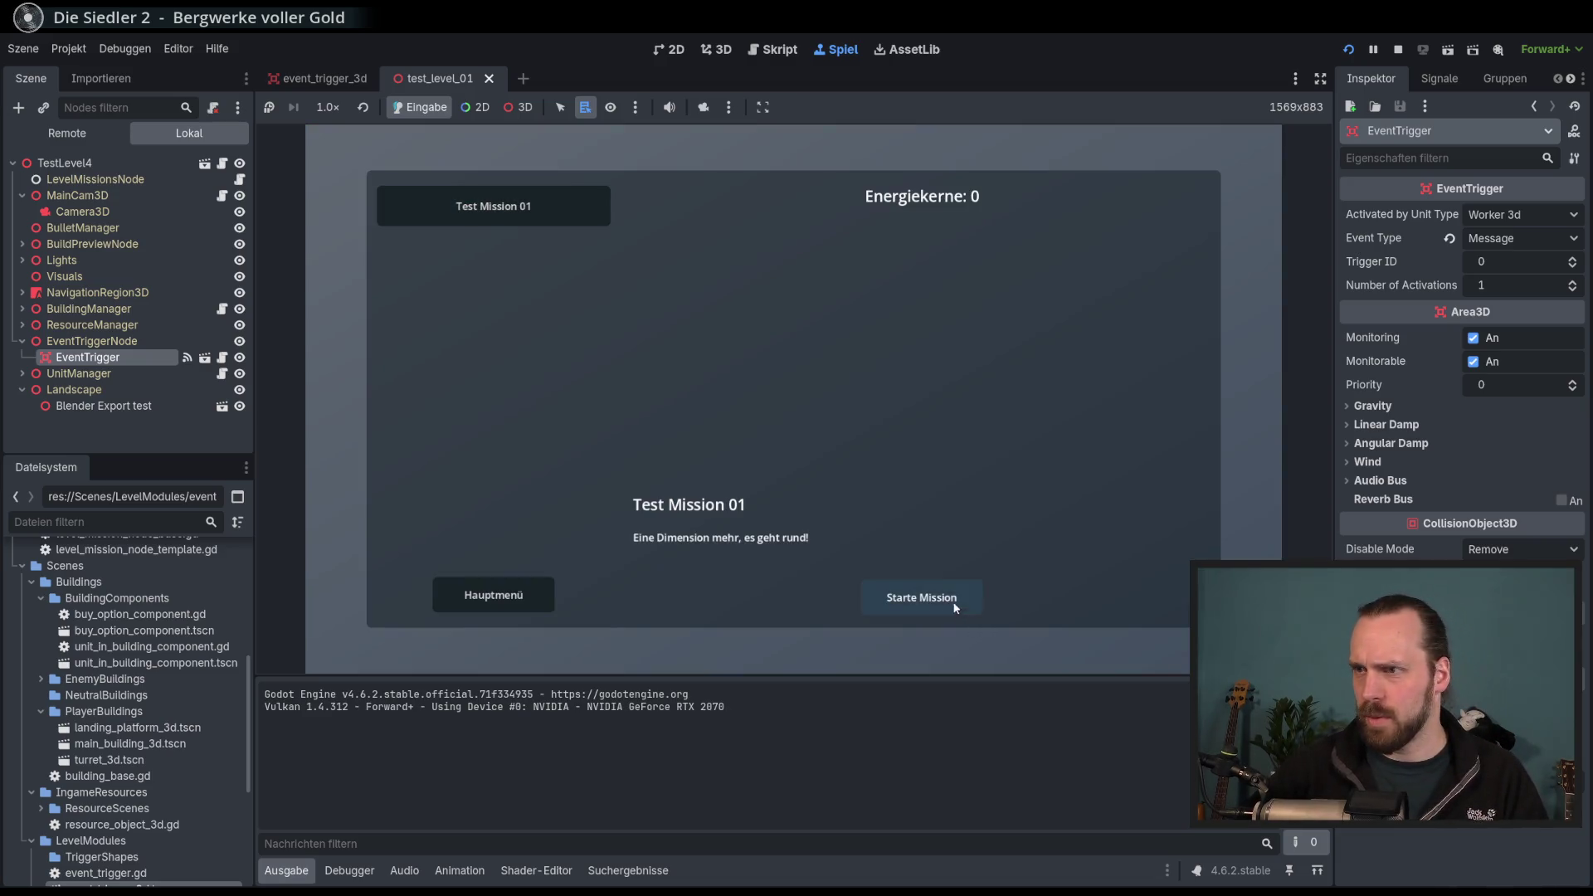
left_click(954, 604)
left_click(787, 452)
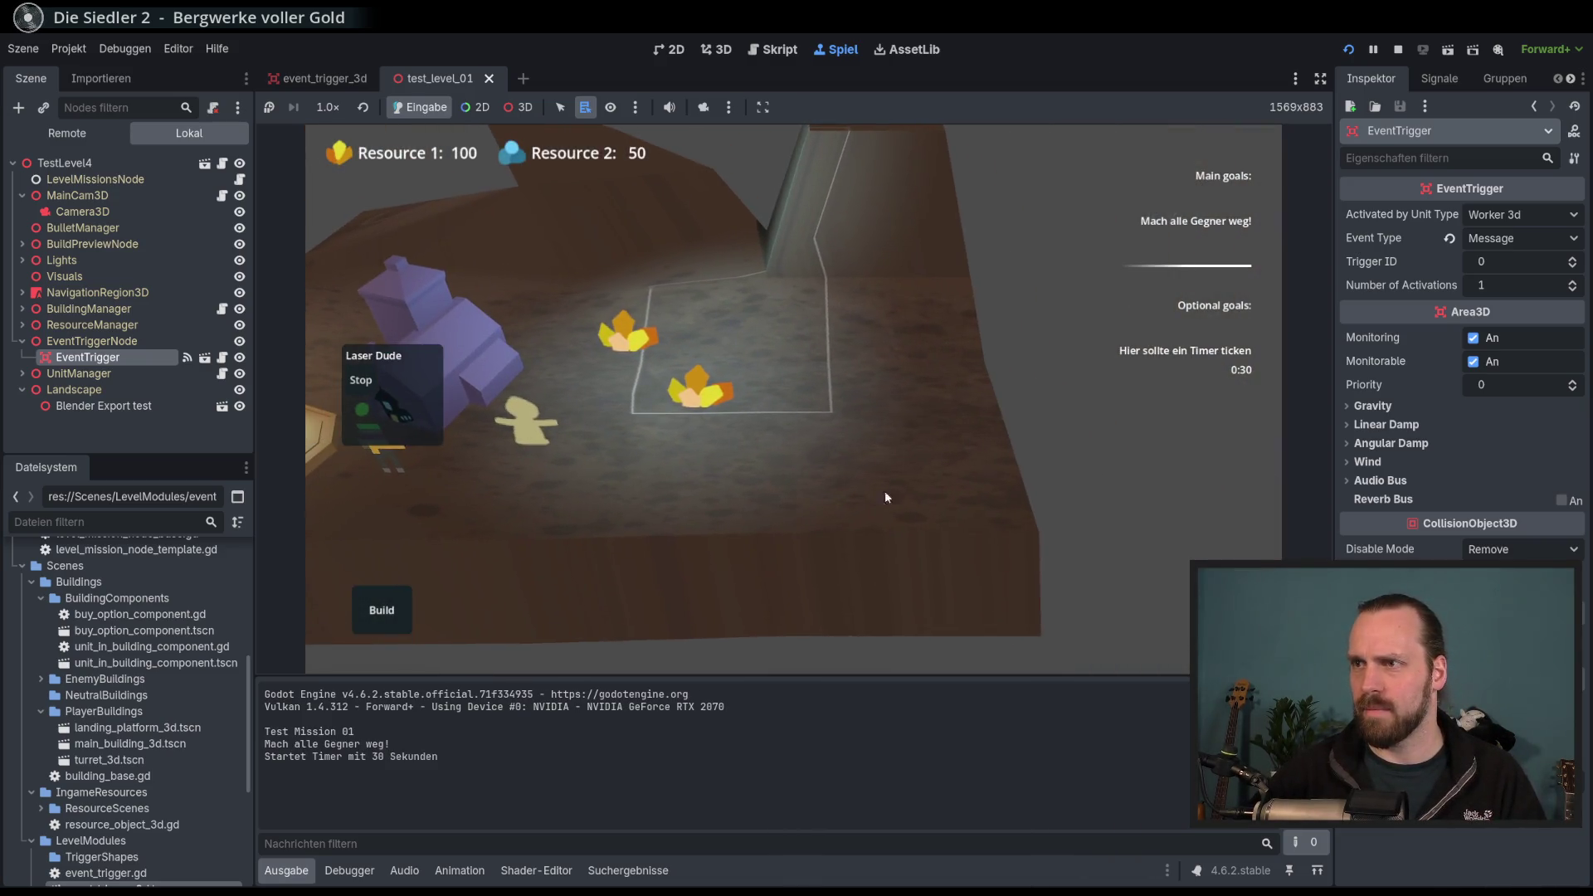
left_click(68, 48)
mouse_move(125, 49)
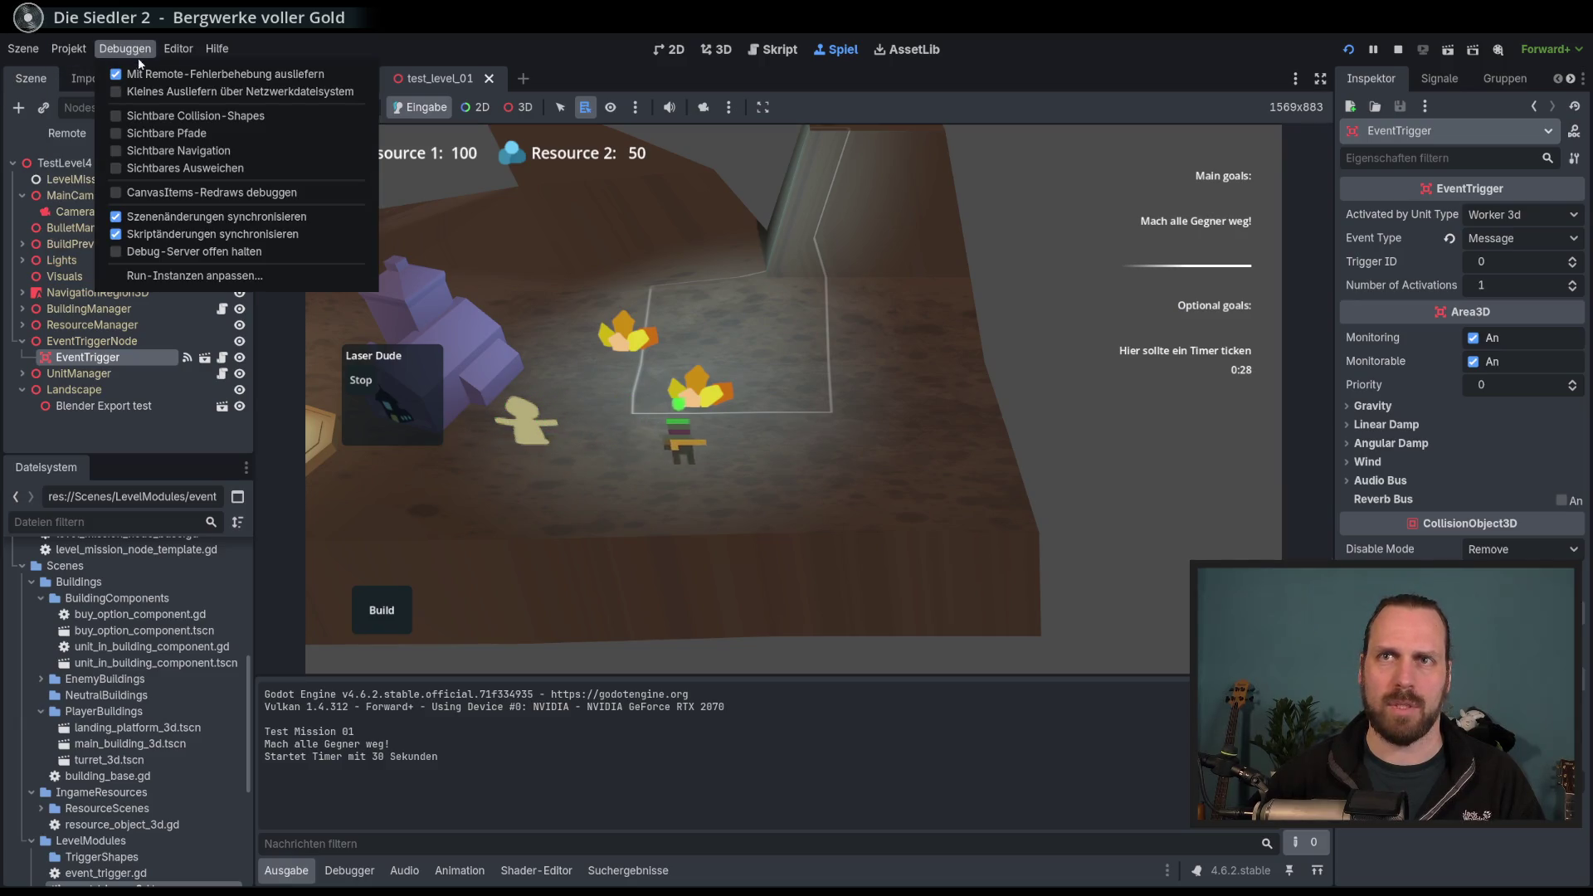
left_click(195, 123)
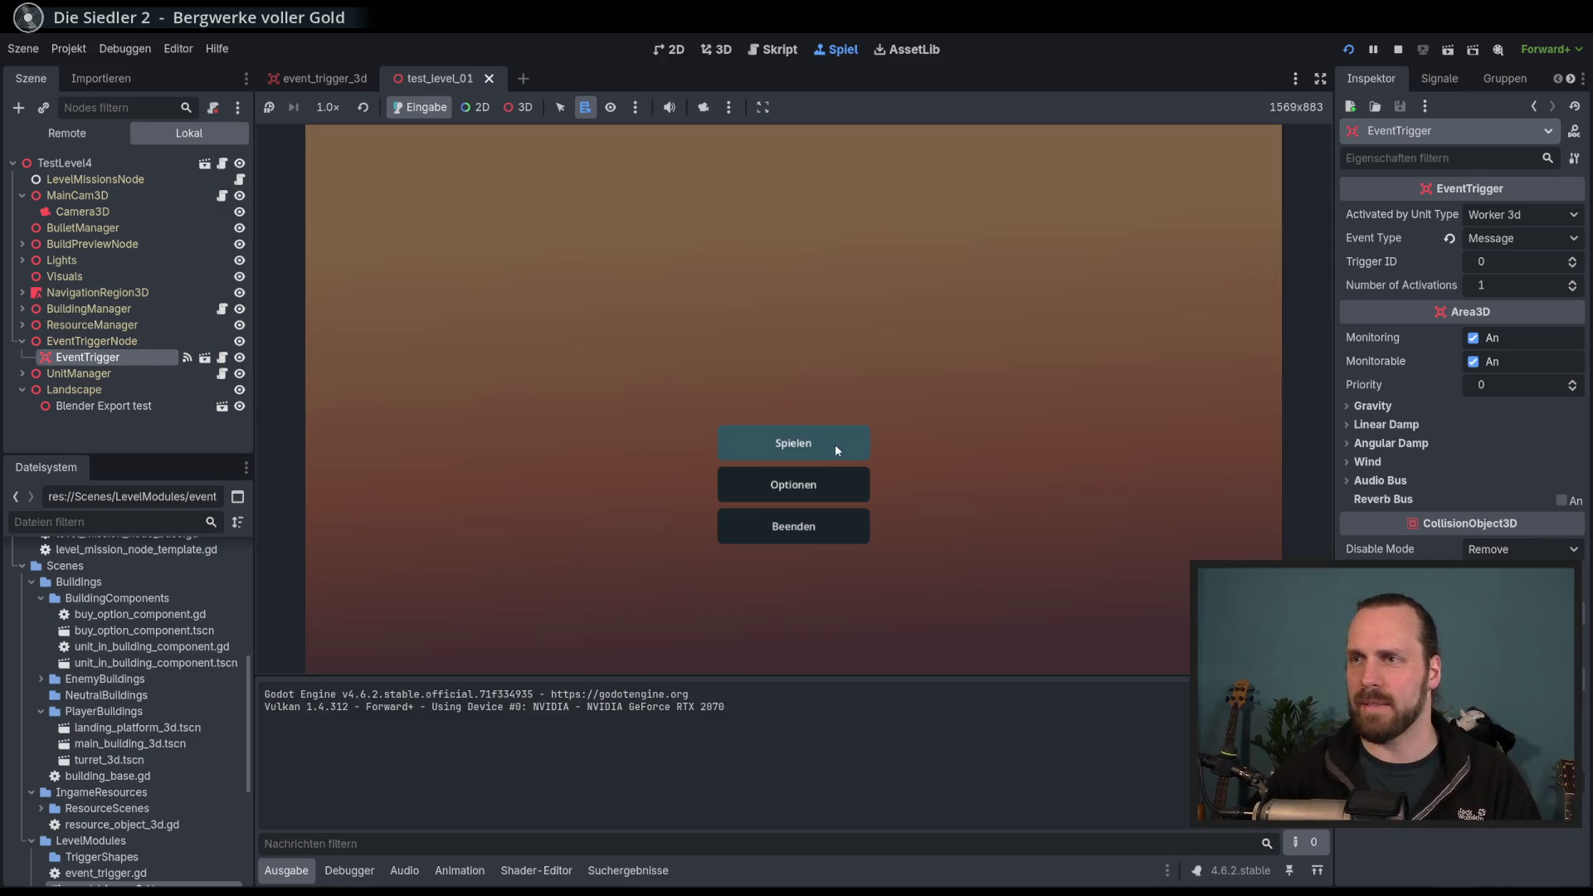
Relaunch Test Mission 01 and walk the worker into the orange cylinder trigger.
left_click(832, 443)
left_click(962, 596)
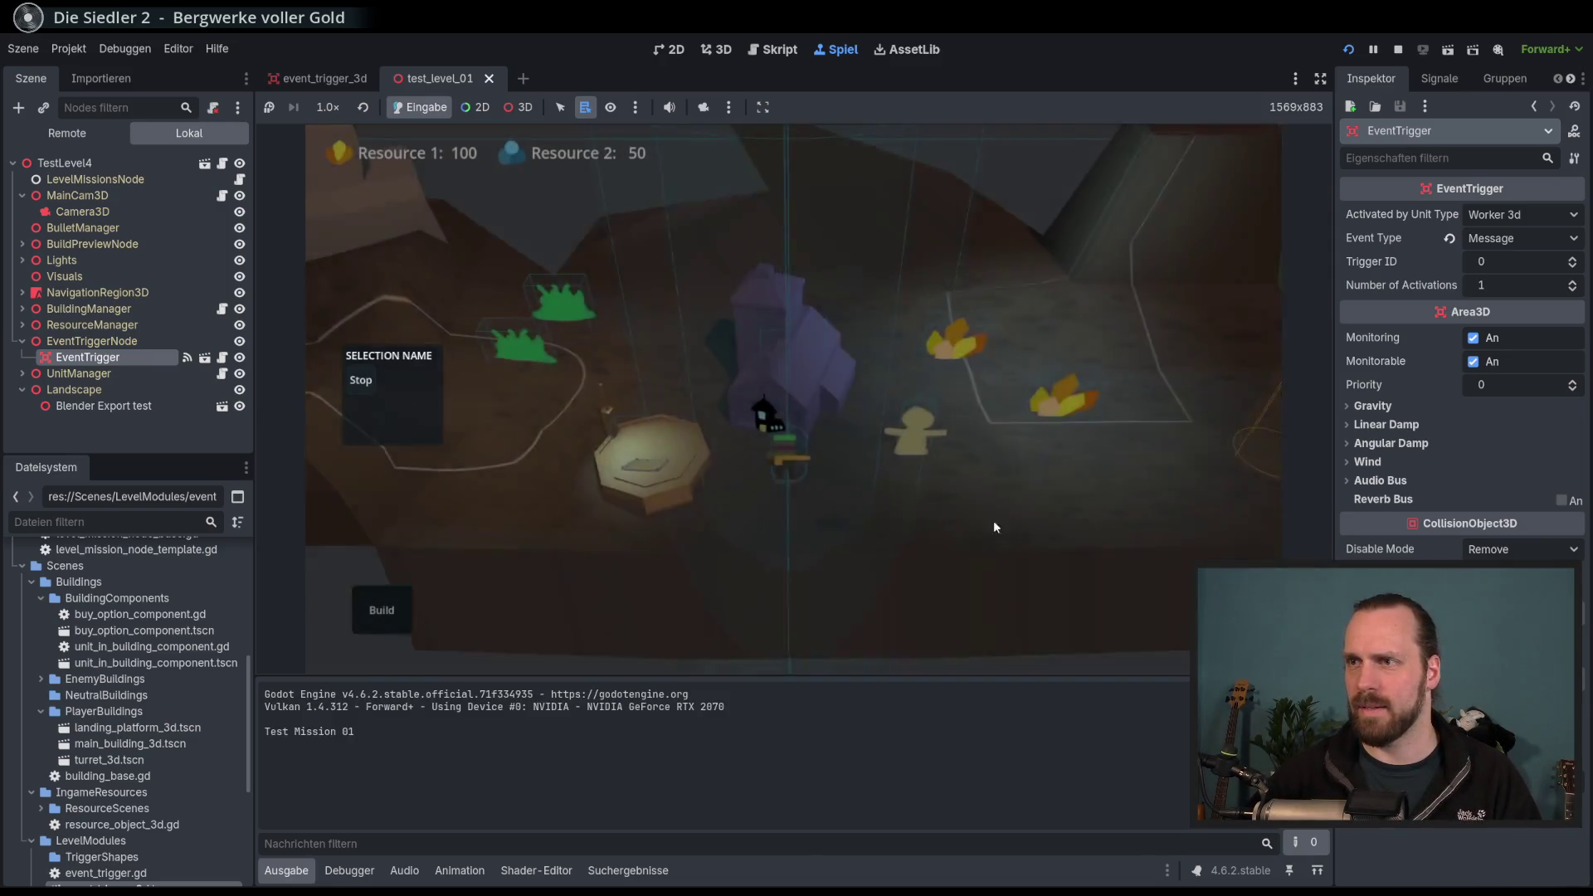
left_click(508, 411)
right_click(982, 522)
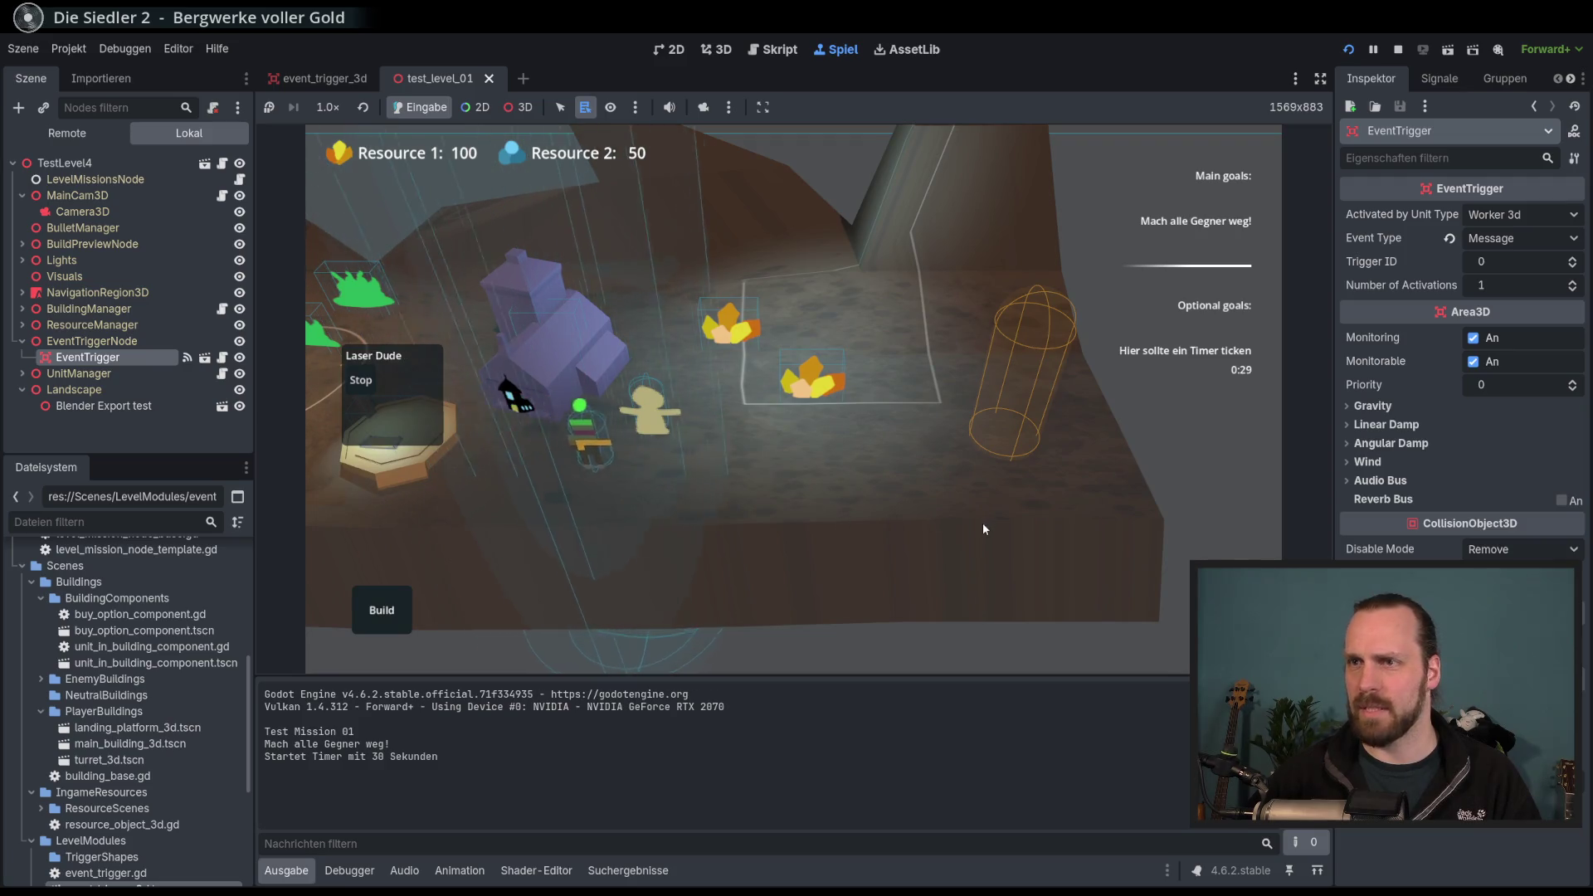
right_click(997, 423)
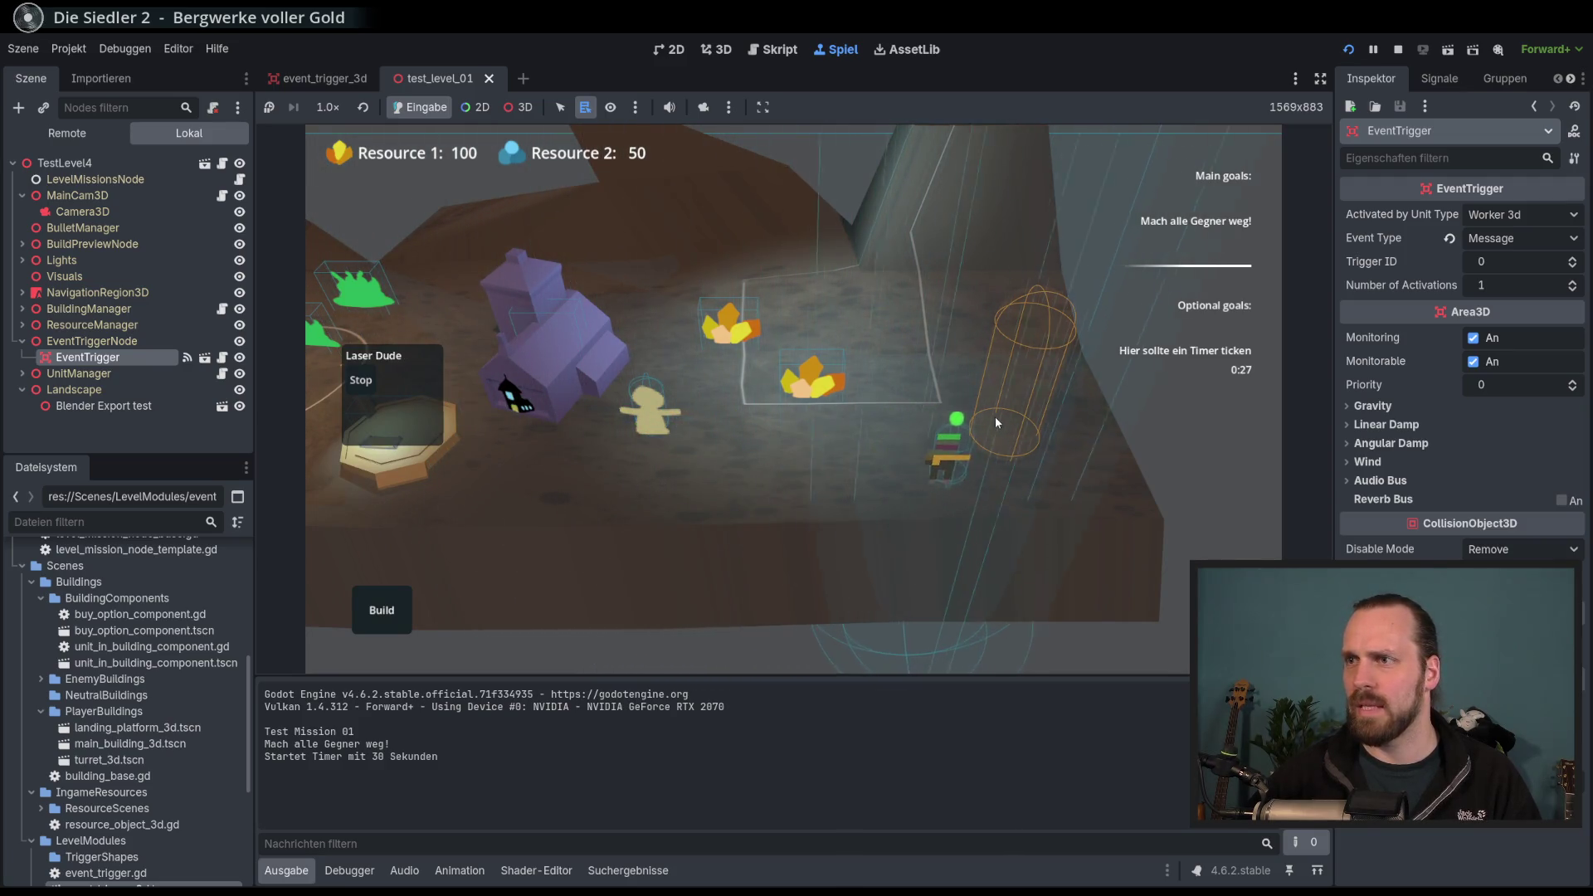
Move the worker back into and out of the trigger toward the crystals, then stop the game.
left_click_drag(1032, 391, 798, 560)
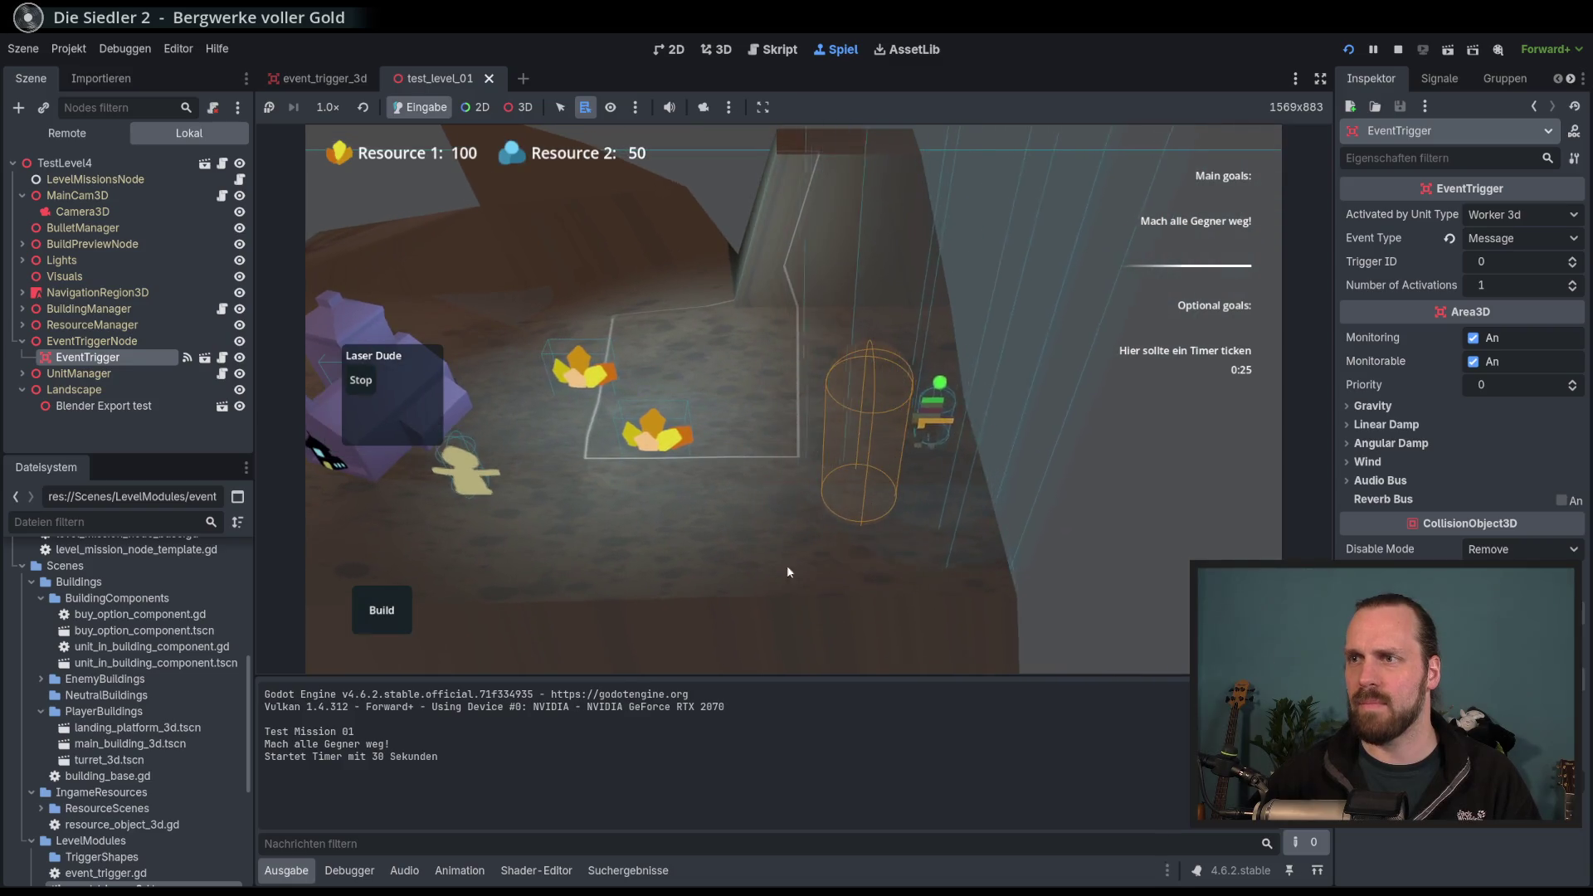
right_click(864, 501)
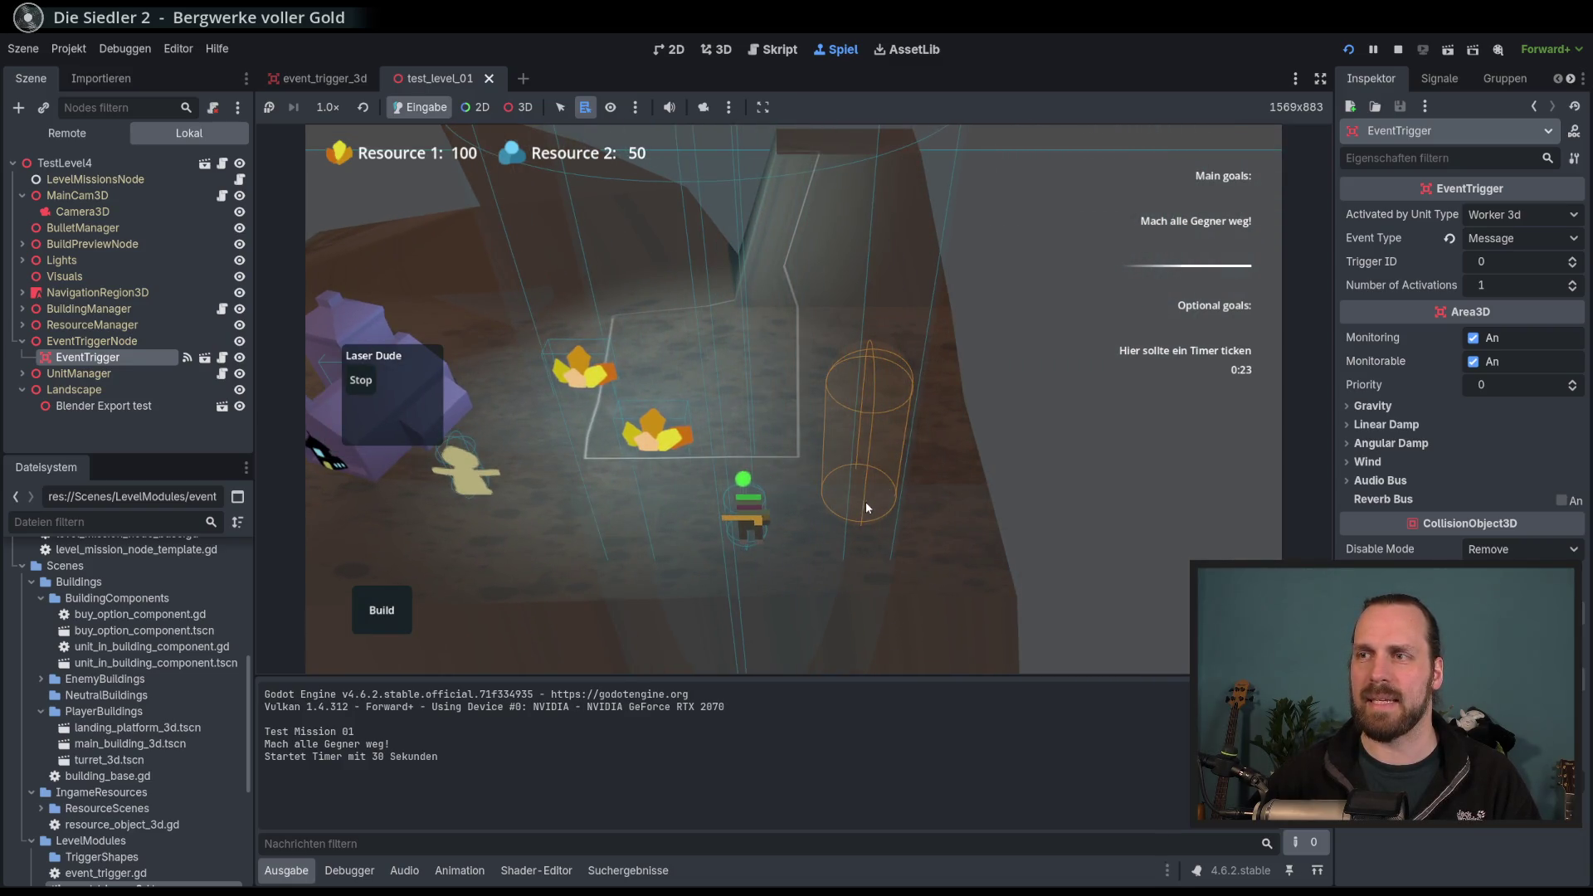
right_click(961, 508)
left_click_drag(618, 504, 668, 481)
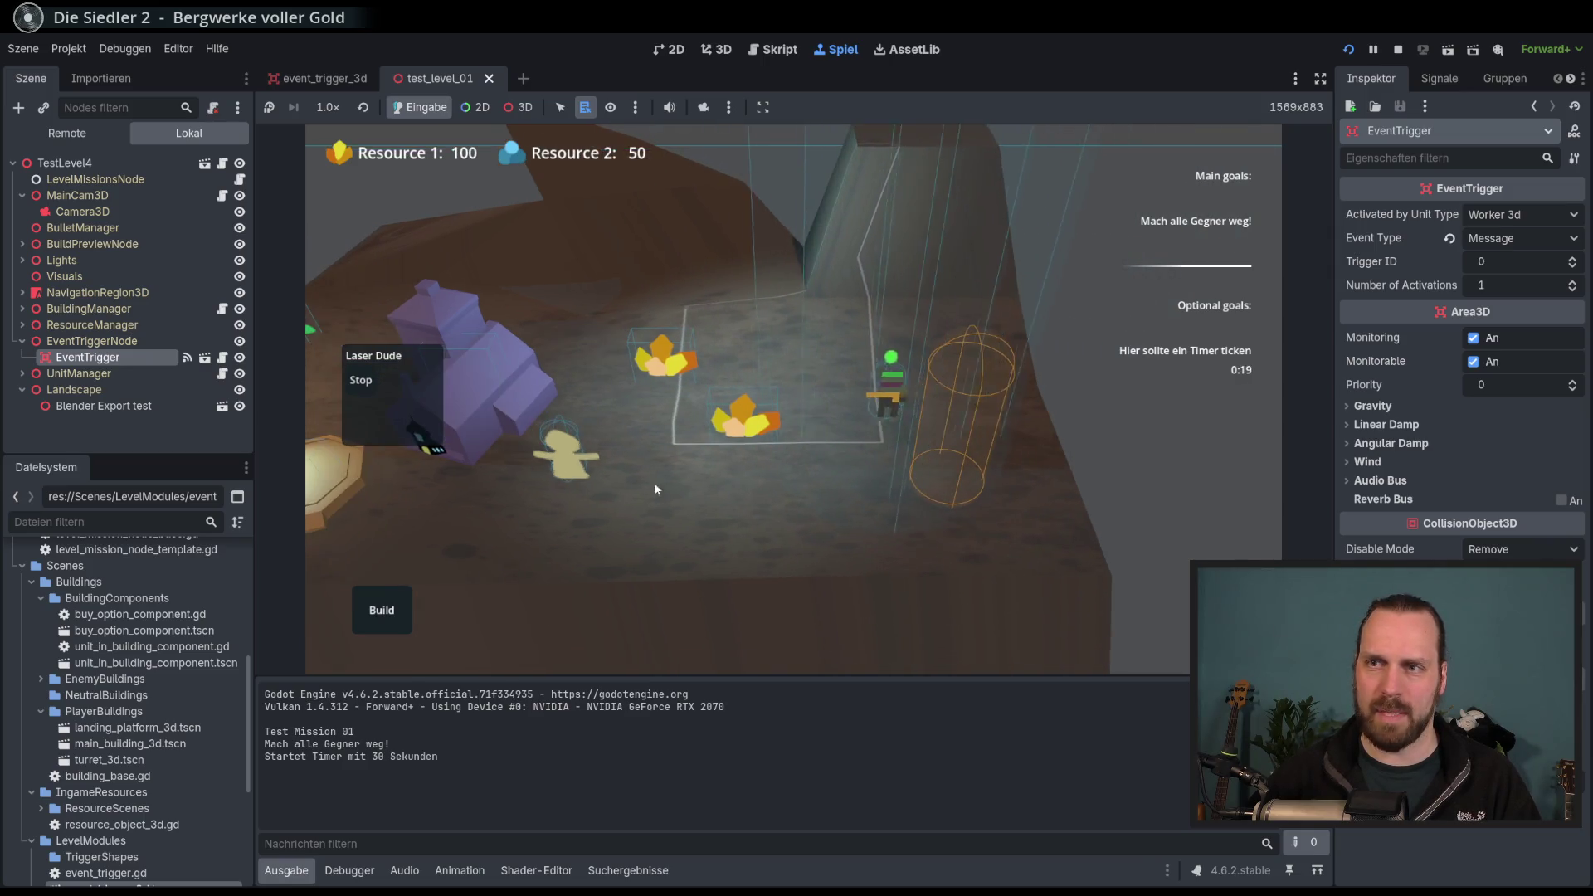
left_click_drag(788, 522, 757, 452)
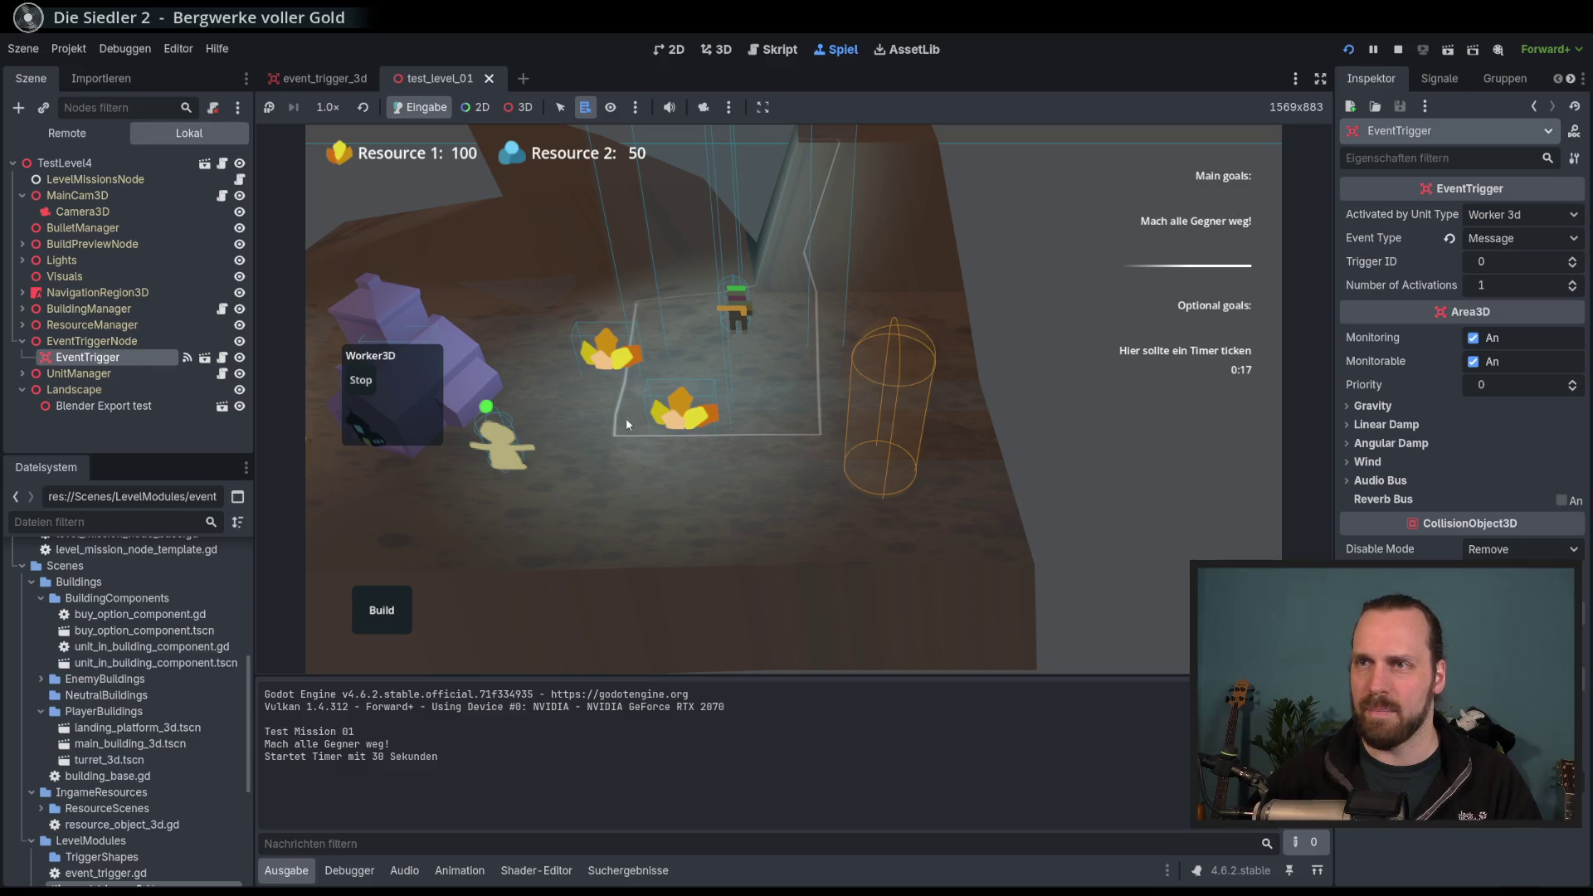
left_click_drag(637, 438, 786, 521)
right_click(982, 518)
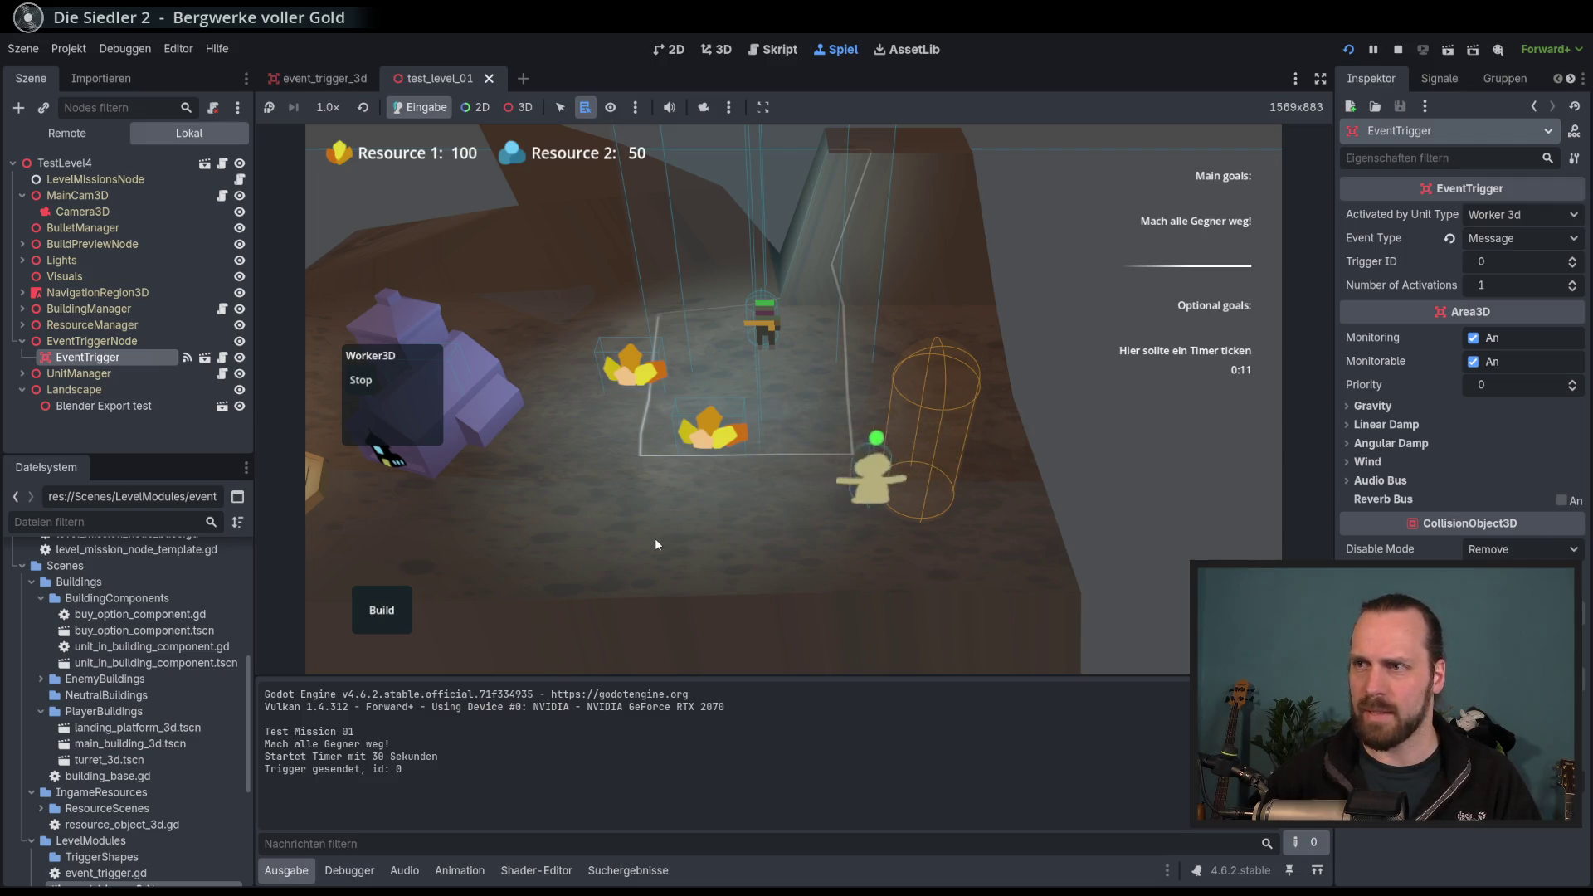
left_click_drag(652, 540, 850, 532)
key("F8")
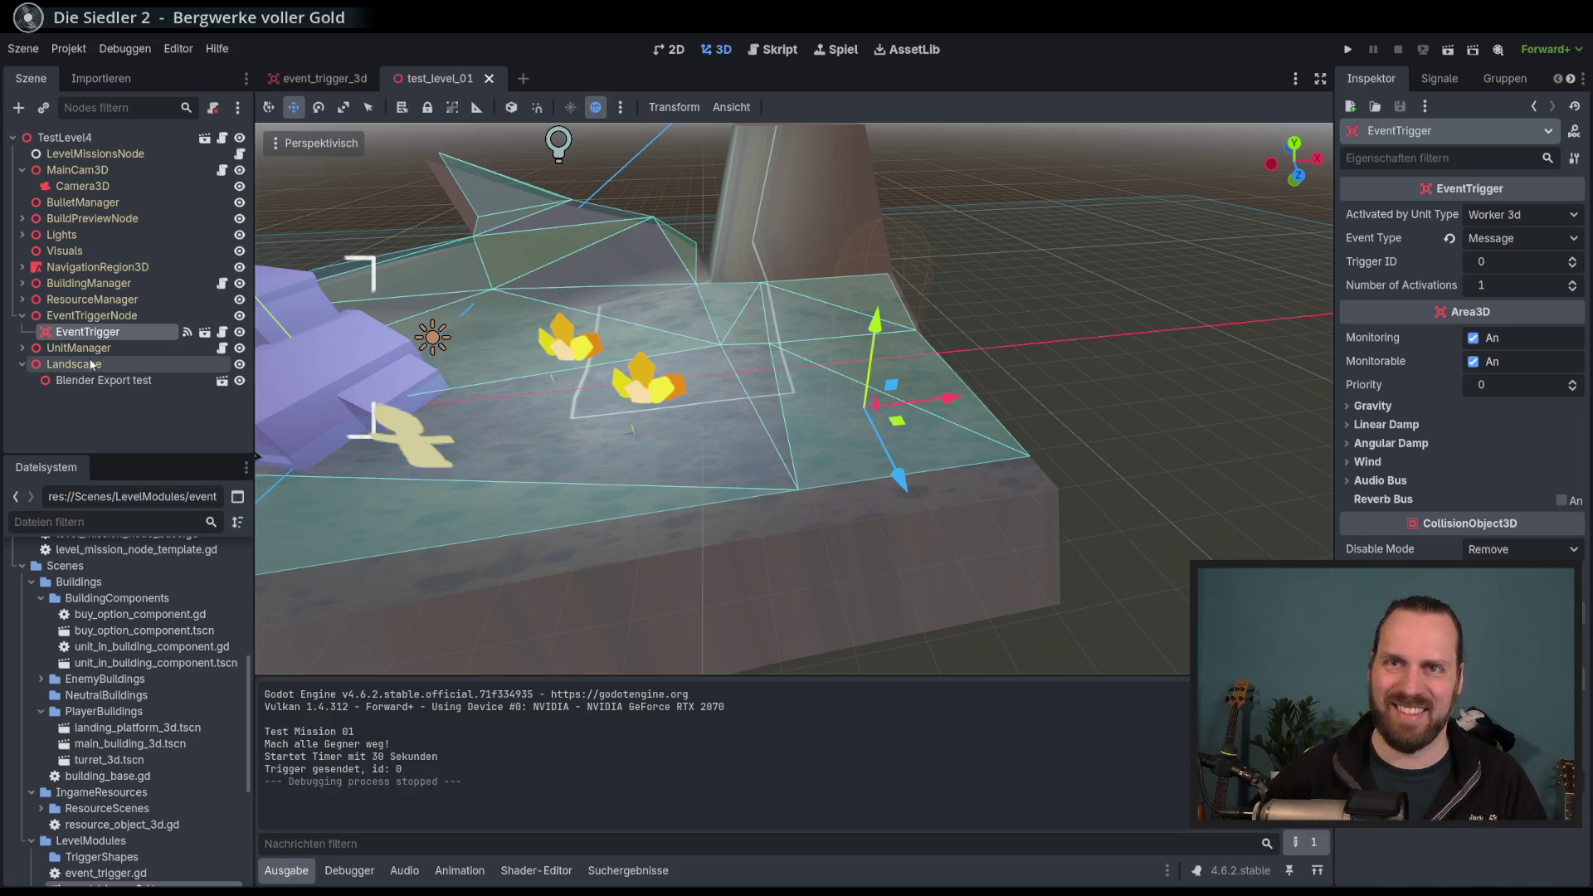
left_click(335, 83)
left_click(450, 80)
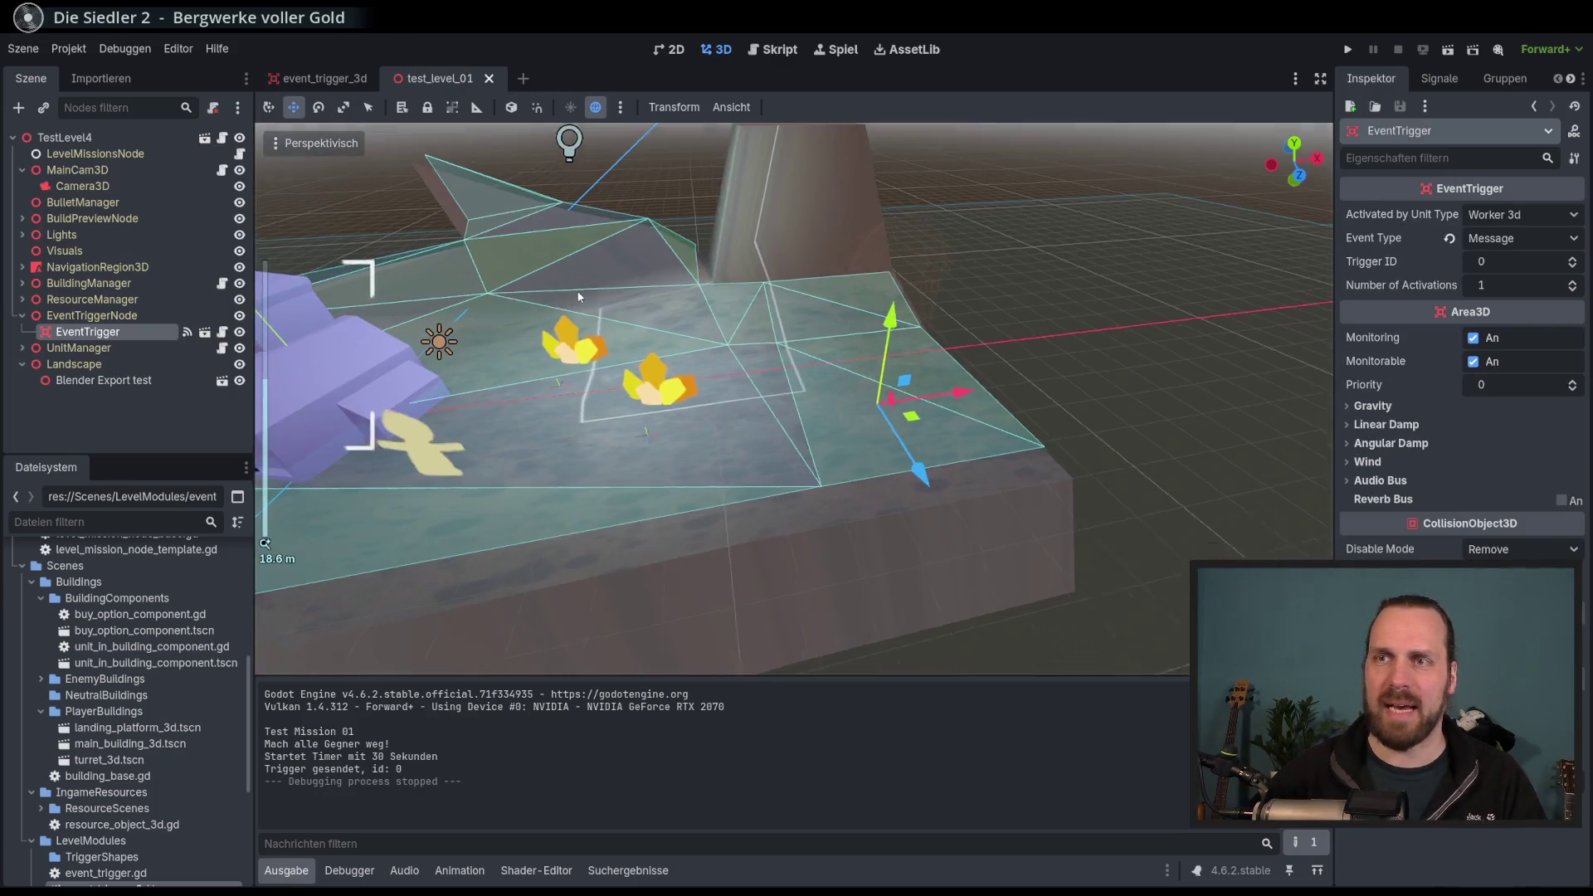
key("super")
type("n")
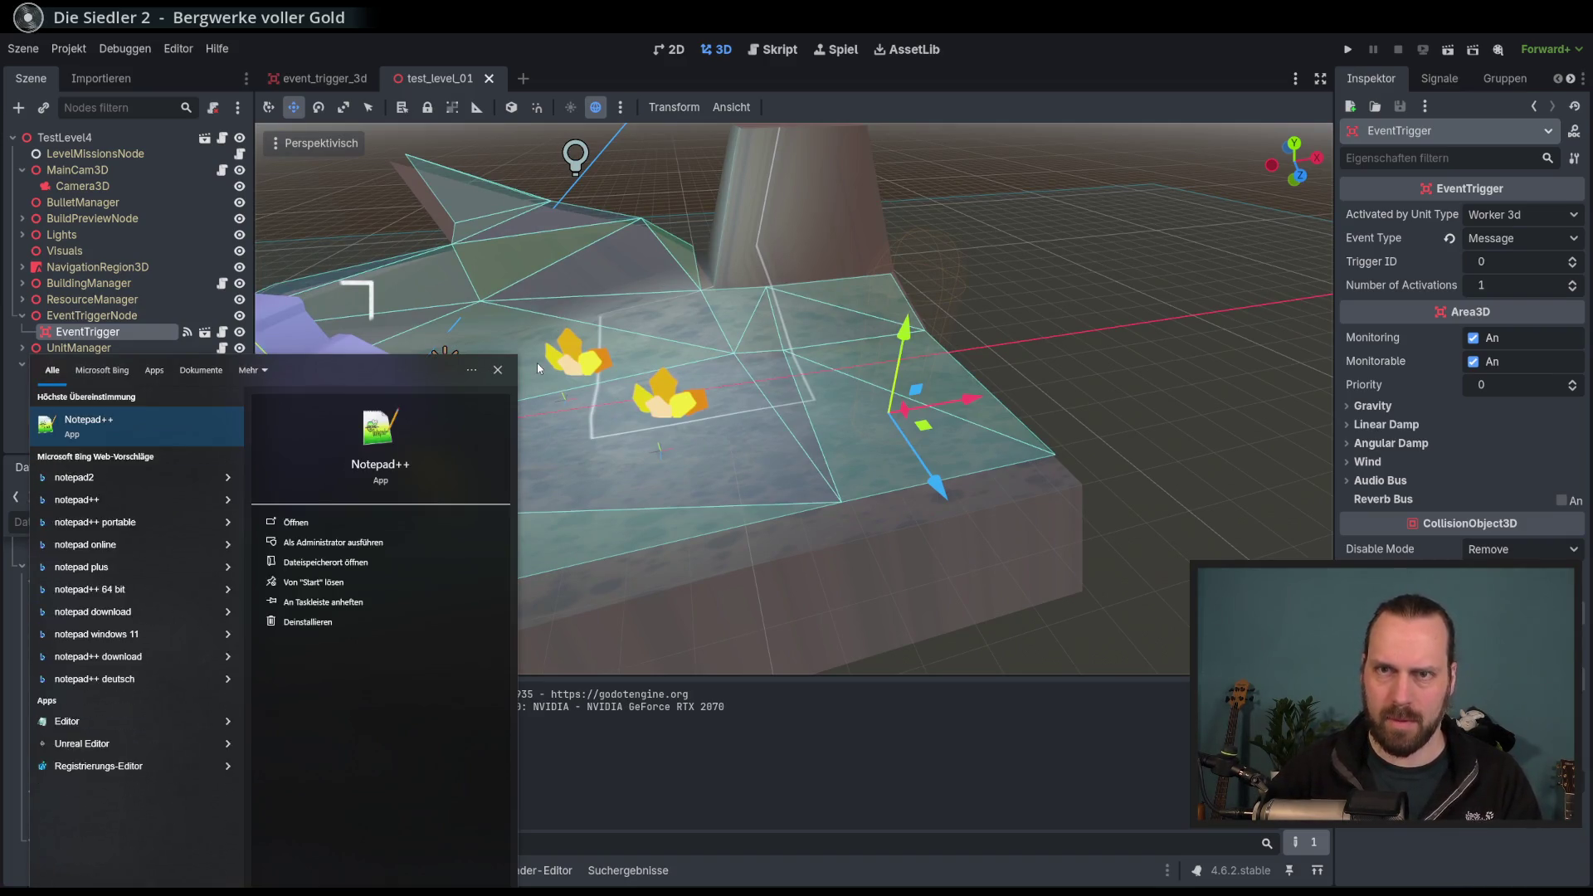
key("Return")
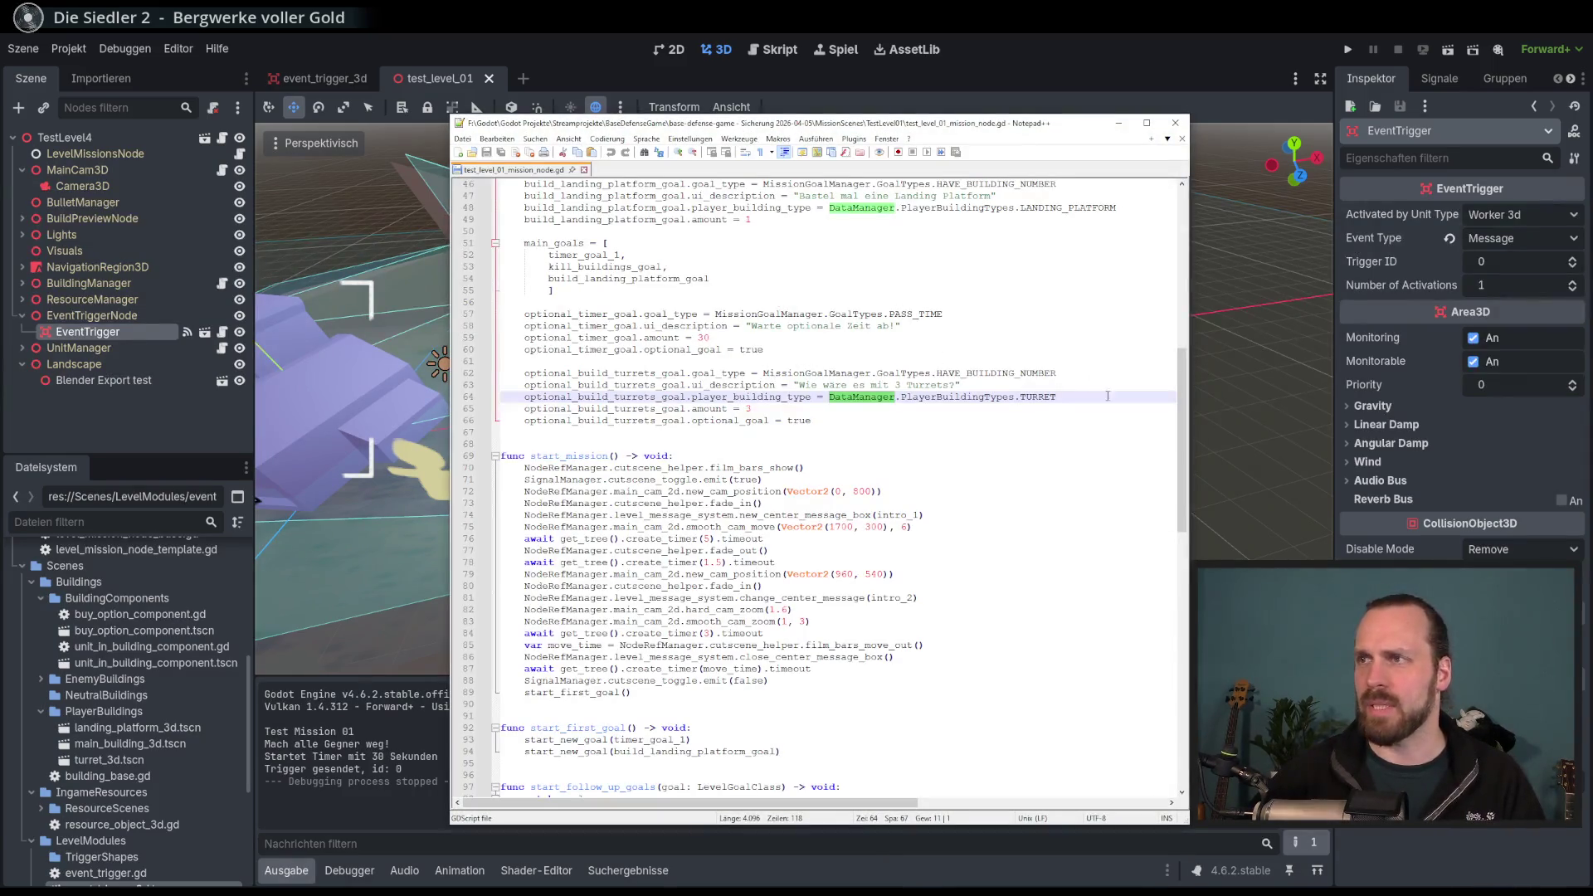
left_click_drag(1186, 411, 1183, 535)
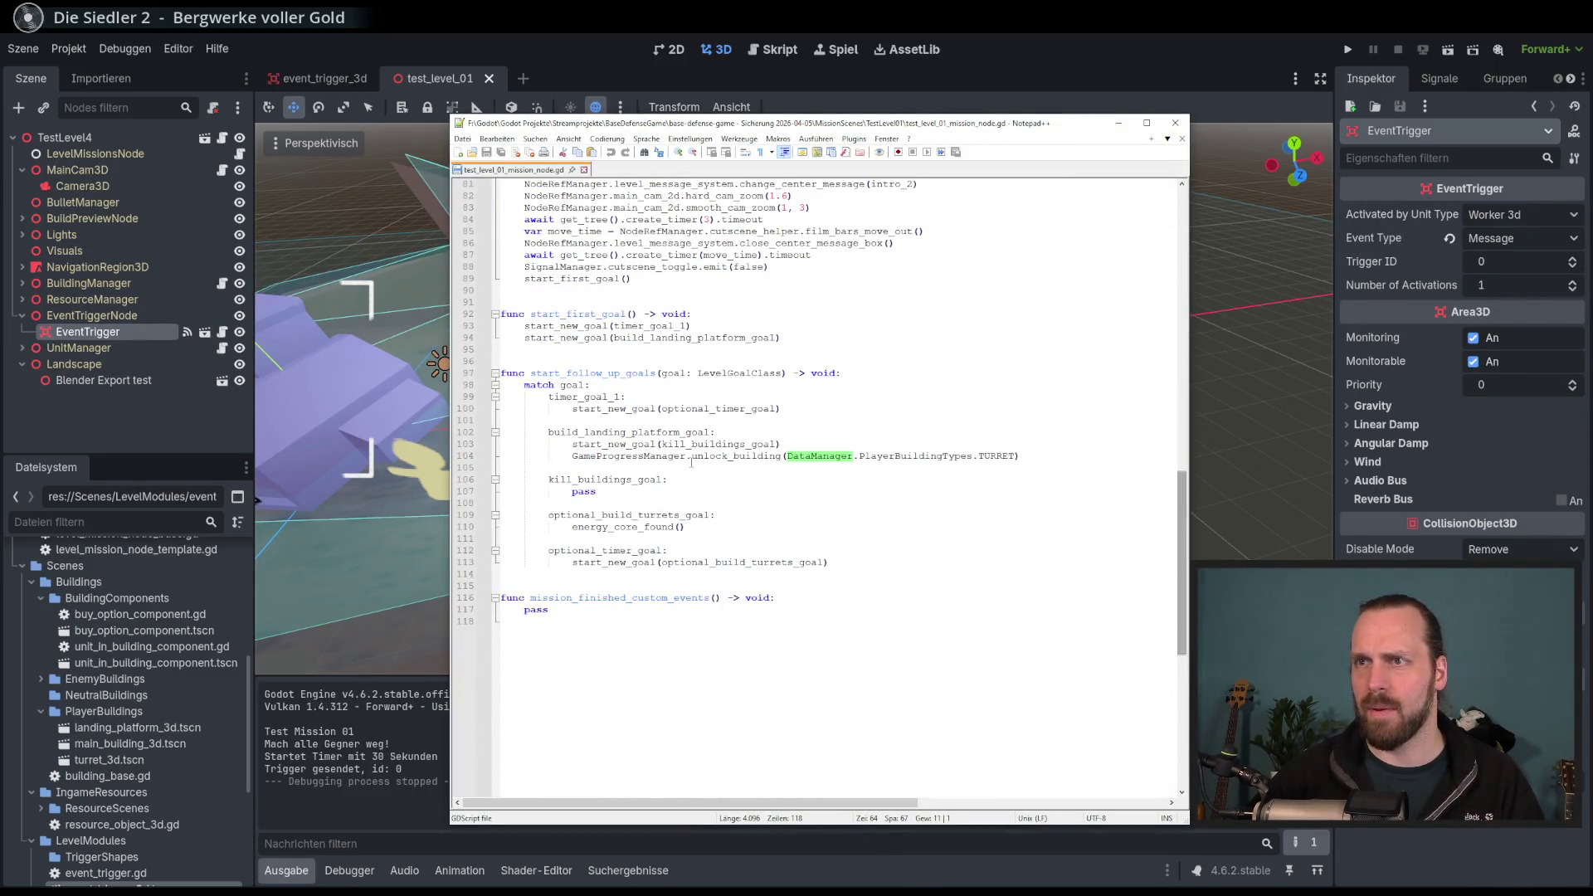
scroll(693, 462, "up", 16)
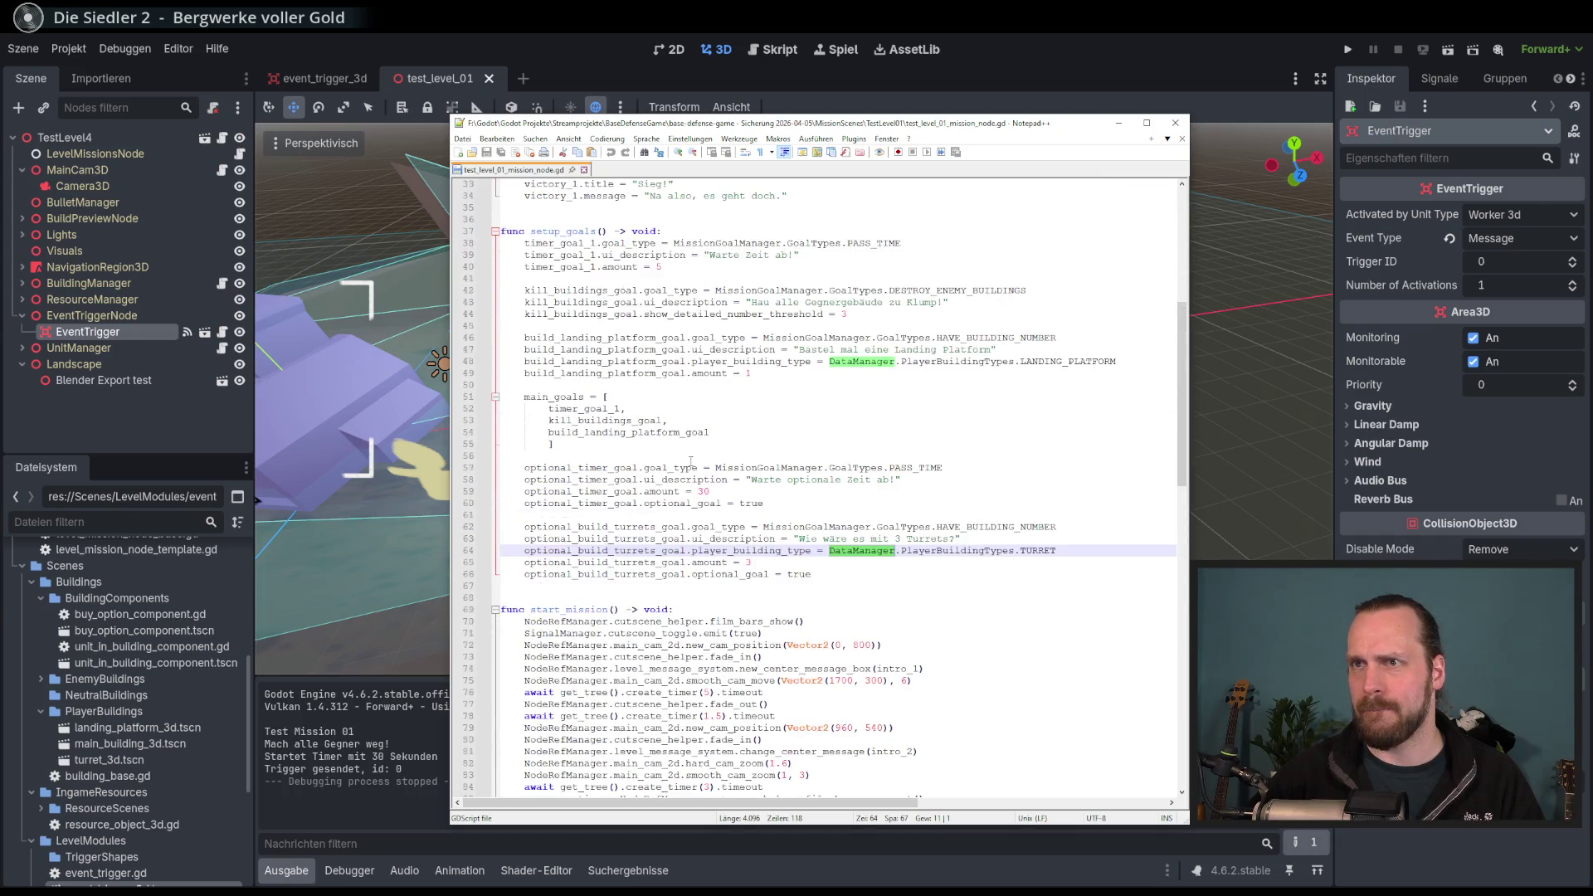
scroll(695, 465, "up", 6)
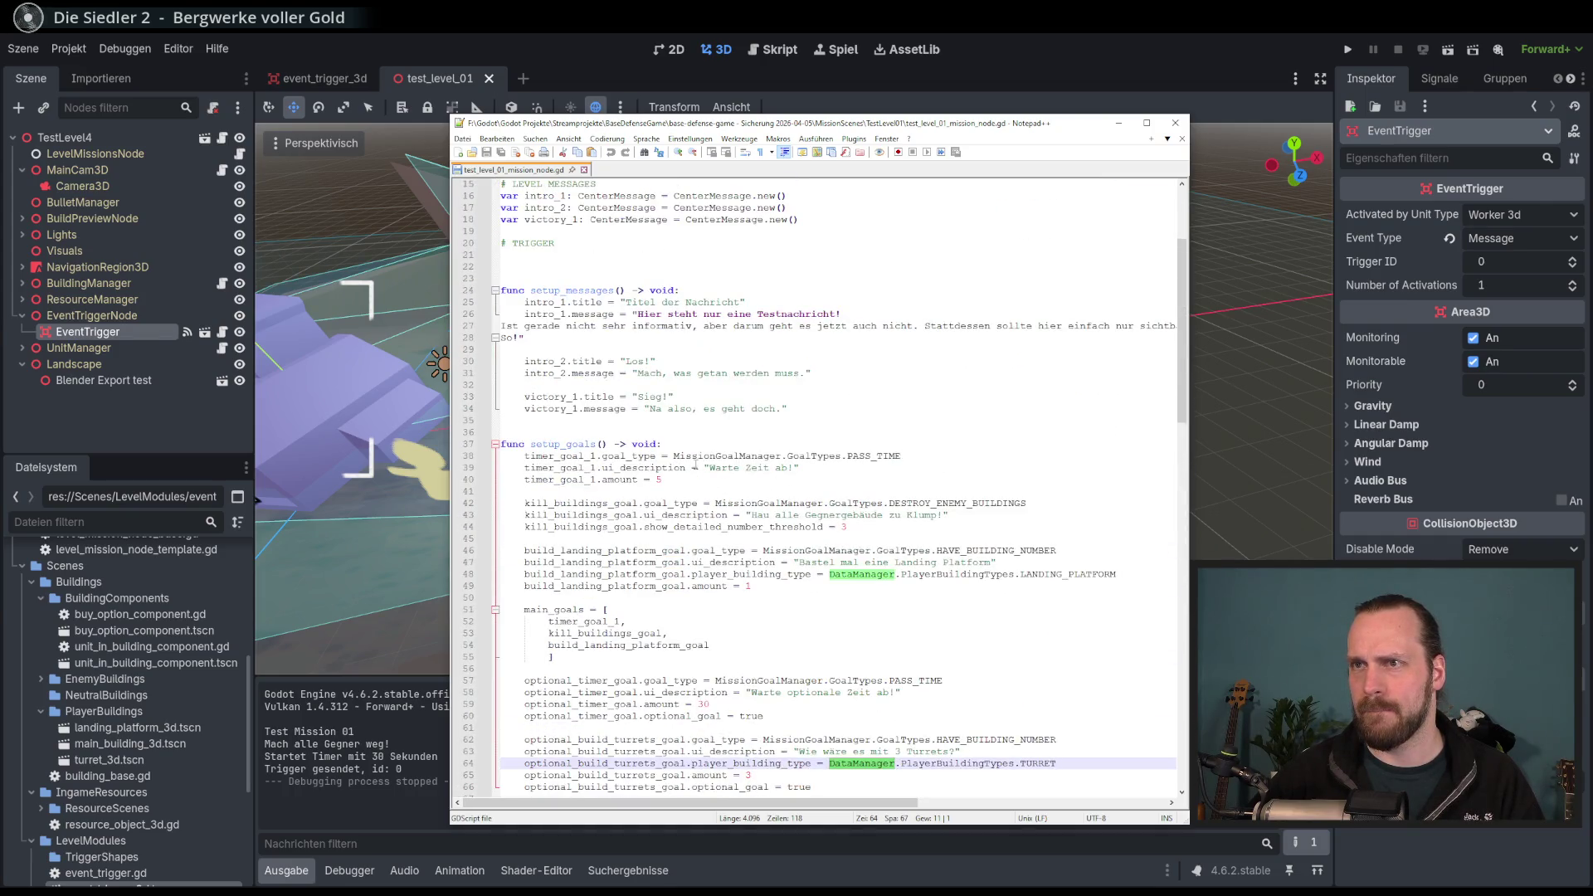
scroll(693, 465, "down", 11)
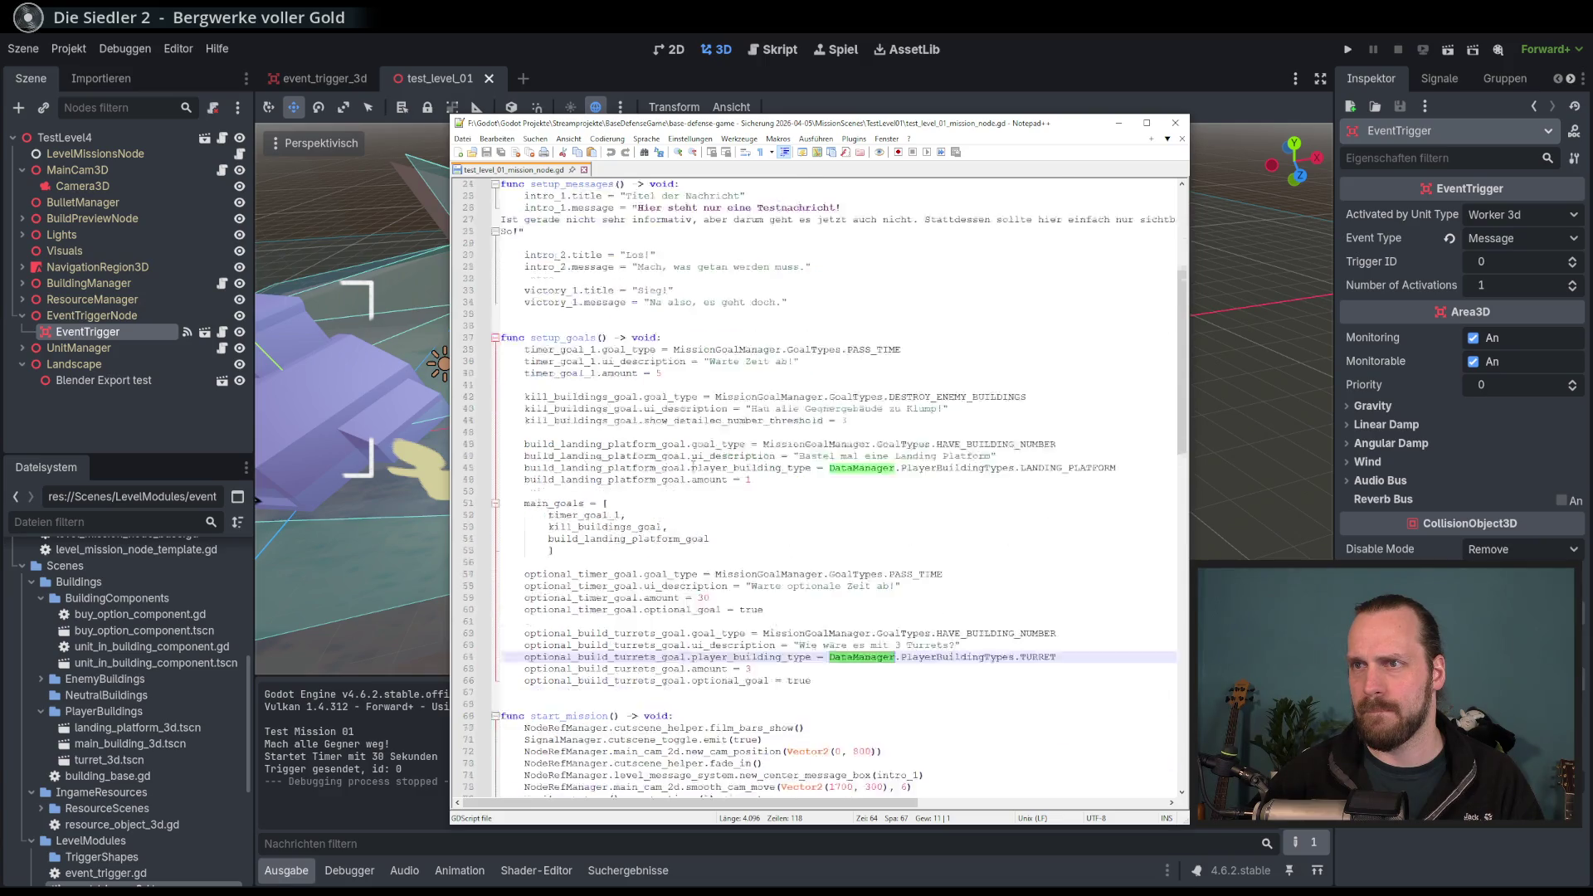
scroll(693, 466, "down", 12)
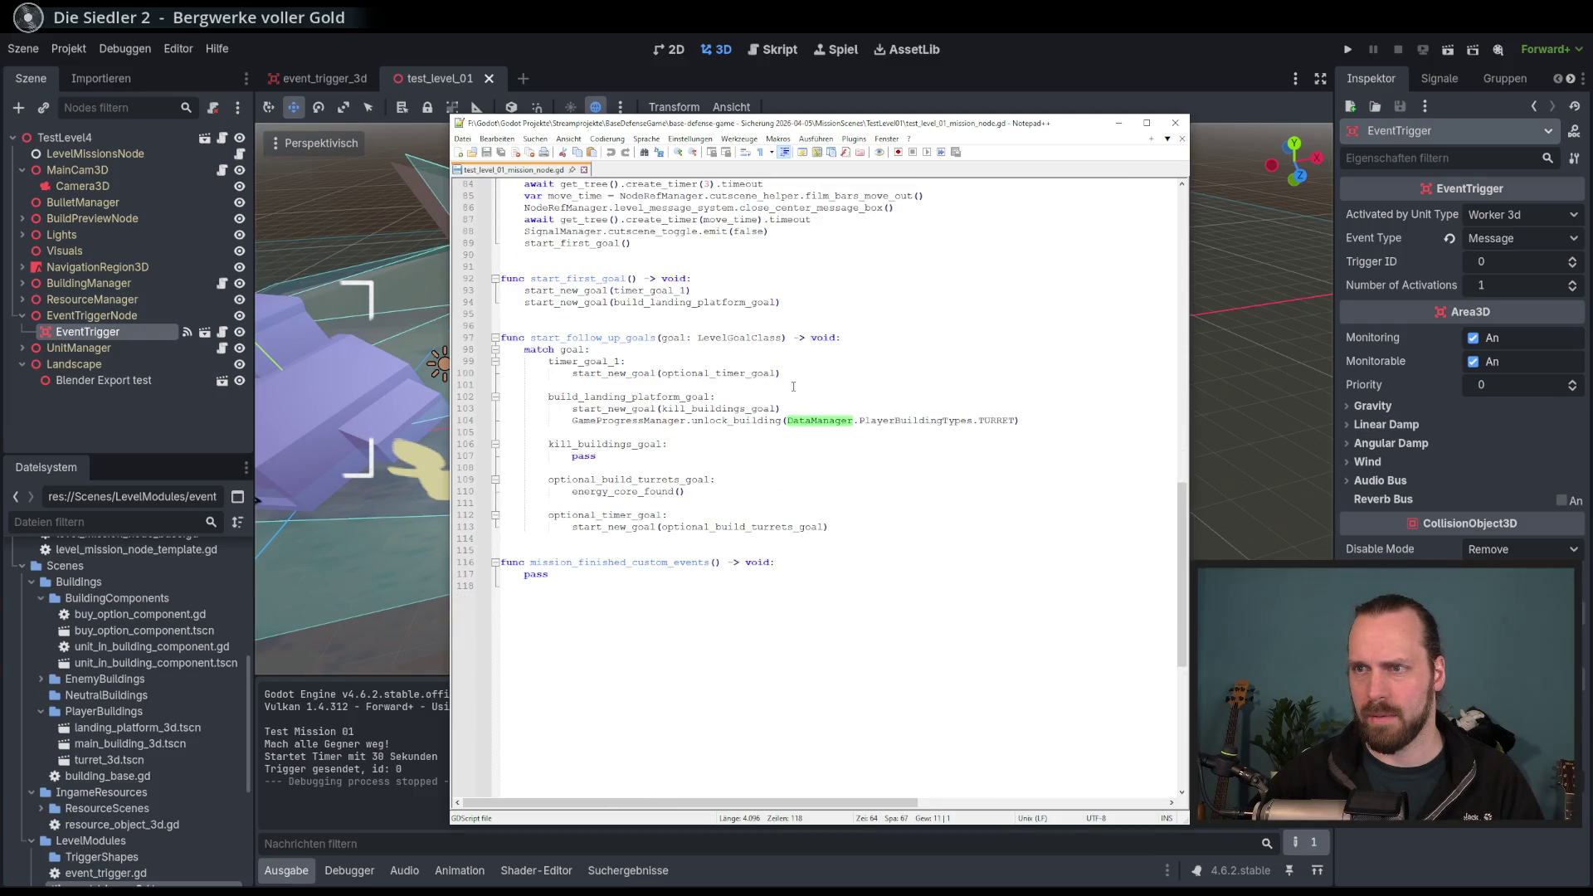
scroll(939, 277, "up", 4)
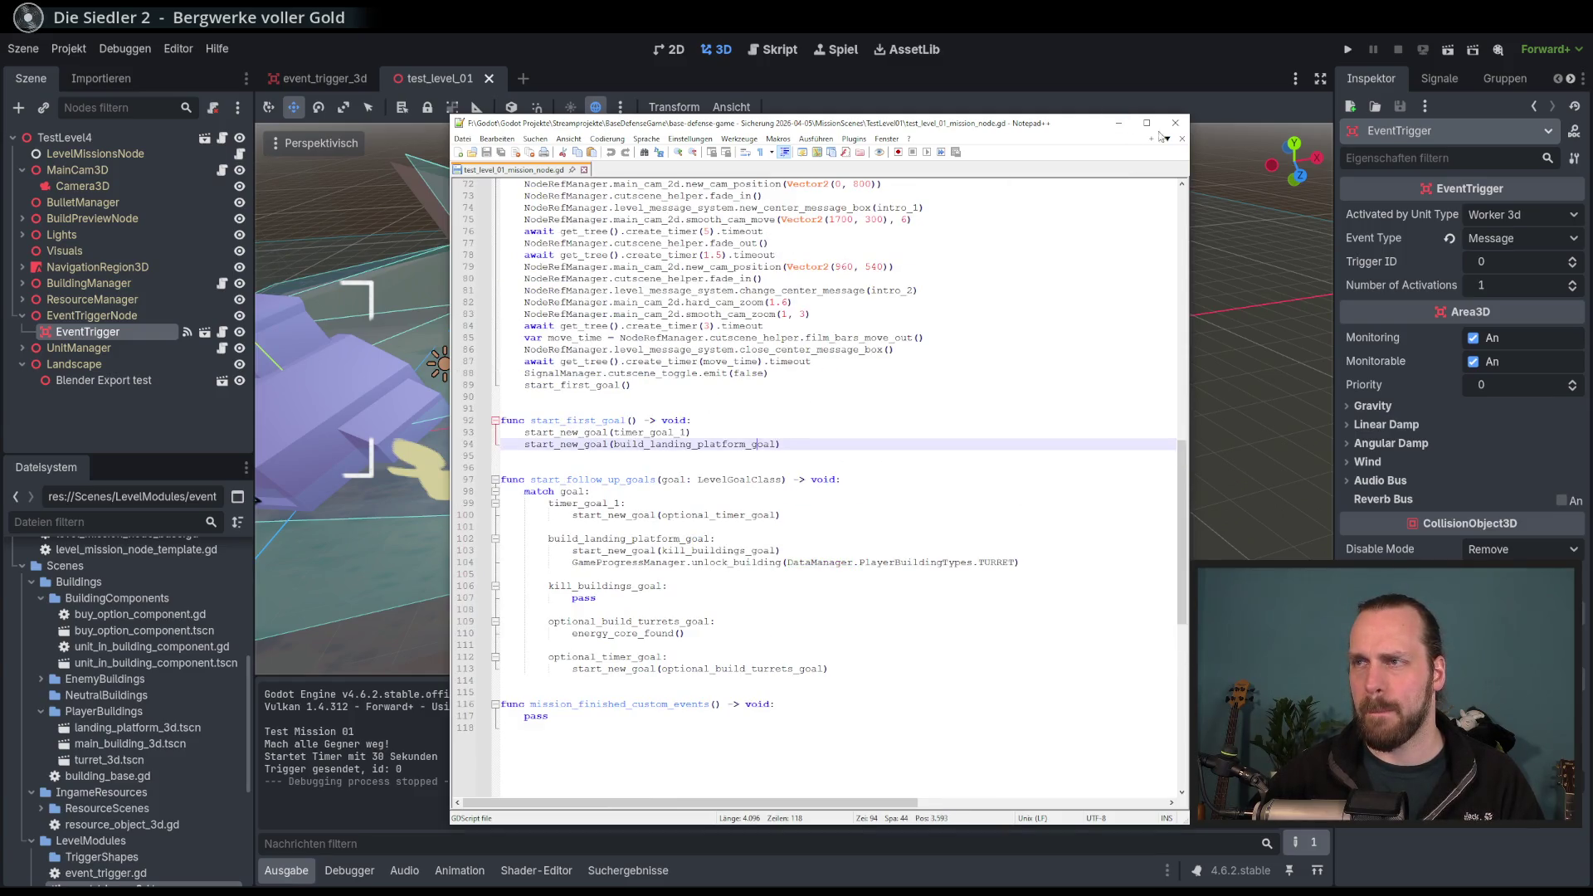
left_click(1118, 123)
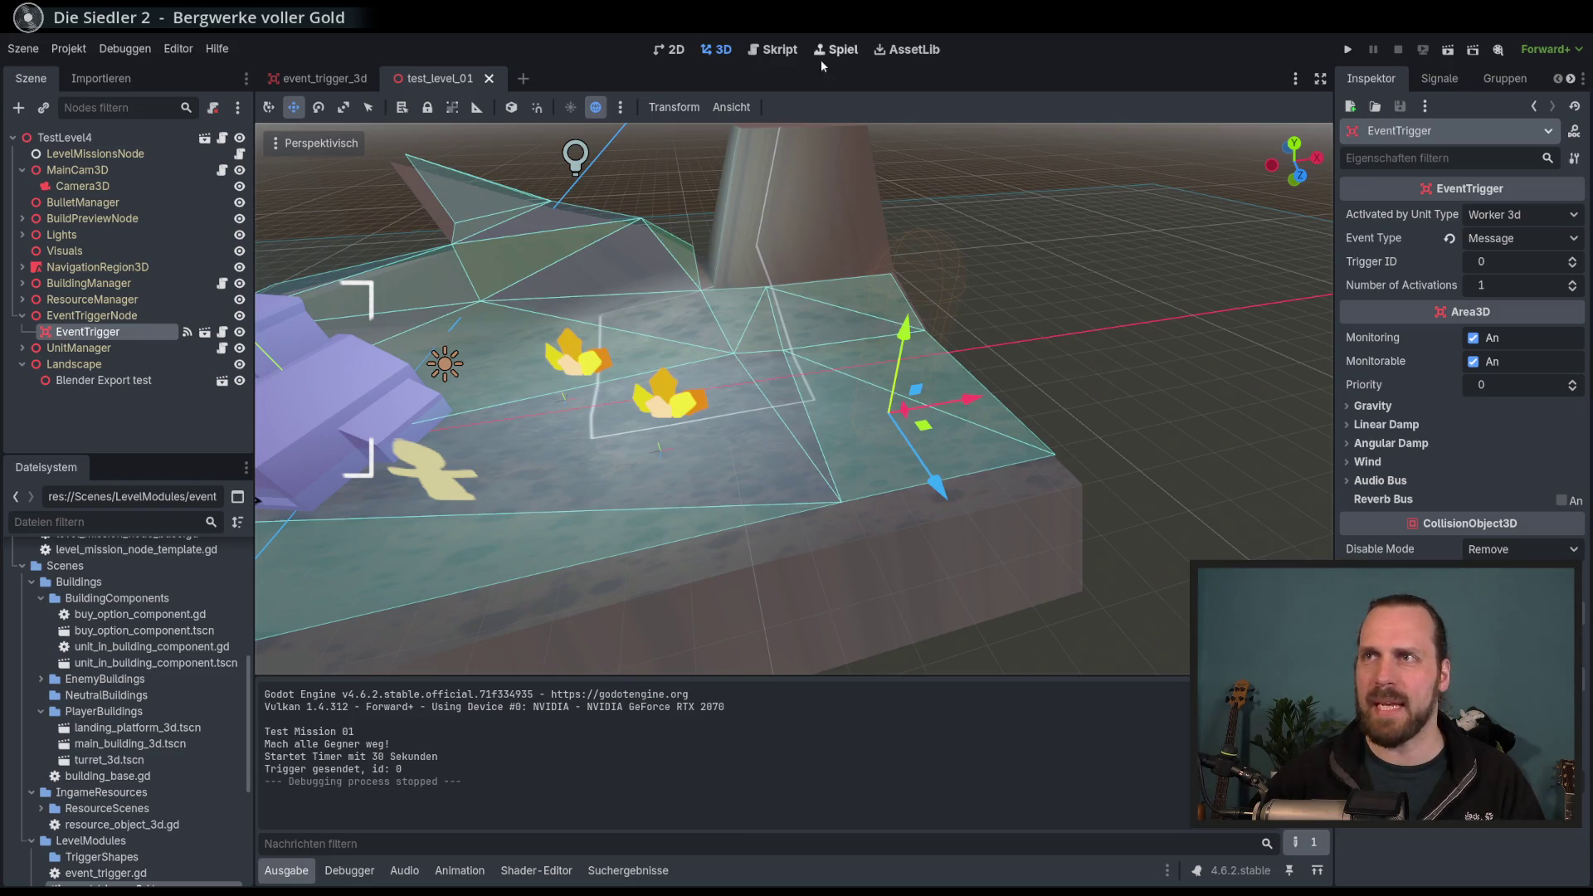
left_click(772, 49)
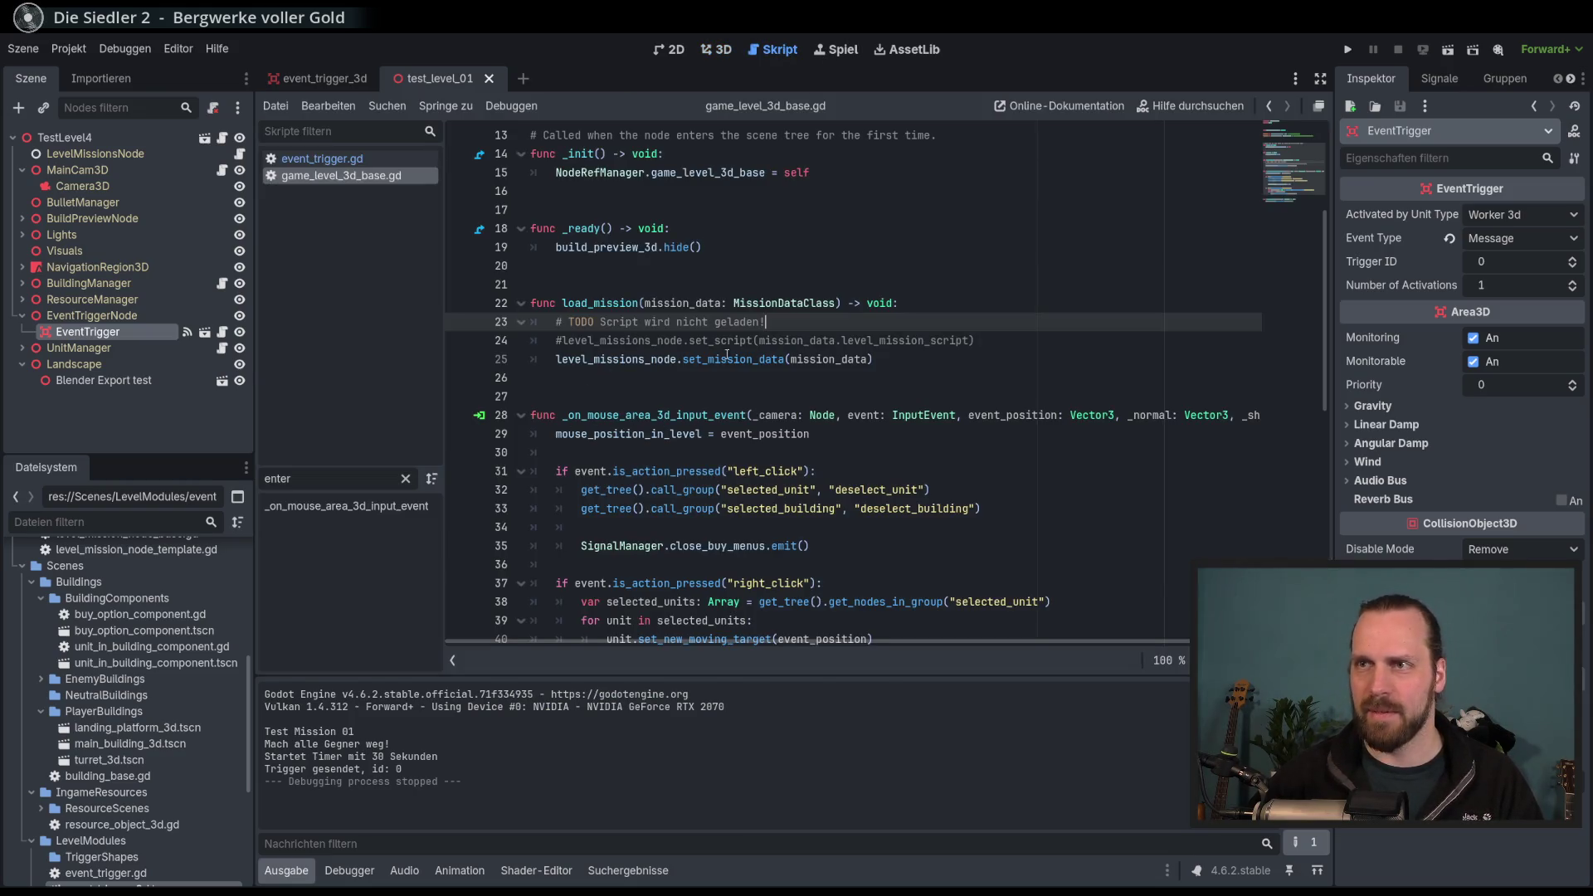
key("alt+Left")
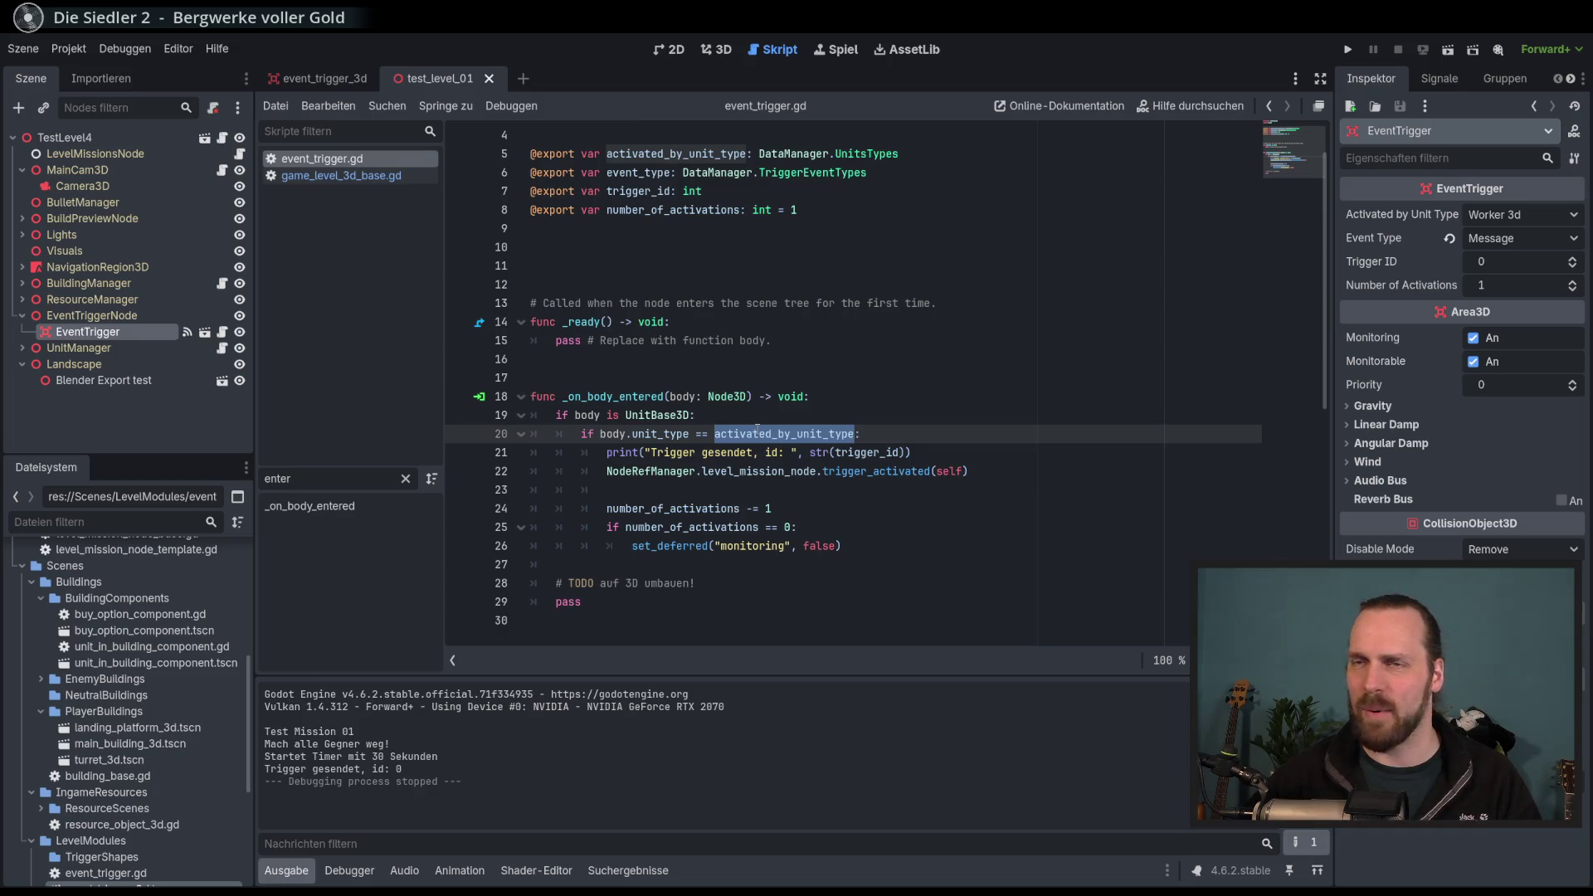
mouse_move(757, 429)
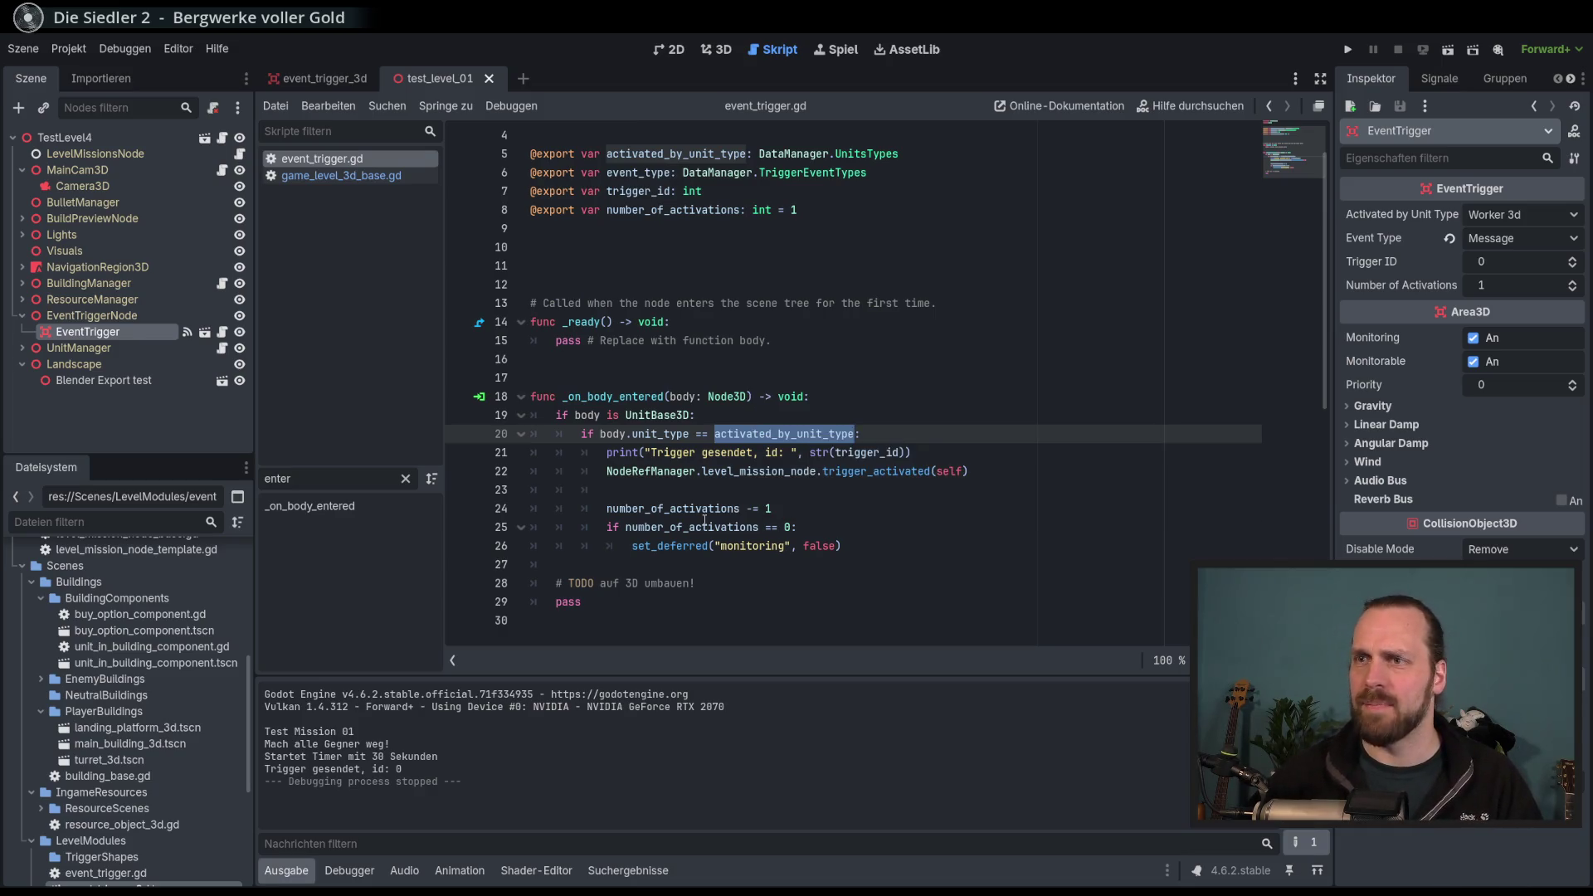
double_click(626, 397)
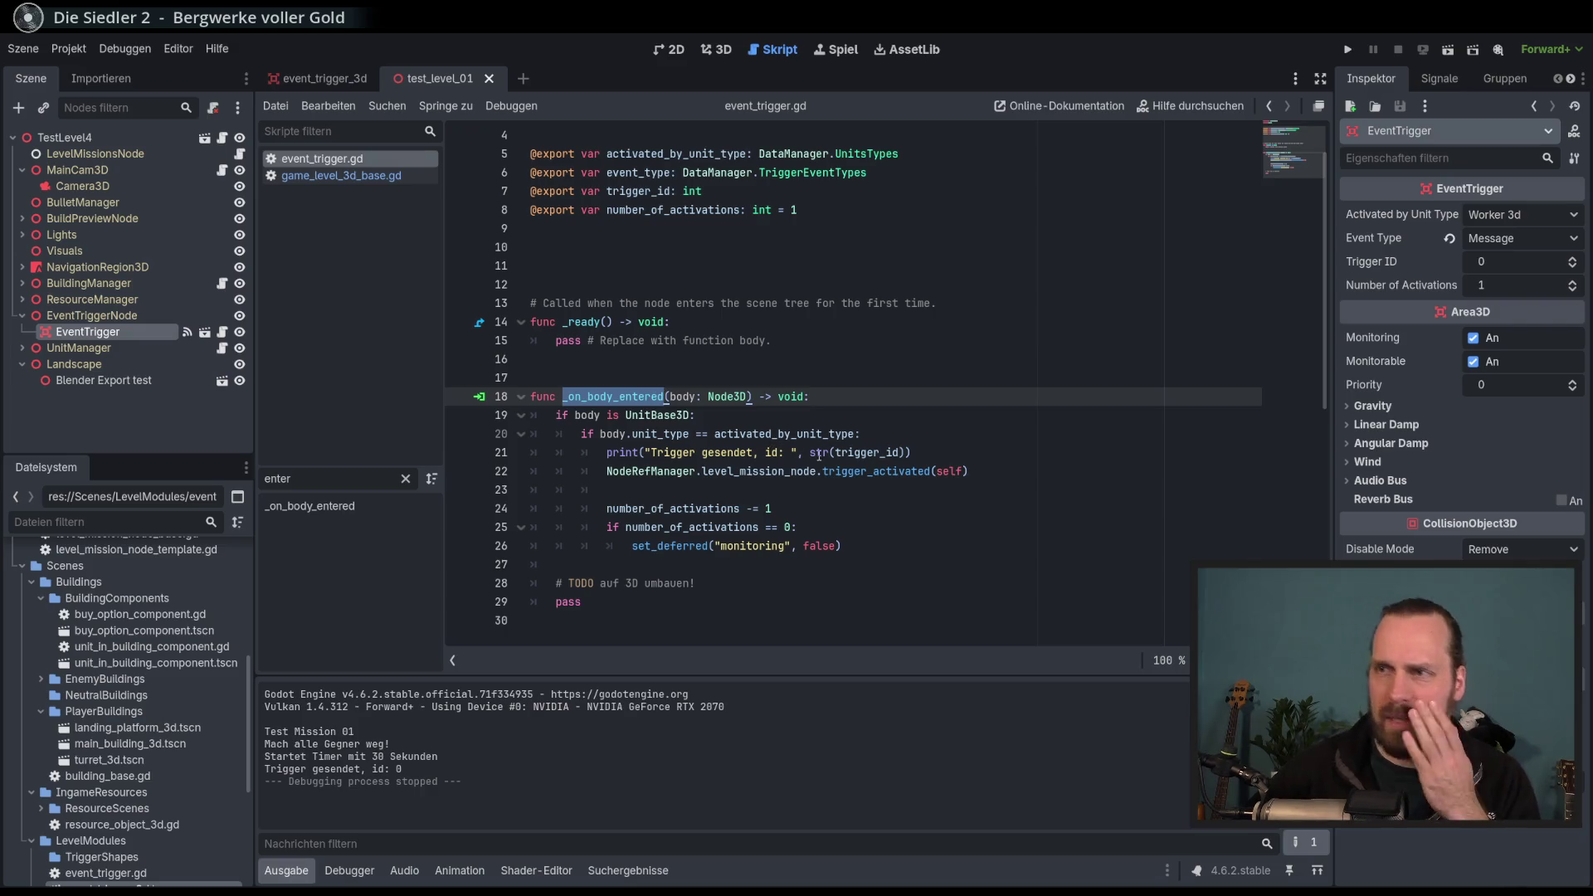
double_click(704, 453)
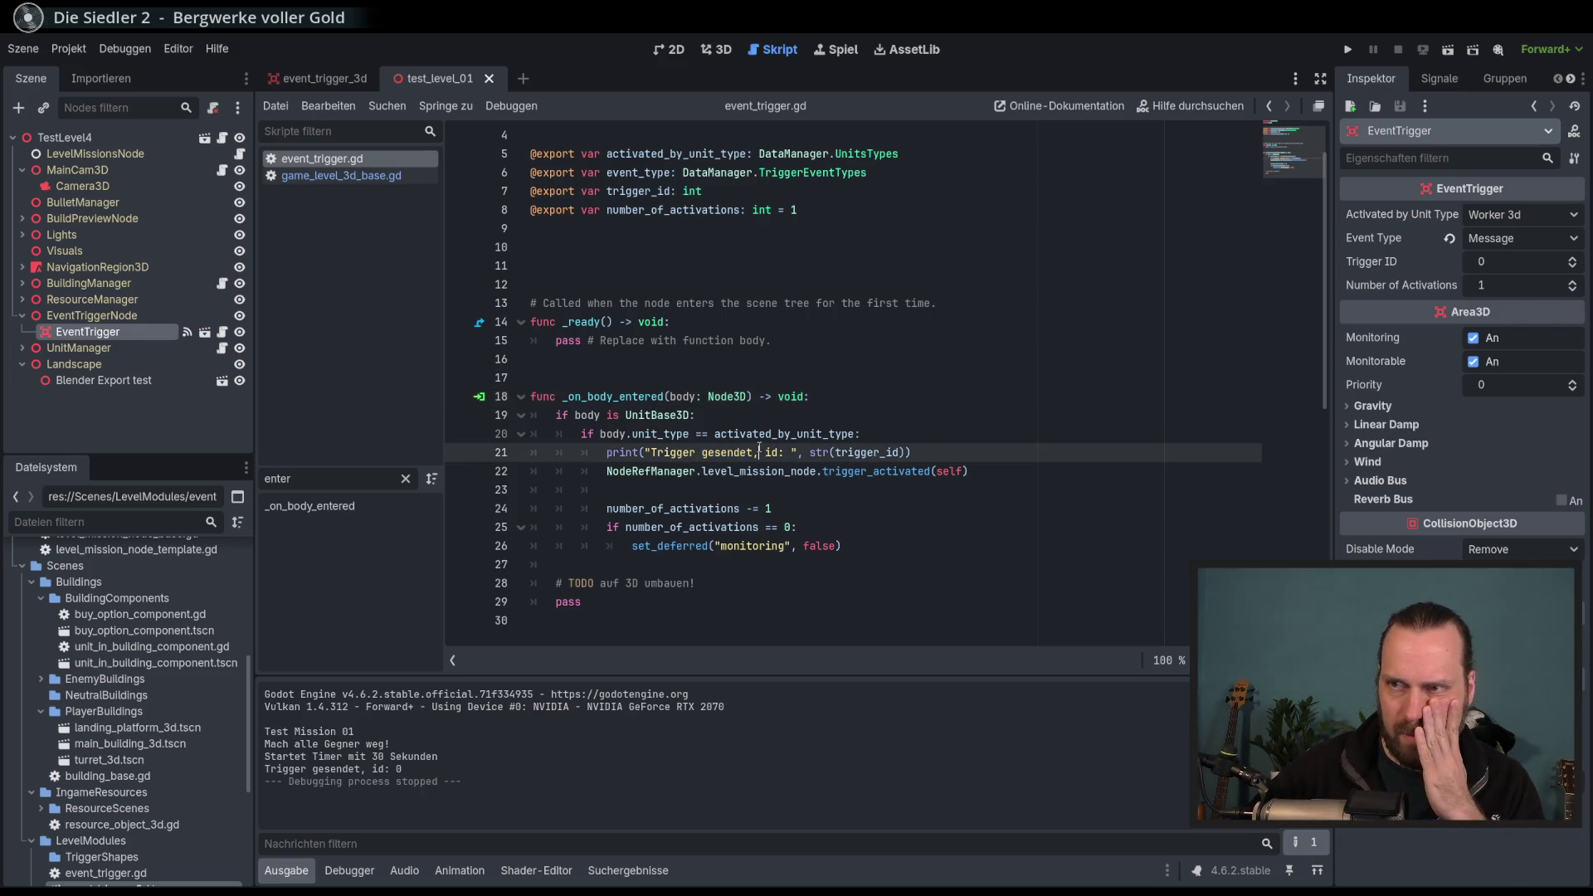
scroll(837, 458, "down", 2)
double_click(759, 360)
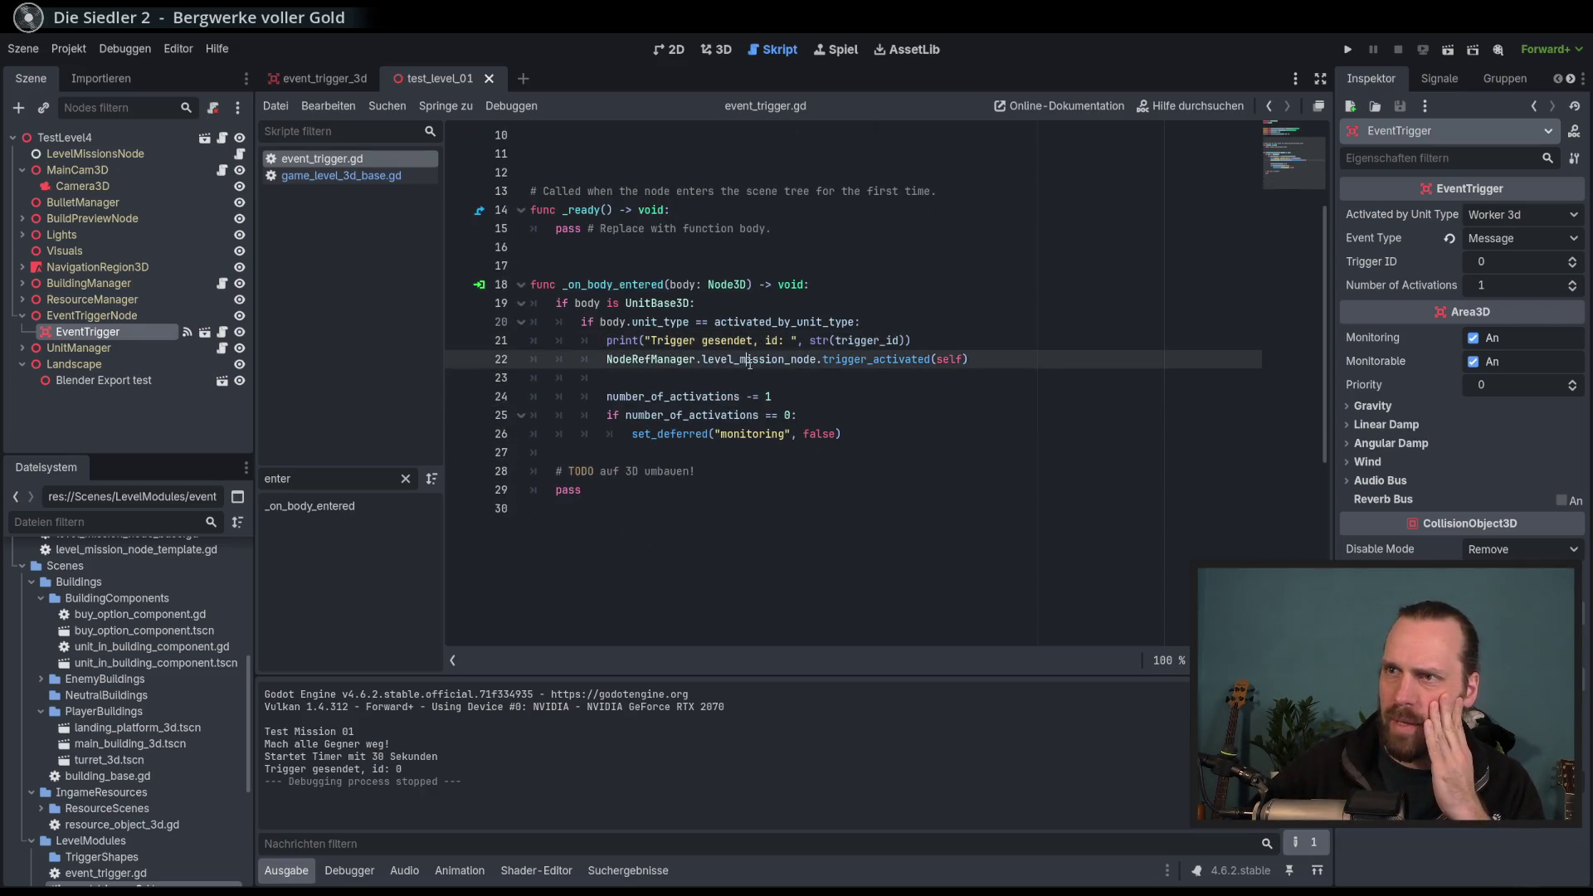
double_click(887, 360)
left_click(895, 404)
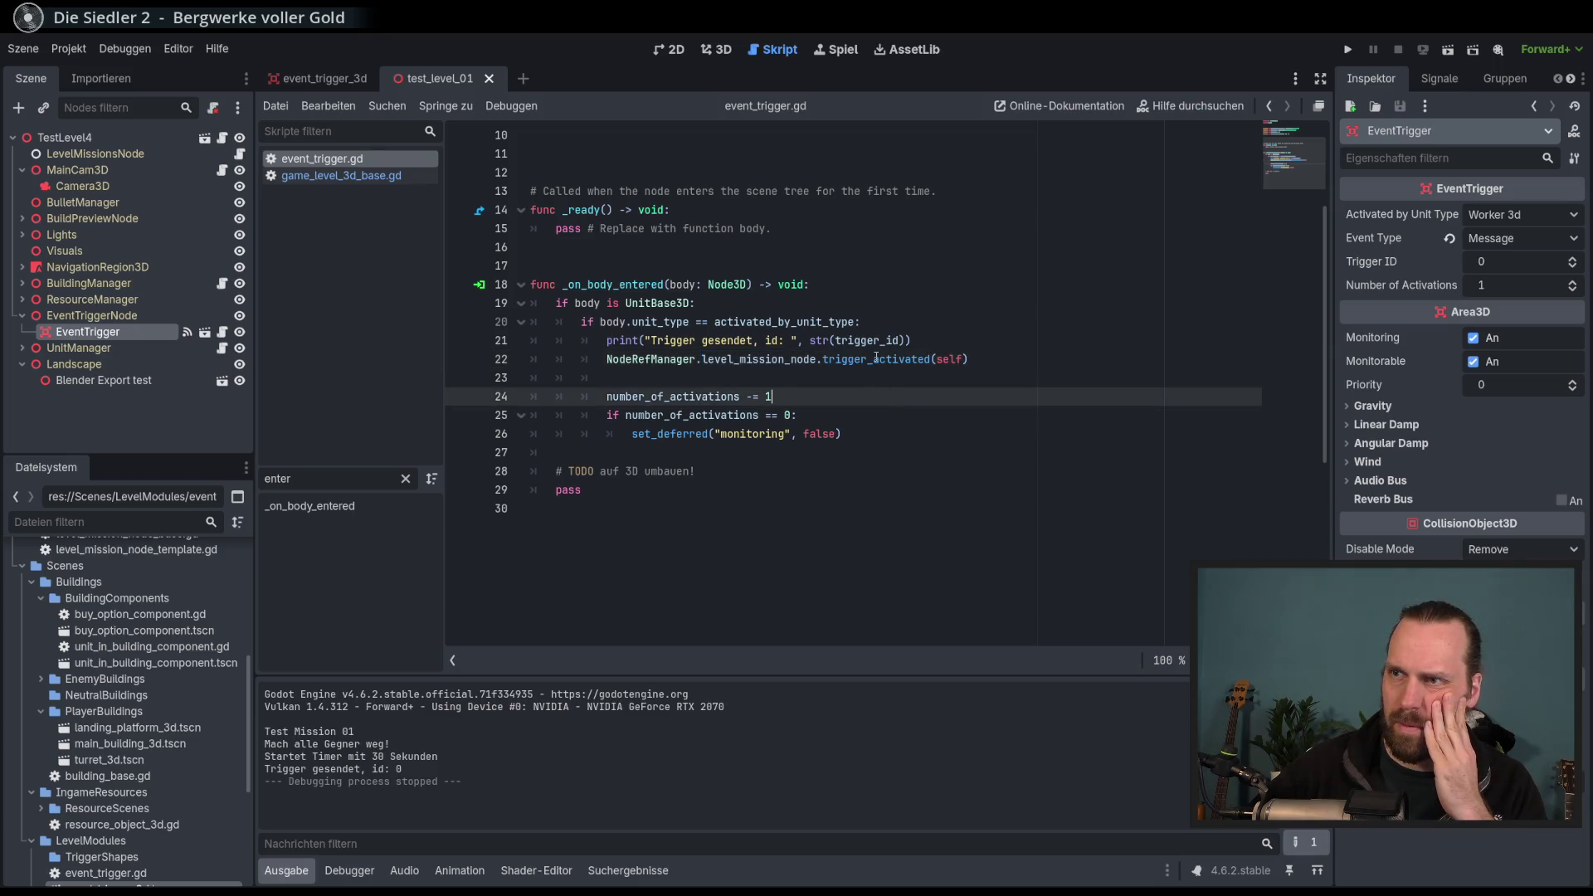
double_click(877, 361)
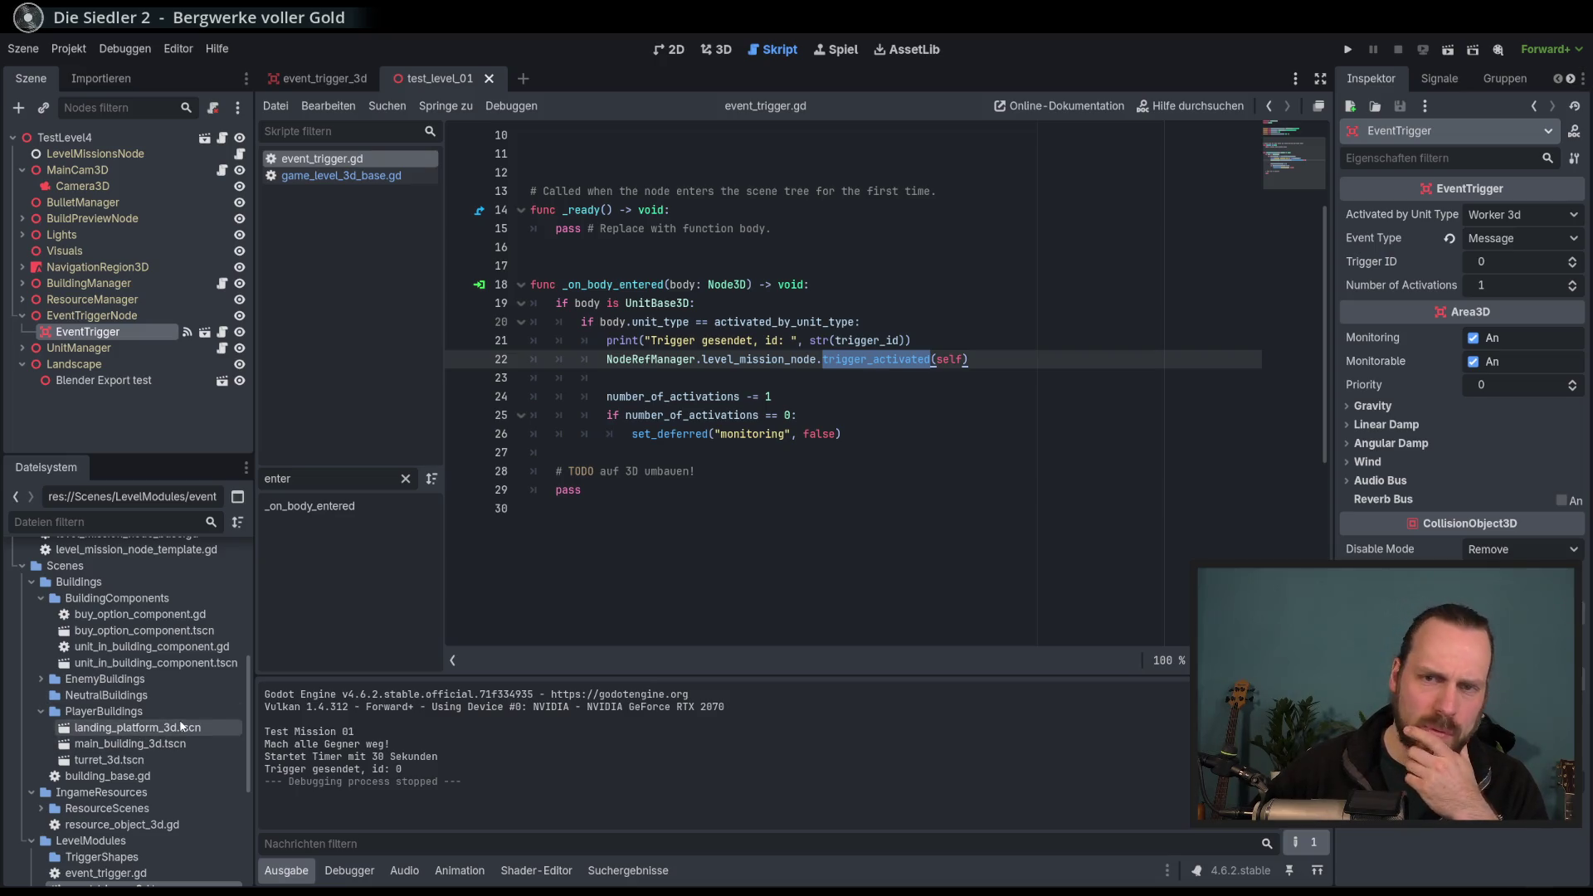
scroll(180, 724, "down", 4)
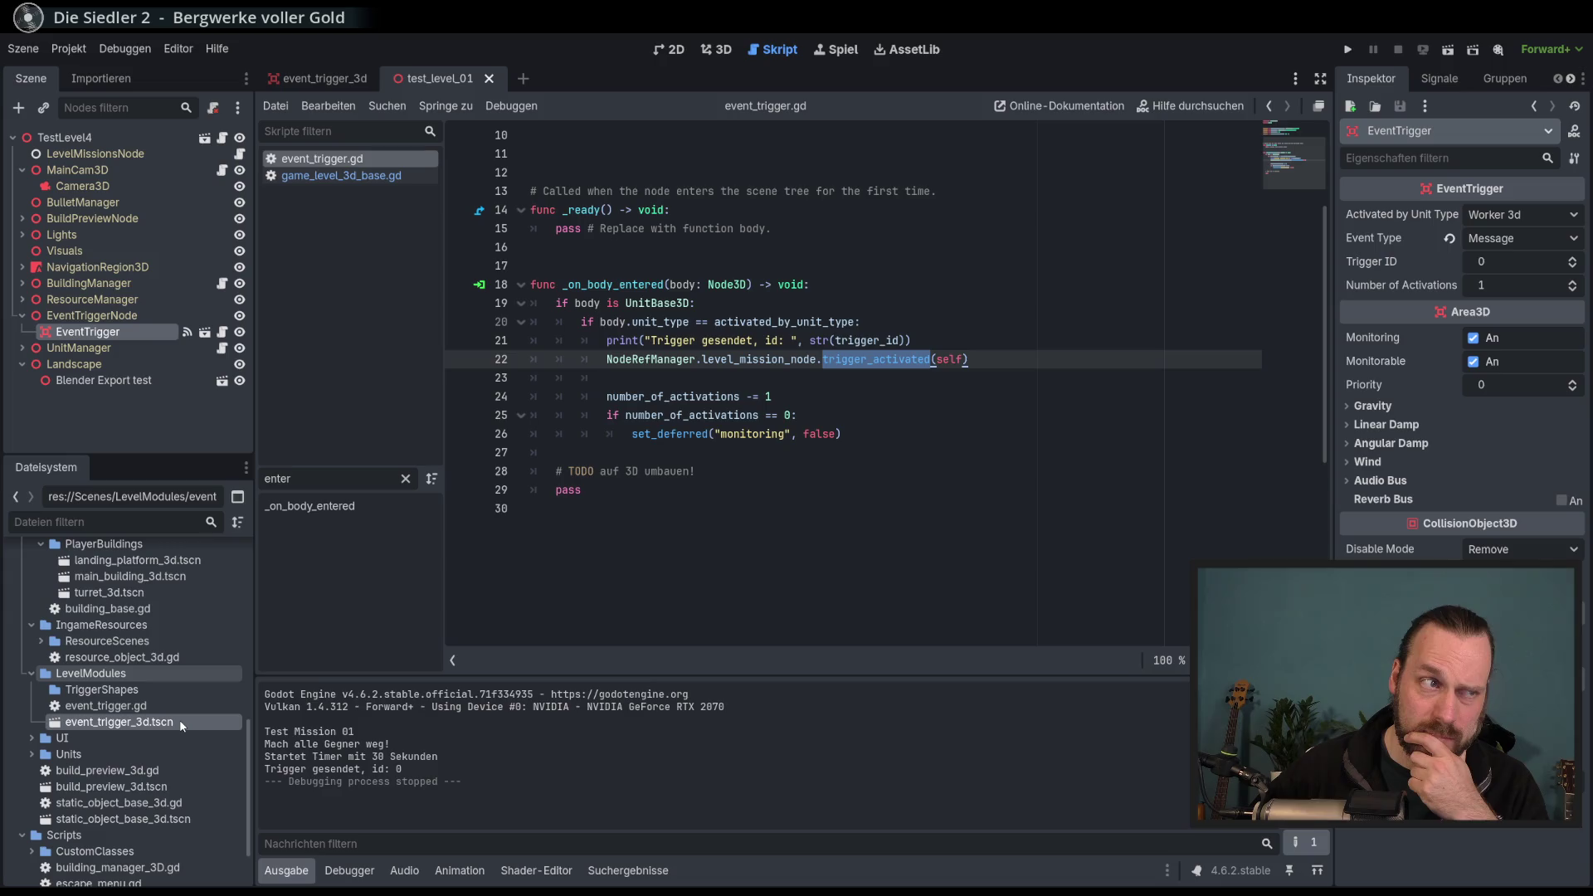
left_click(179, 719)
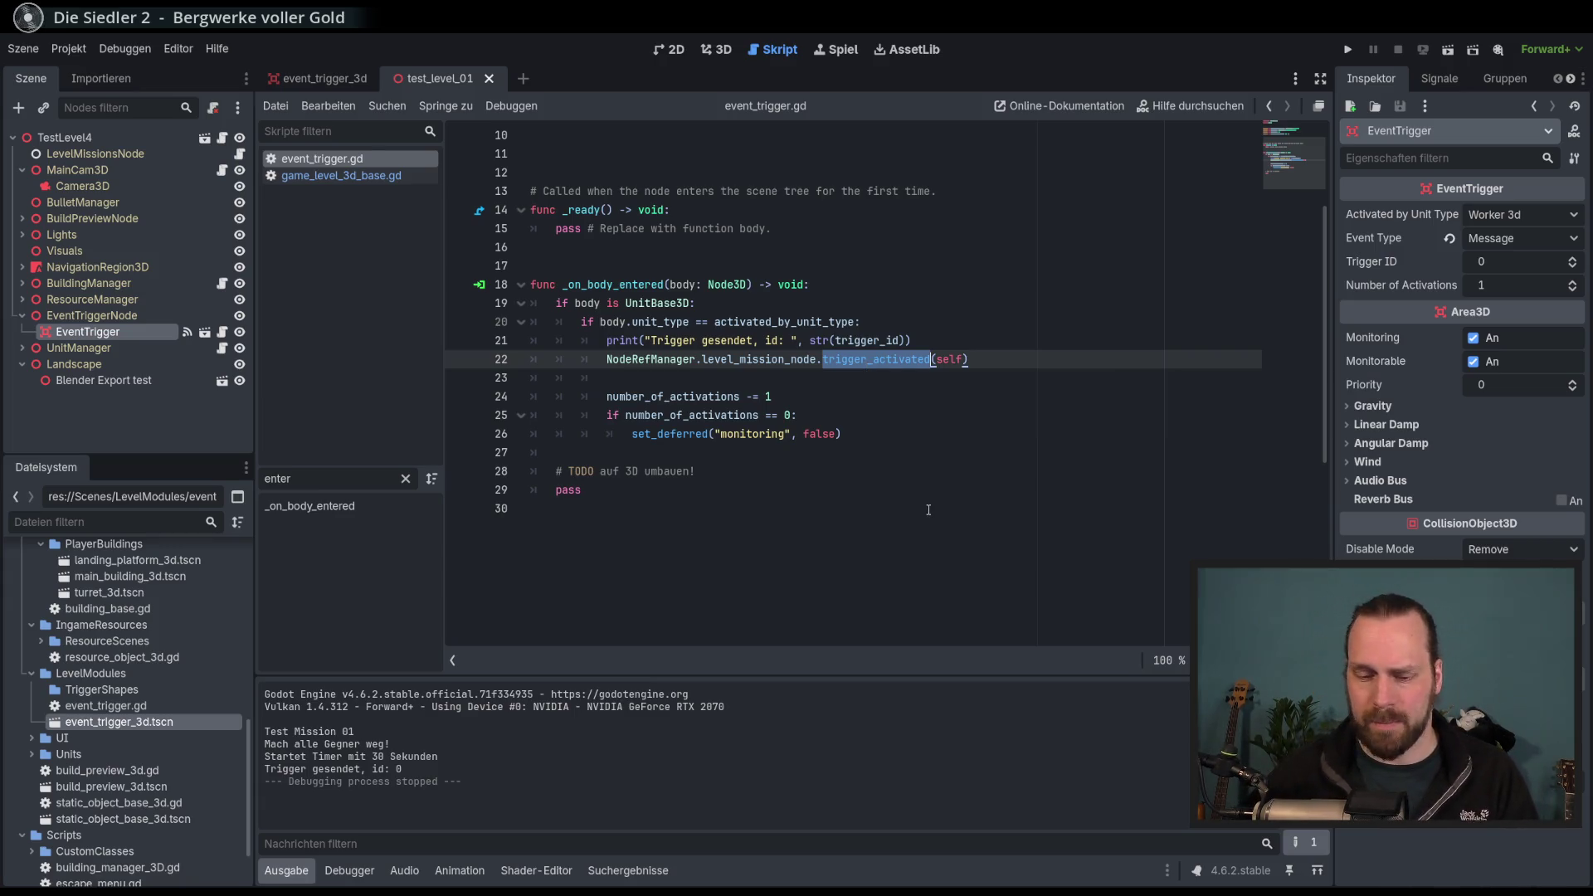
key("ctrl+shift+f")
Search the project for trigger_activated and open its line-157 definition in level_mission_node_base.gd.
key("Return")
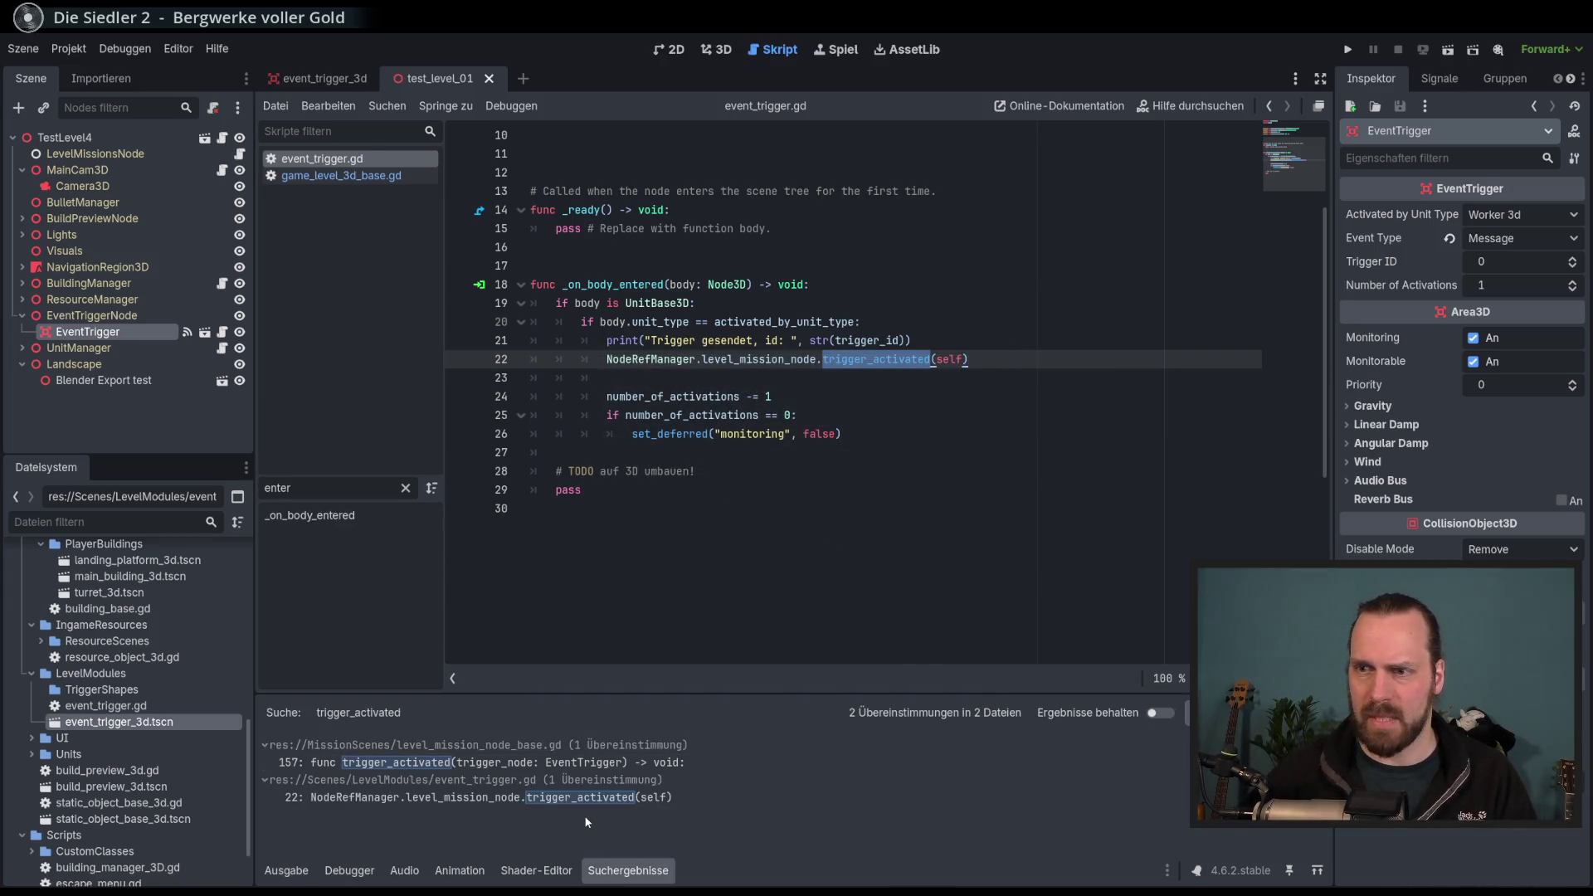
left_click(523, 765)
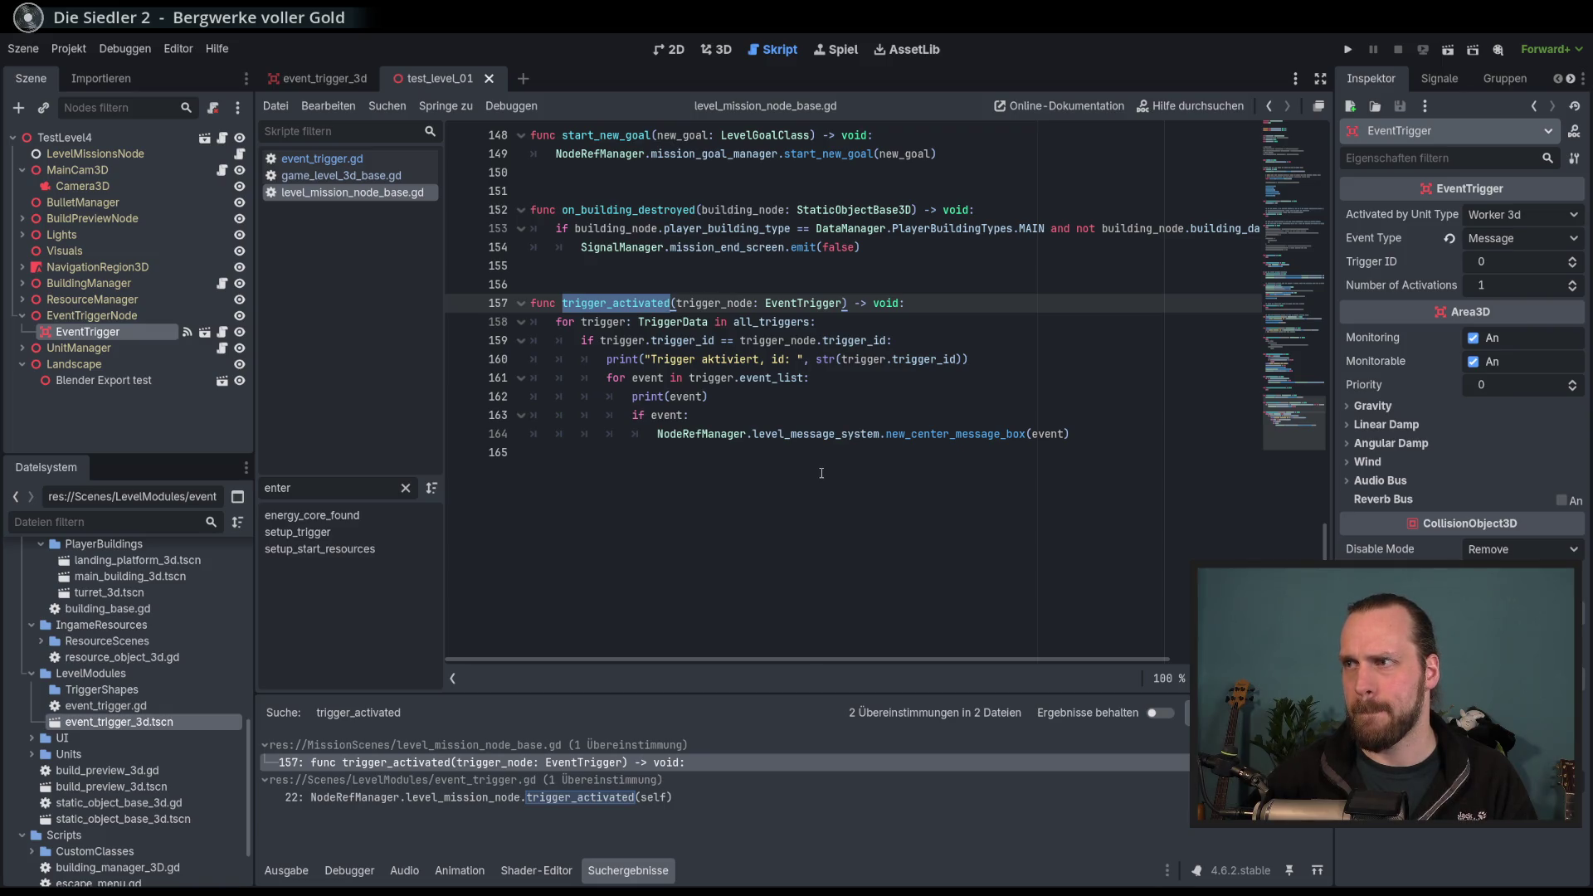
scroll(826, 477, "up", 3)
scroll(849, 490, "down", 1)
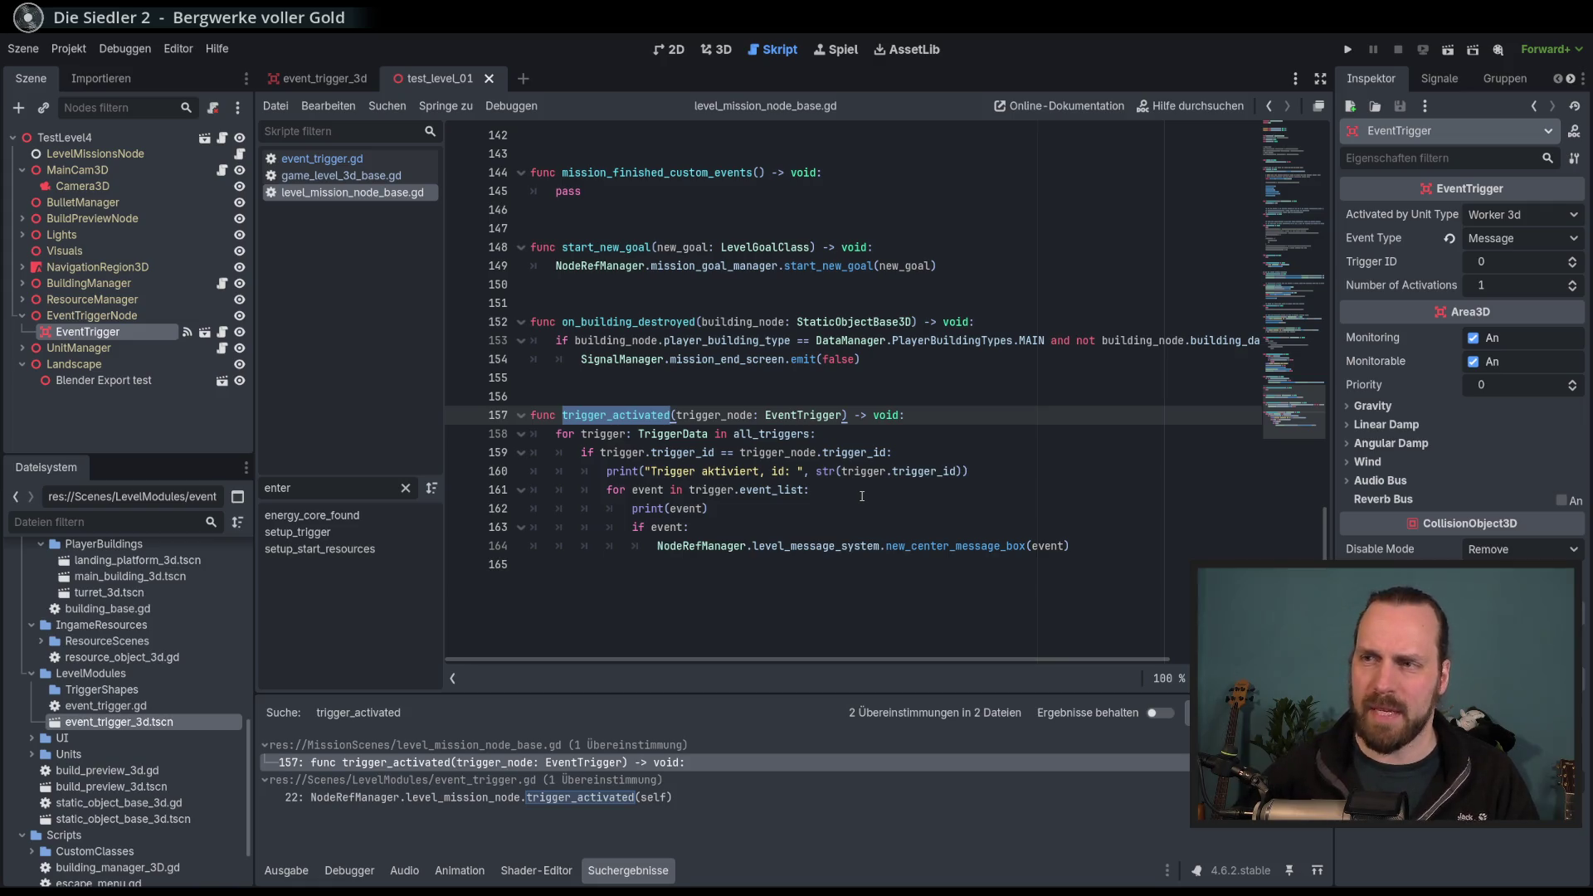
scroll(863, 498, "down", 1)
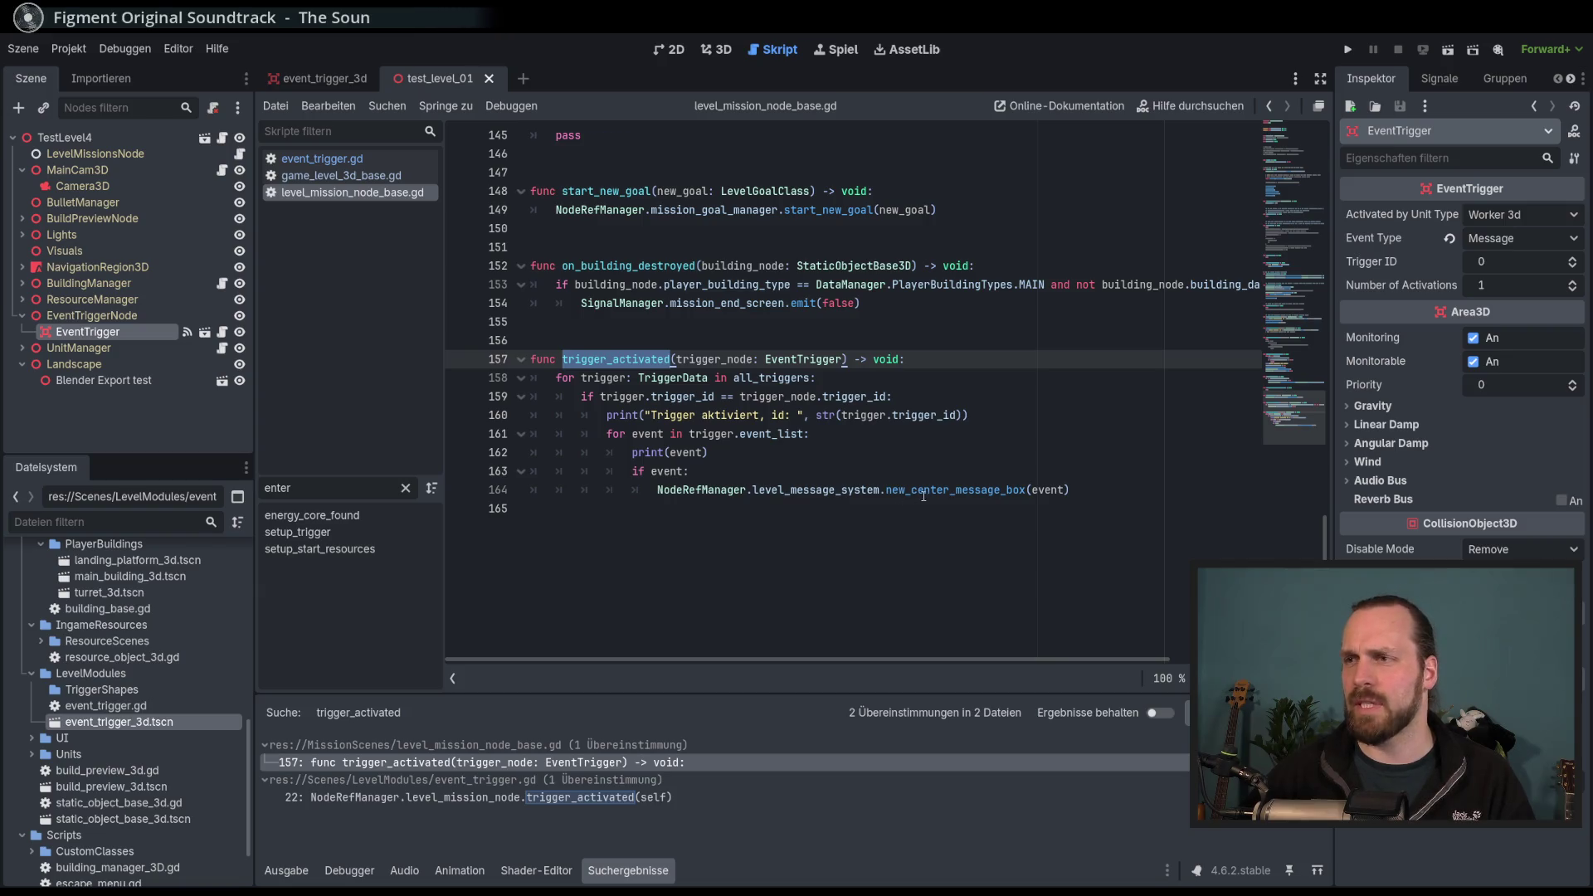
Highlight level_message_system, new_center_message_box and event in the line-164 message-box call.
double_click(815, 490)
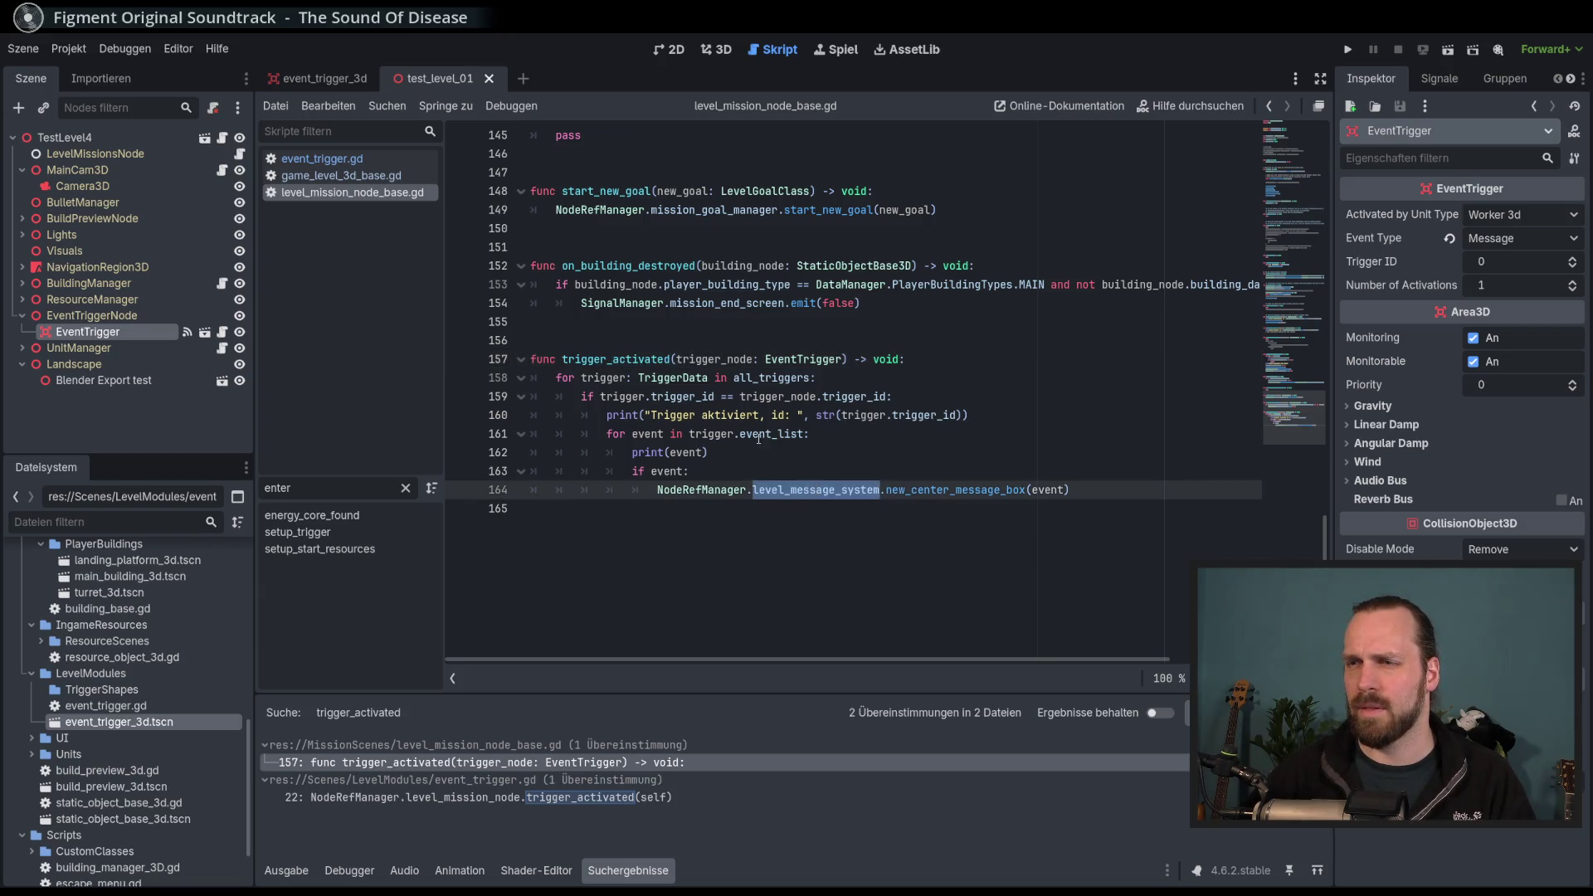
double_click(923, 490)
double_click(1047, 489)
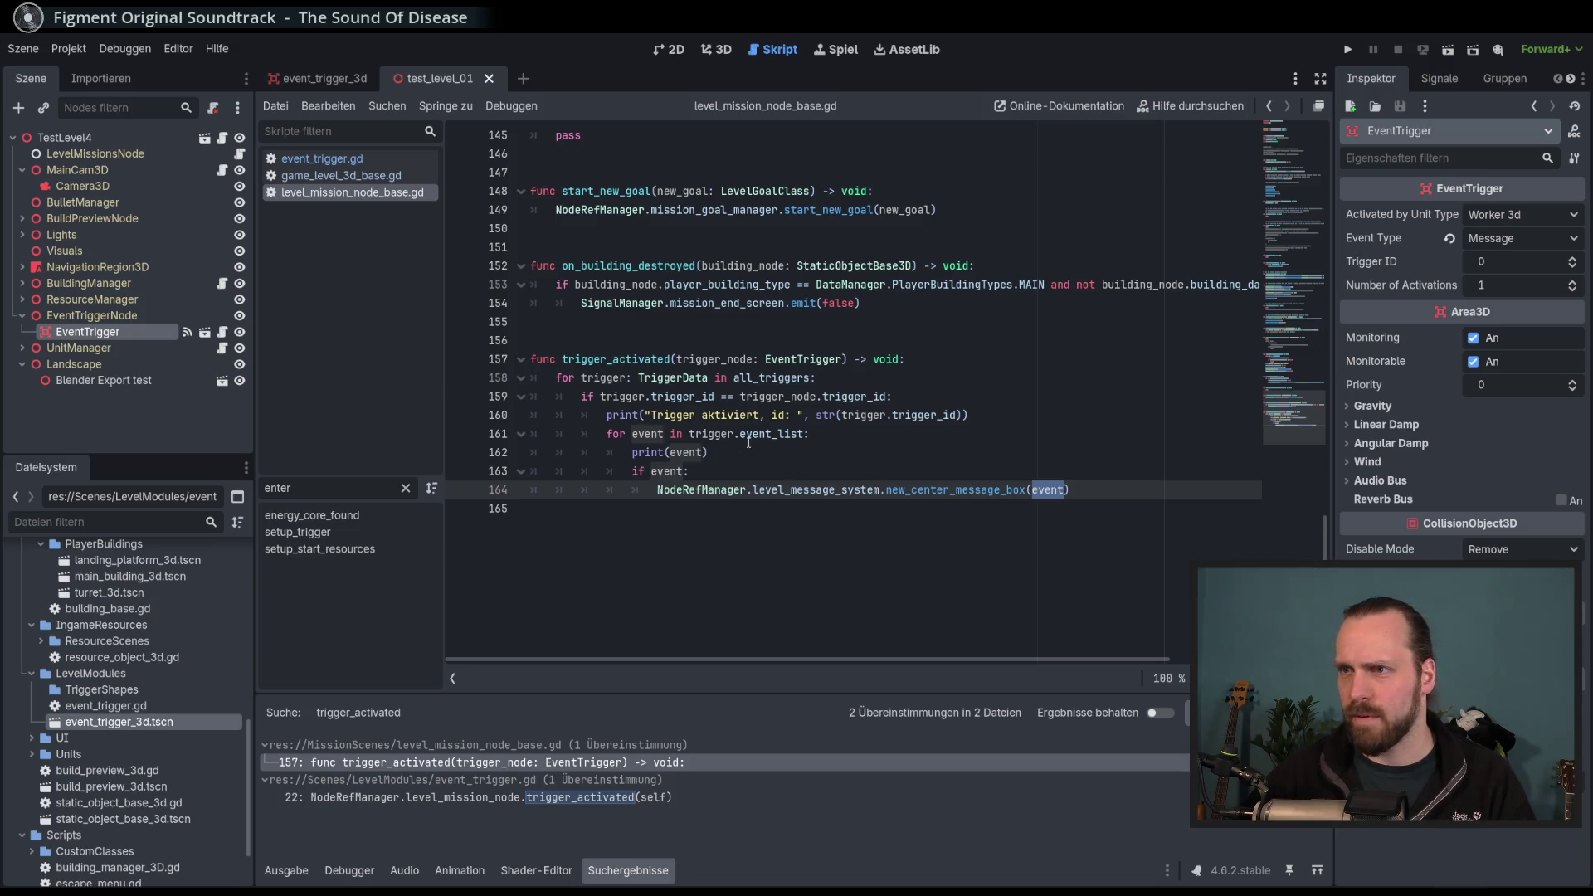
scroll(730, 382, "up", 20)
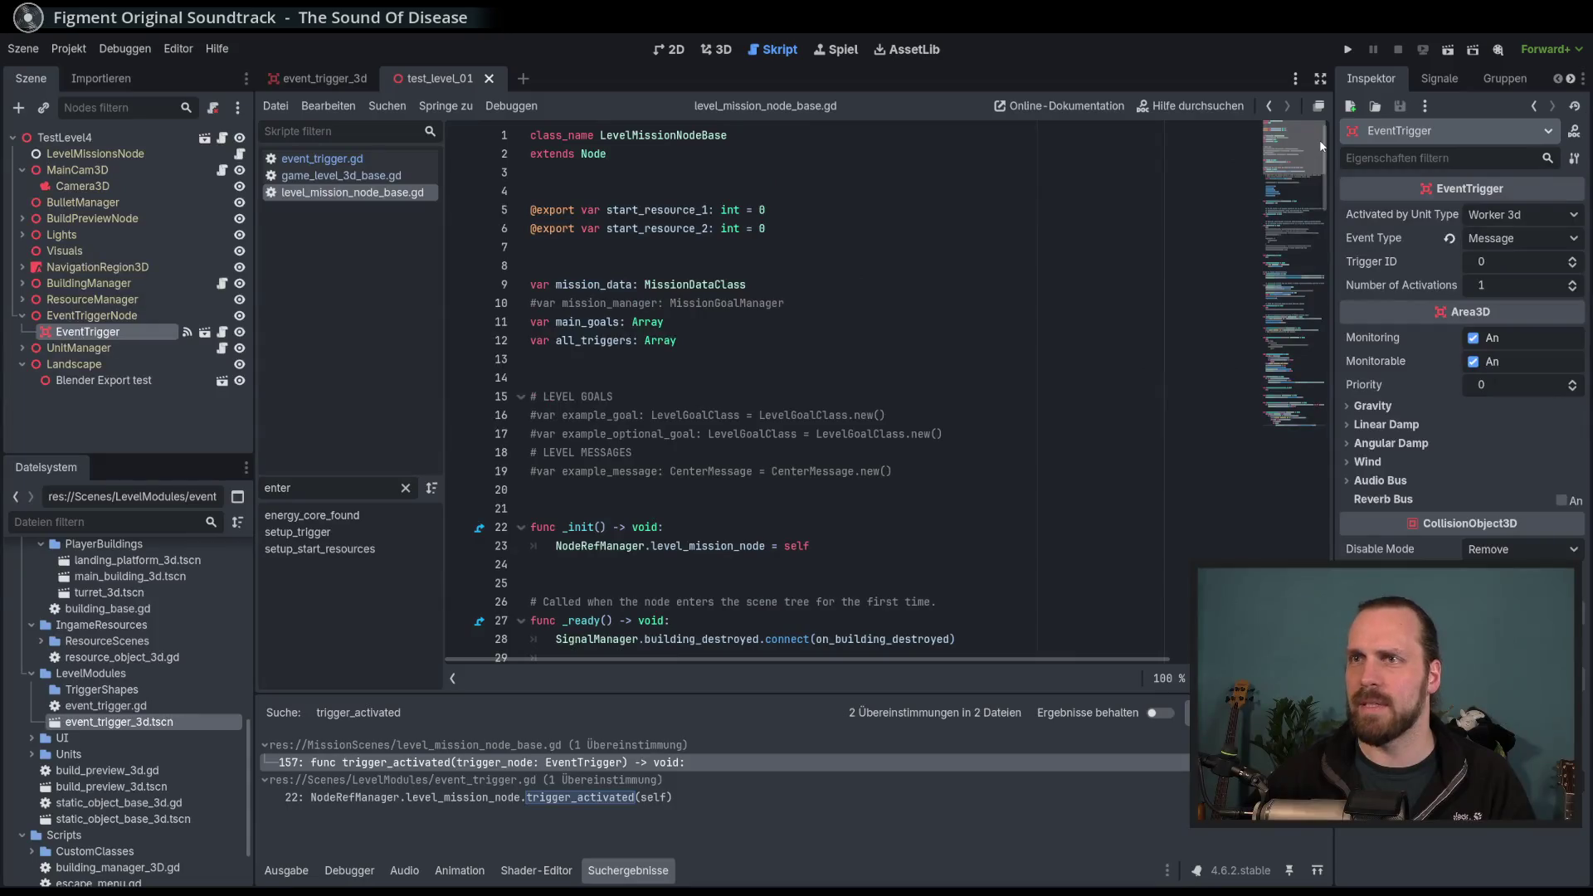
Jump from _ready to the fill_trigger_events definition in level_mission_node_base.gd.
left_click(704, 338)
scroll(681, 348, "down", 9)
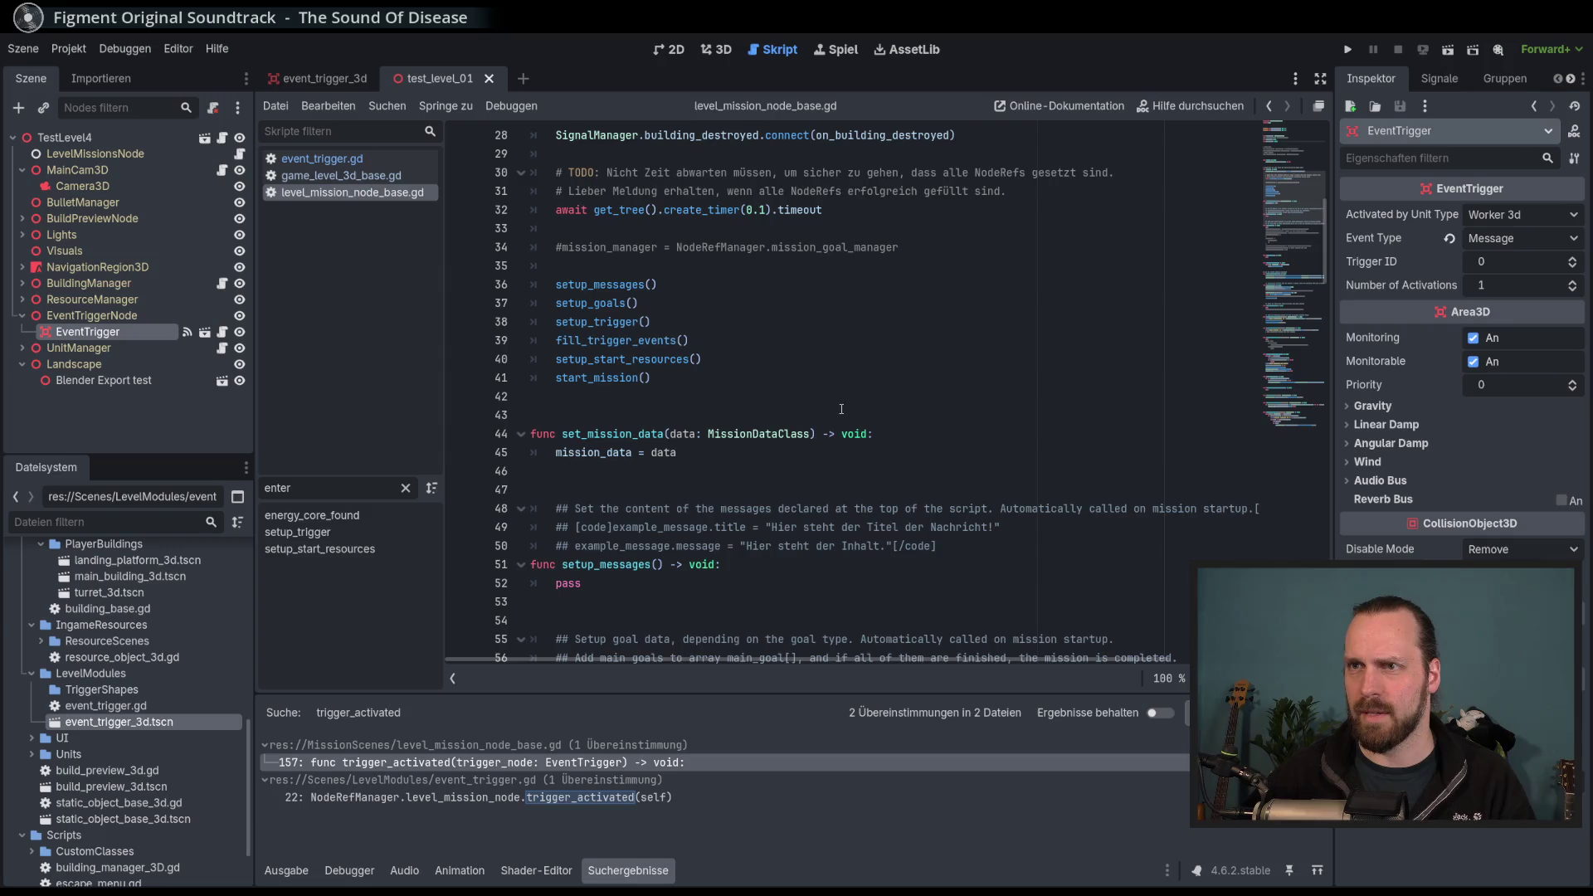
left_click(639, 342, "ctrl")
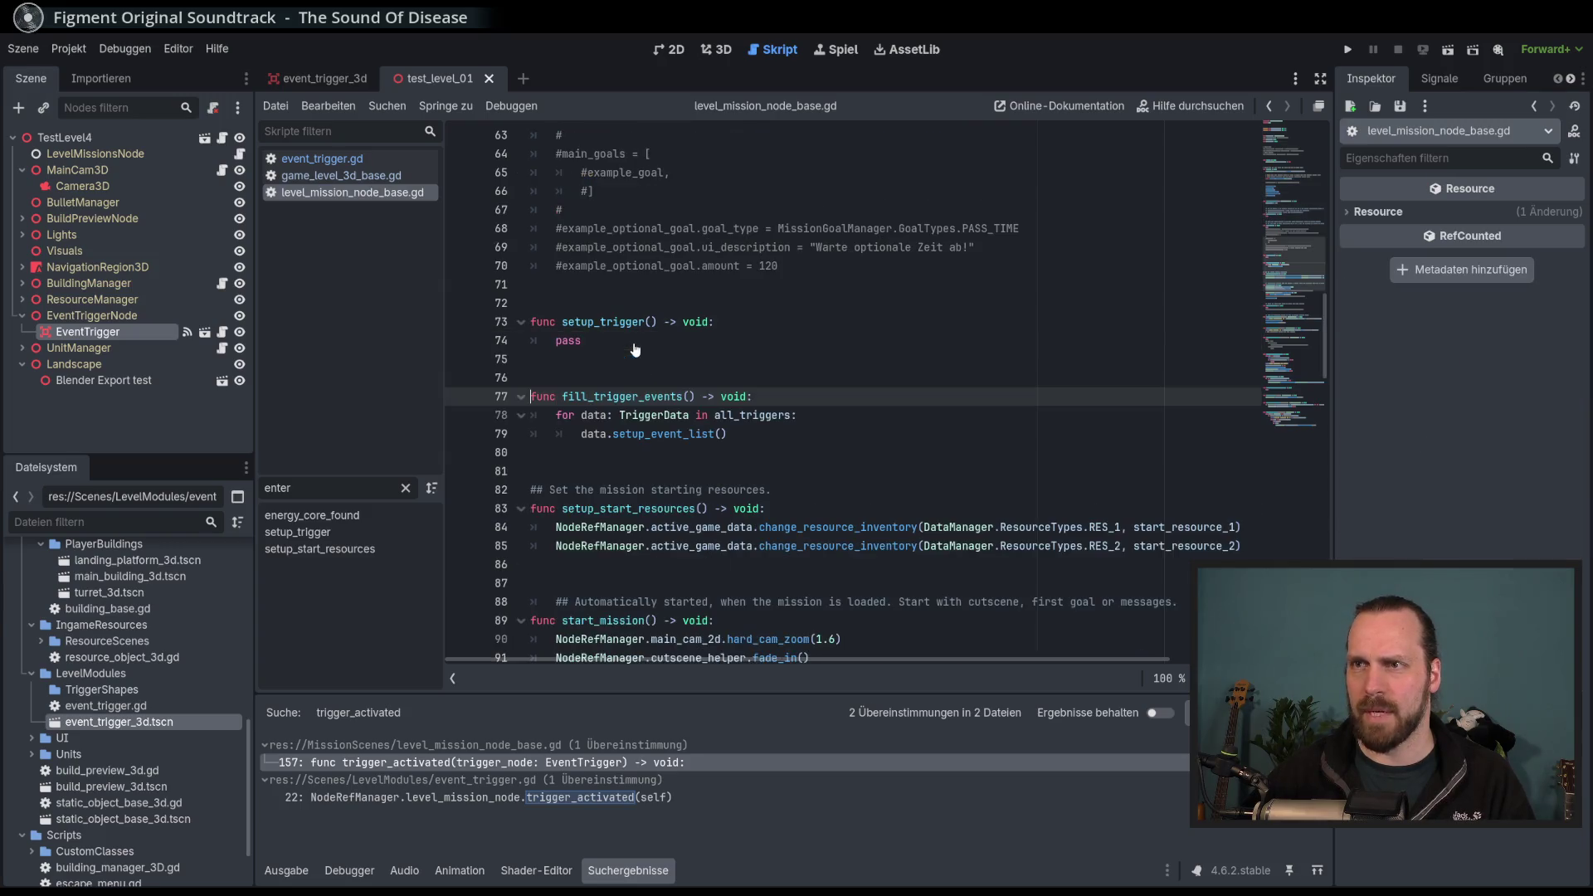
scroll(747, 442, "down", 1)
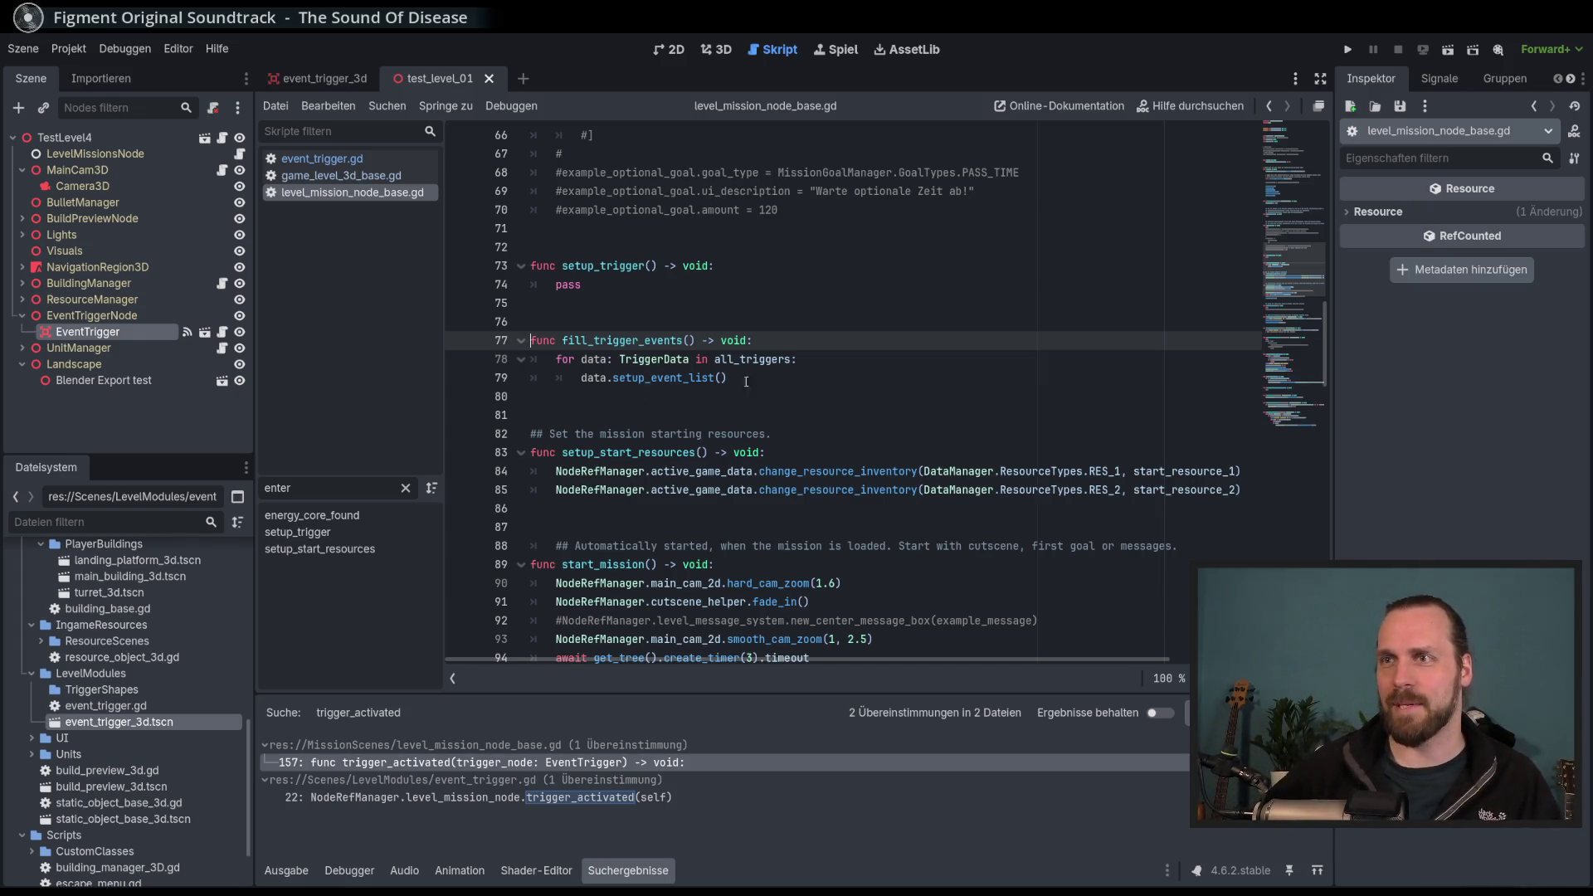
Inspect the TriggerData class in trigger_data_class.gd, then go back to the mission base script.
left_click(686, 362, "ctrl")
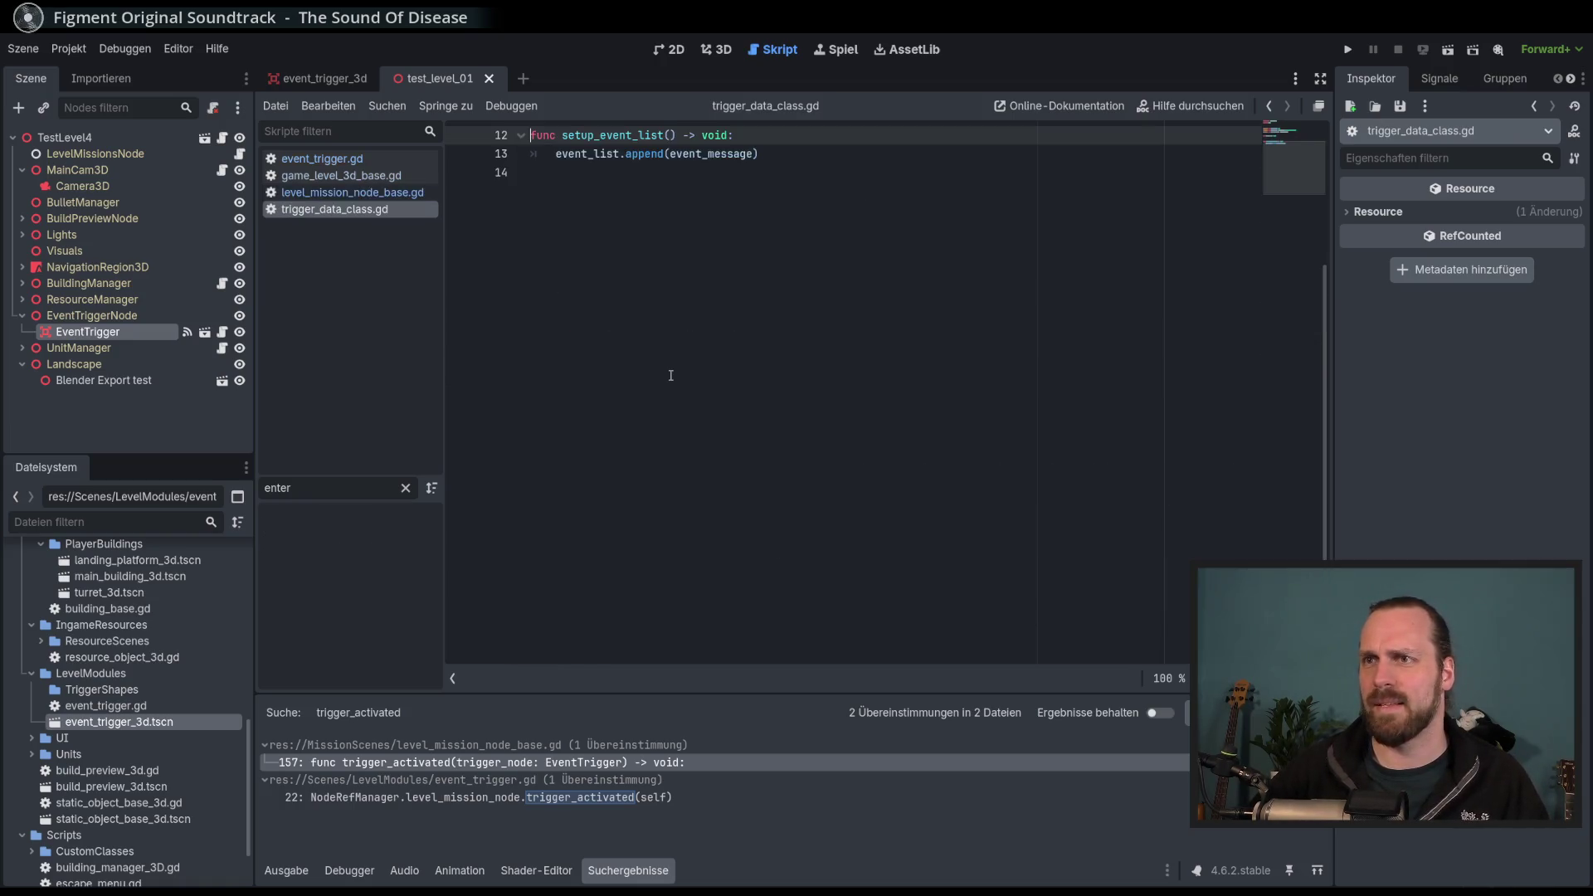
scroll(759, 400, "up", 3)
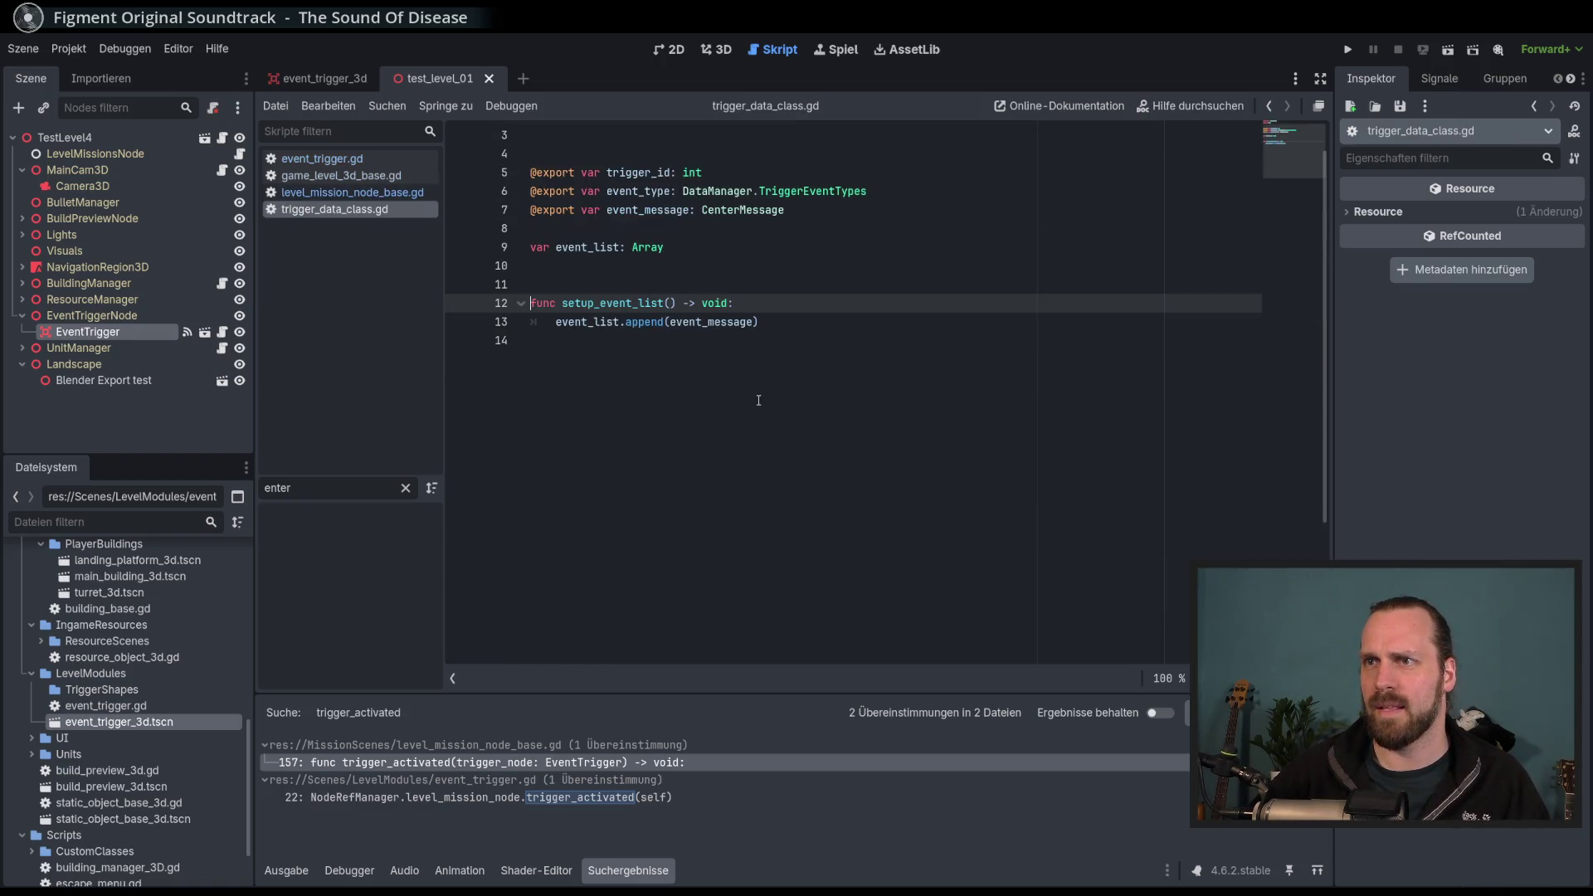
scroll(759, 400, "up", 1)
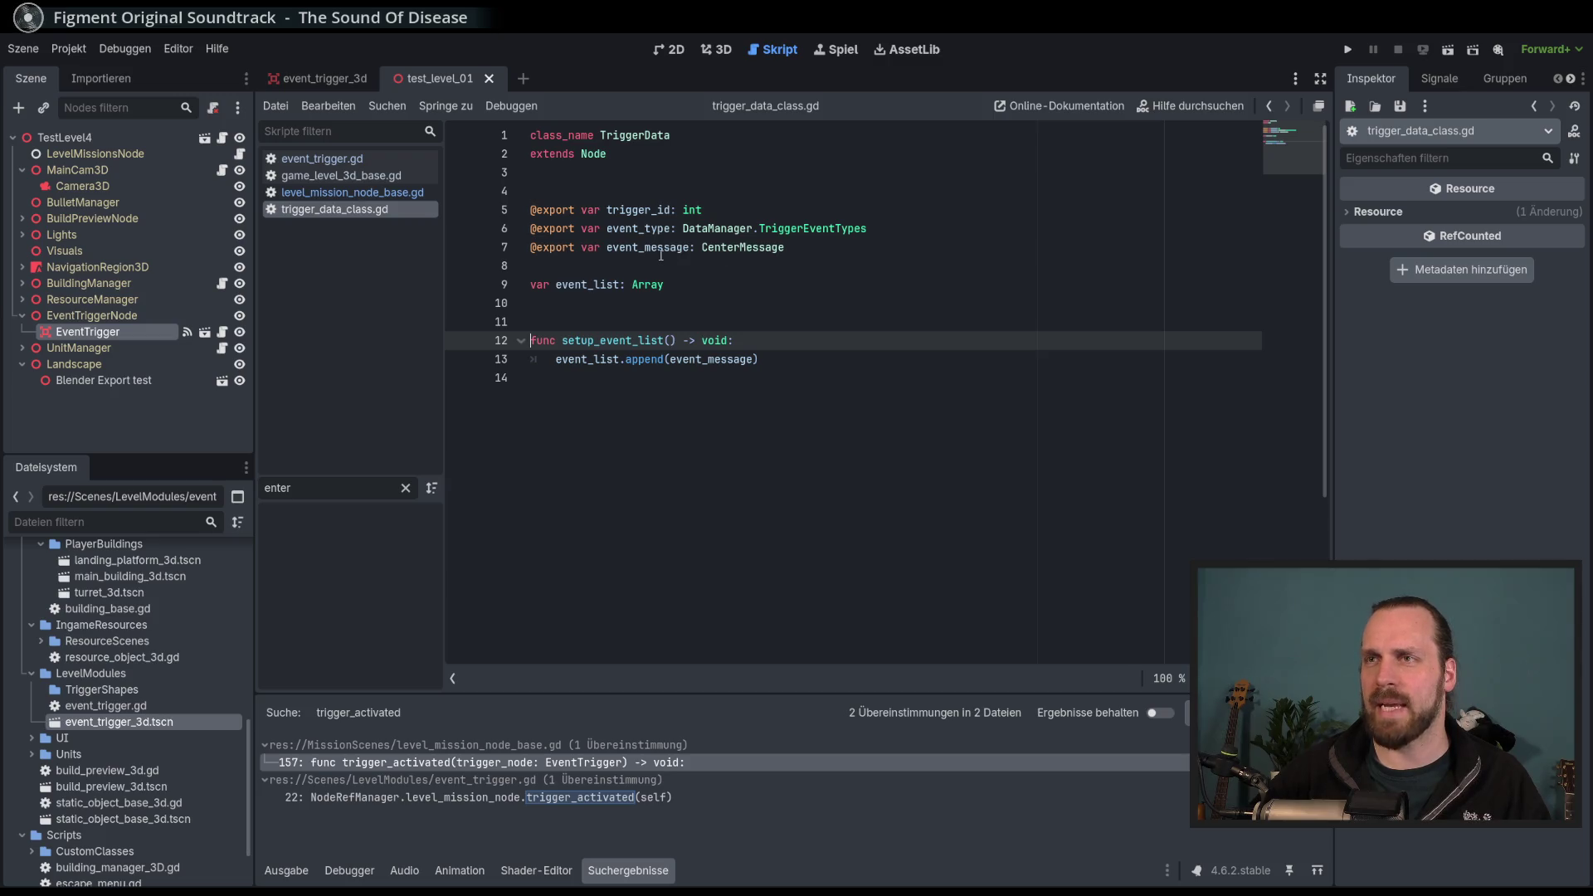
key("alt+Left")
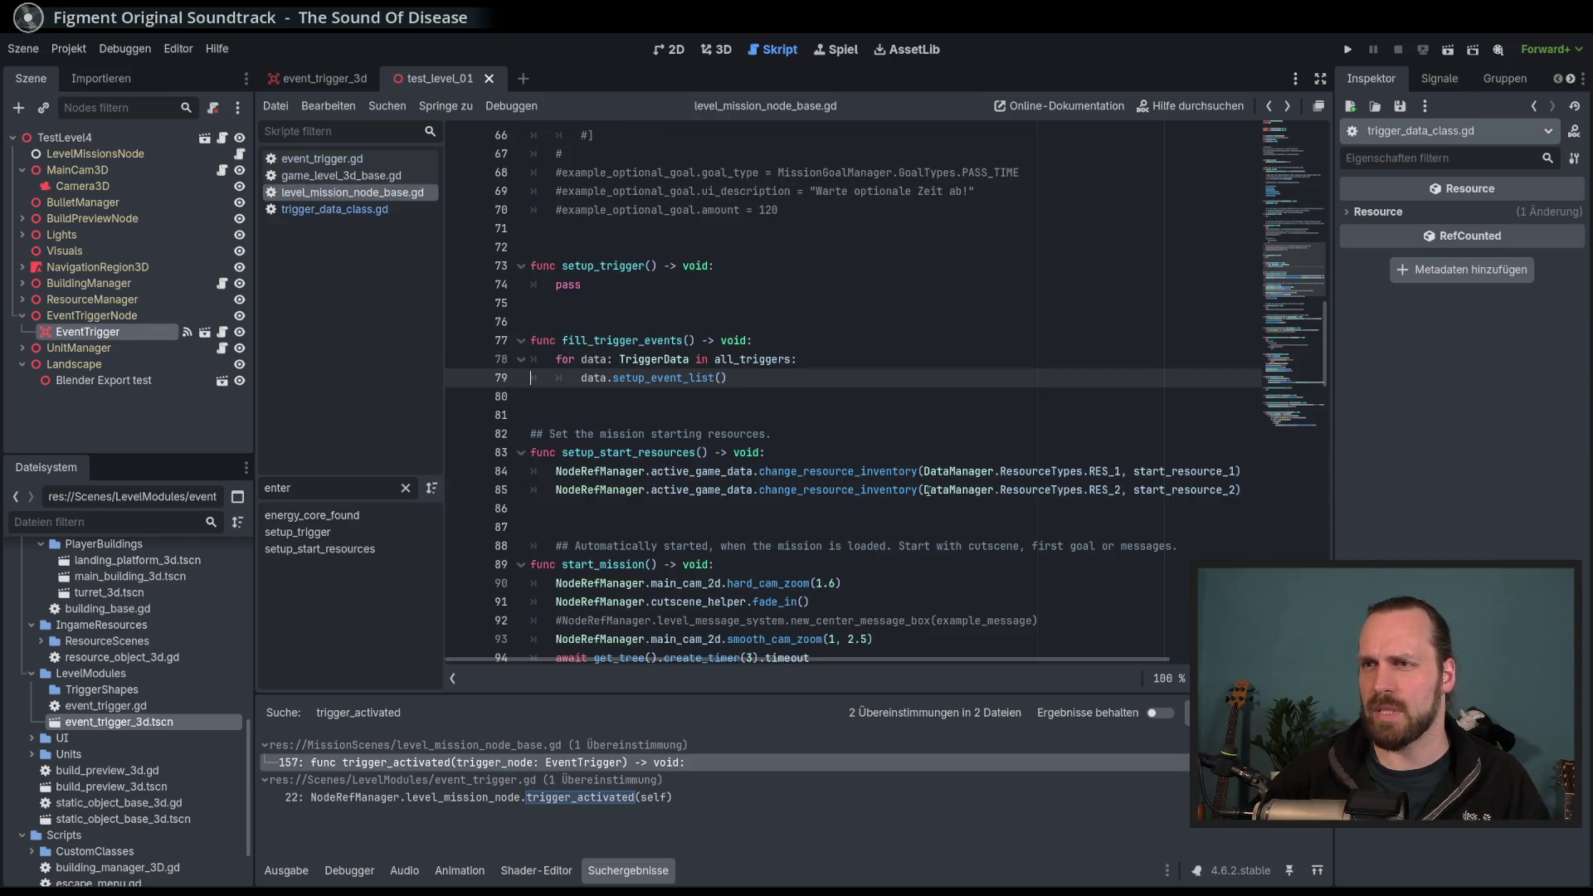
Navigate back through the fill_trigger_events call and definition to the print(event) line.
key("alt+Left")
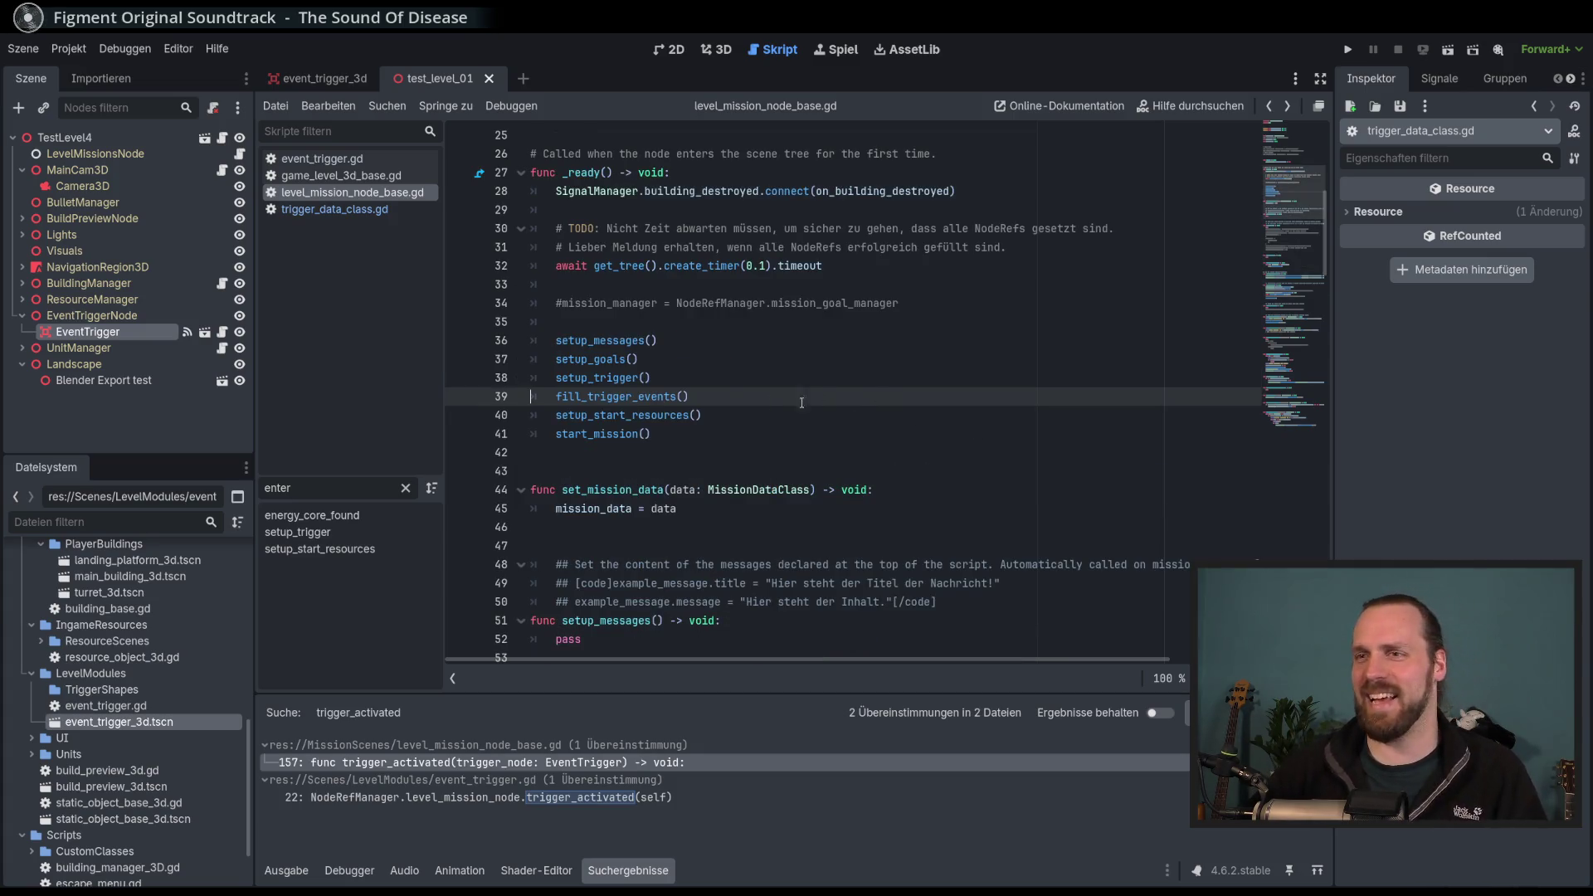
scroll(807, 443, "down", 20)
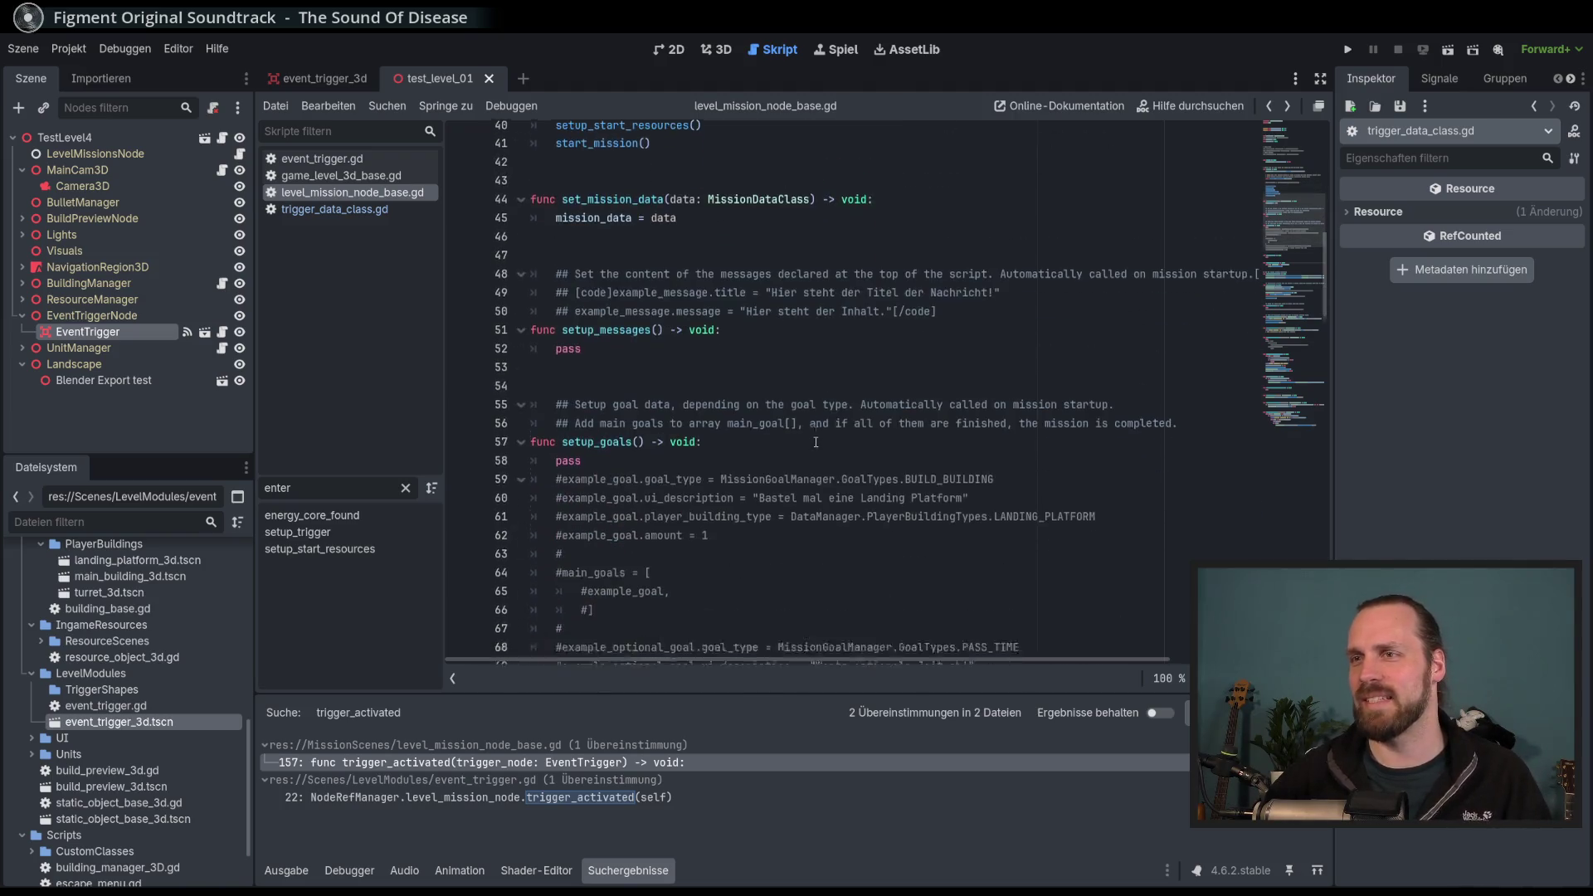
scroll(1286, 422, "down", 4)
left_click(762, 470)
key("Up")
key("Up")
key("Up")
key("alt+Left")
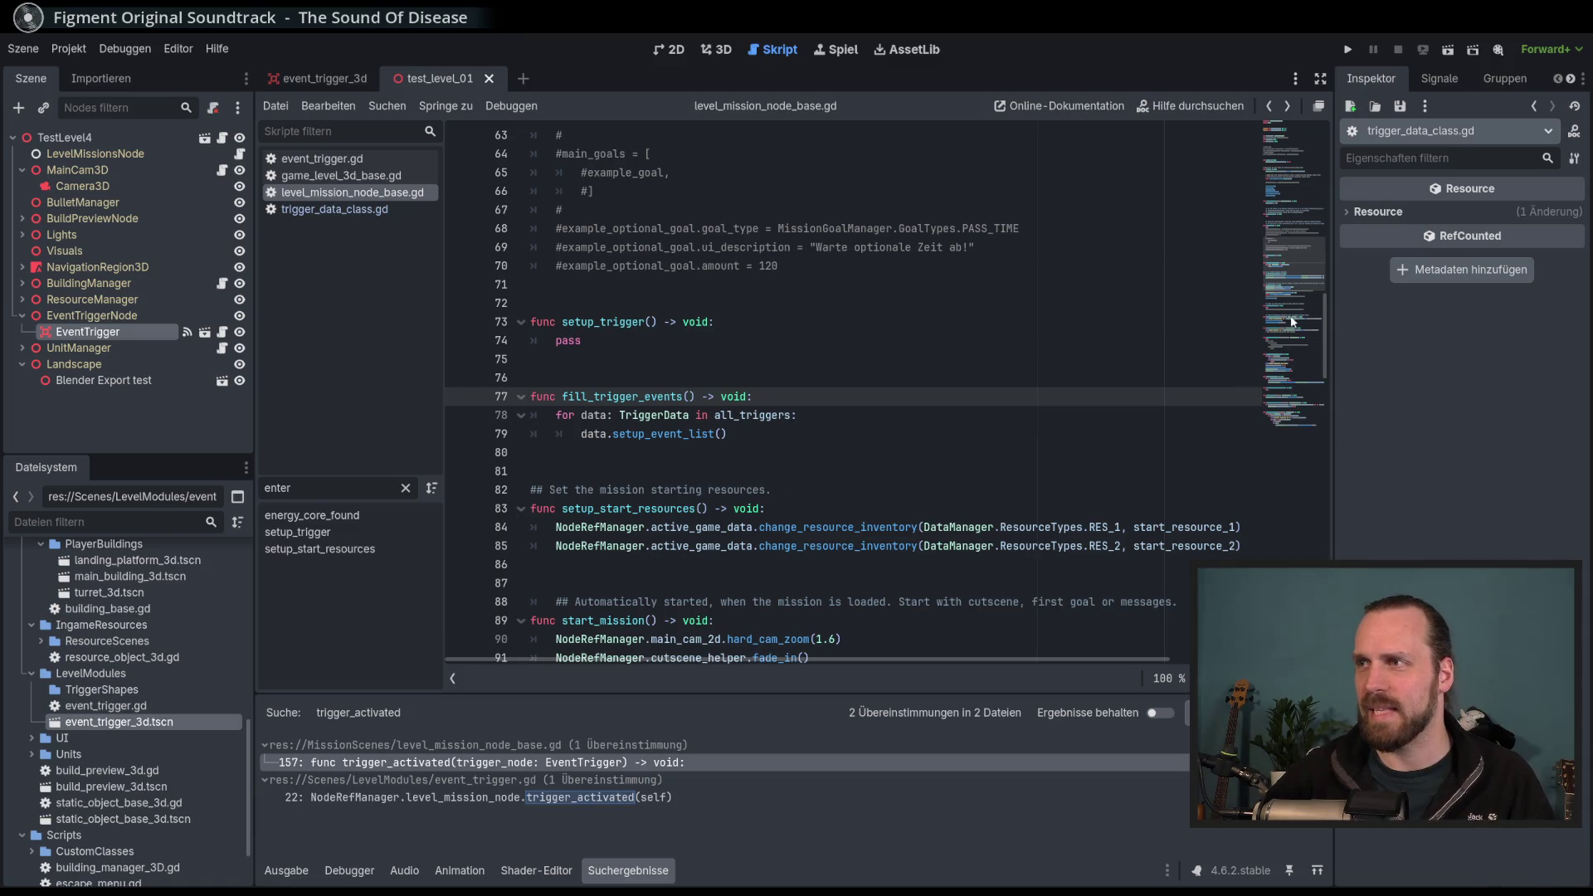
scroll(1290, 325, "down", 20)
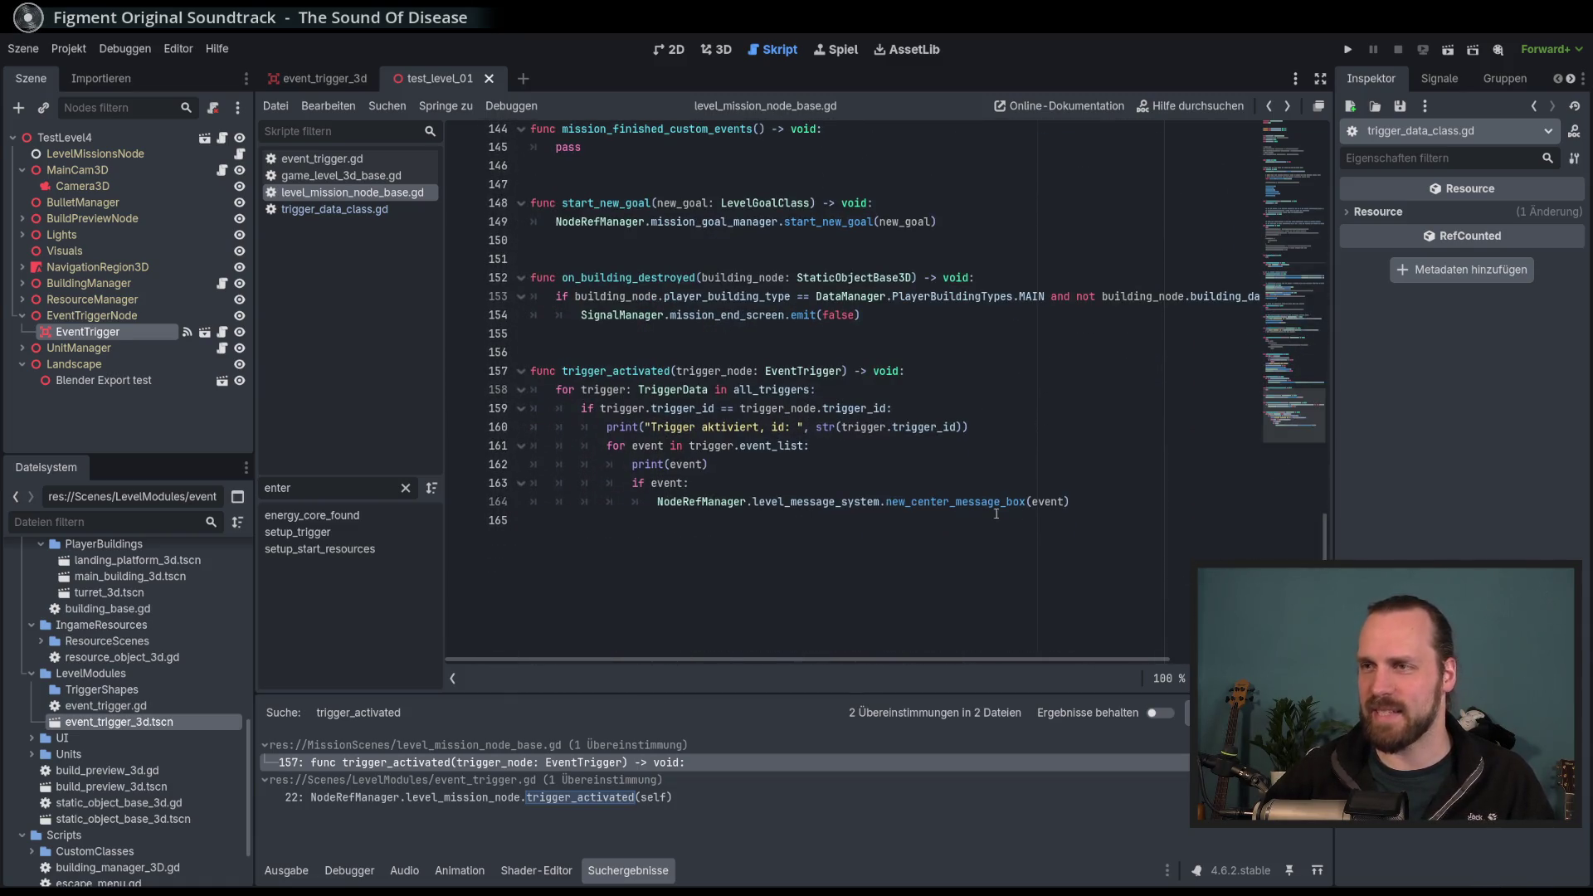
Highlight new_center_message_box and level_message_system in the line-164 call.
left_click(1098, 501)
double_click(988, 504)
left_click(809, 504)
double_click(931, 503)
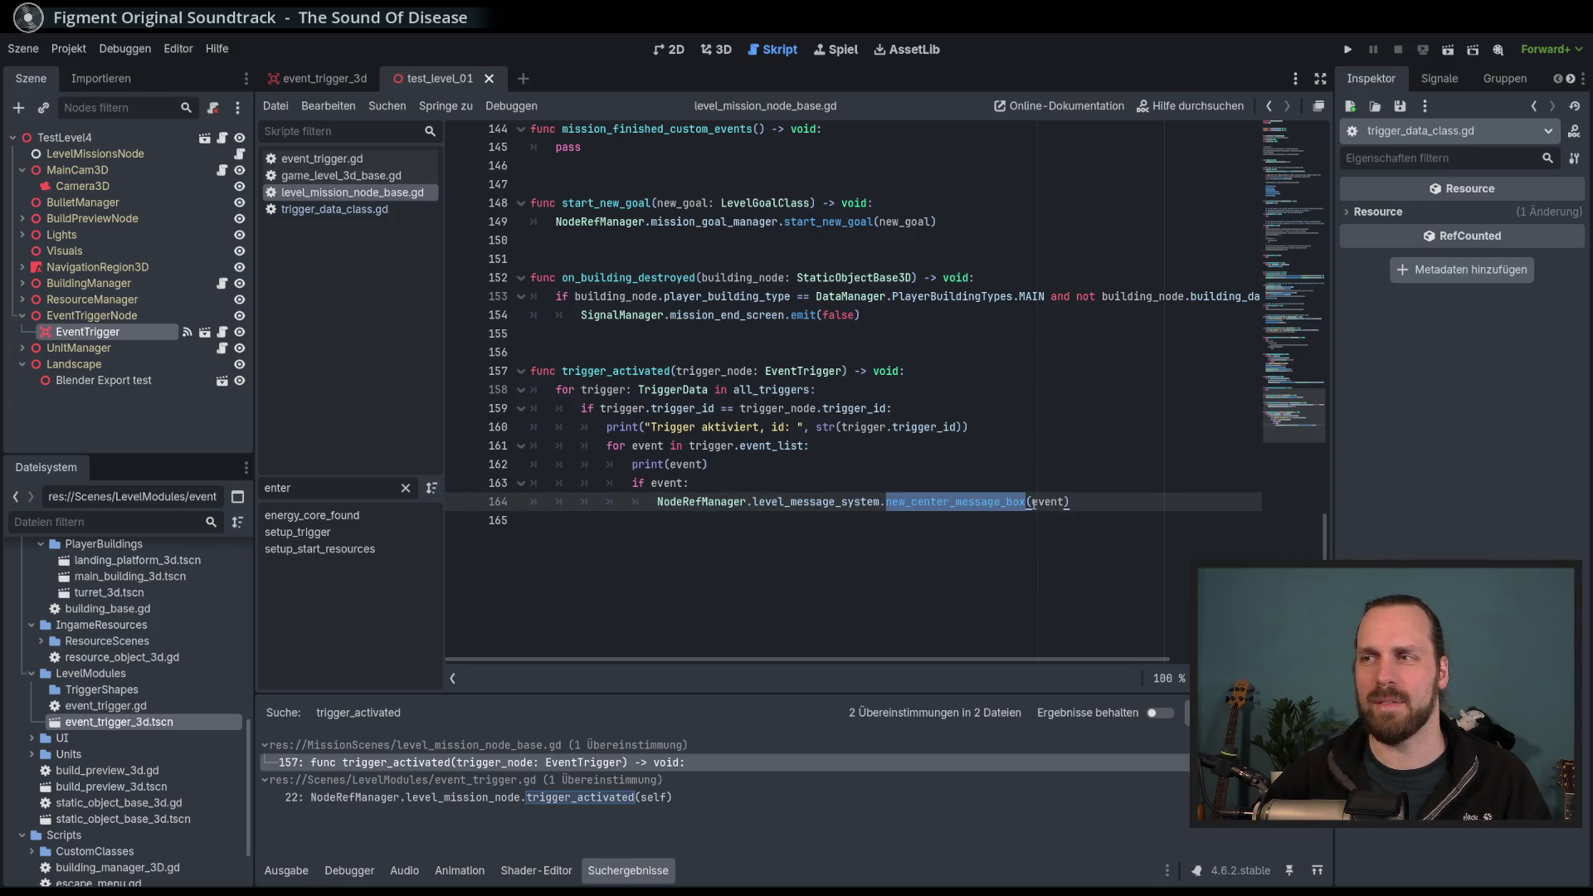
left_click(880, 502)
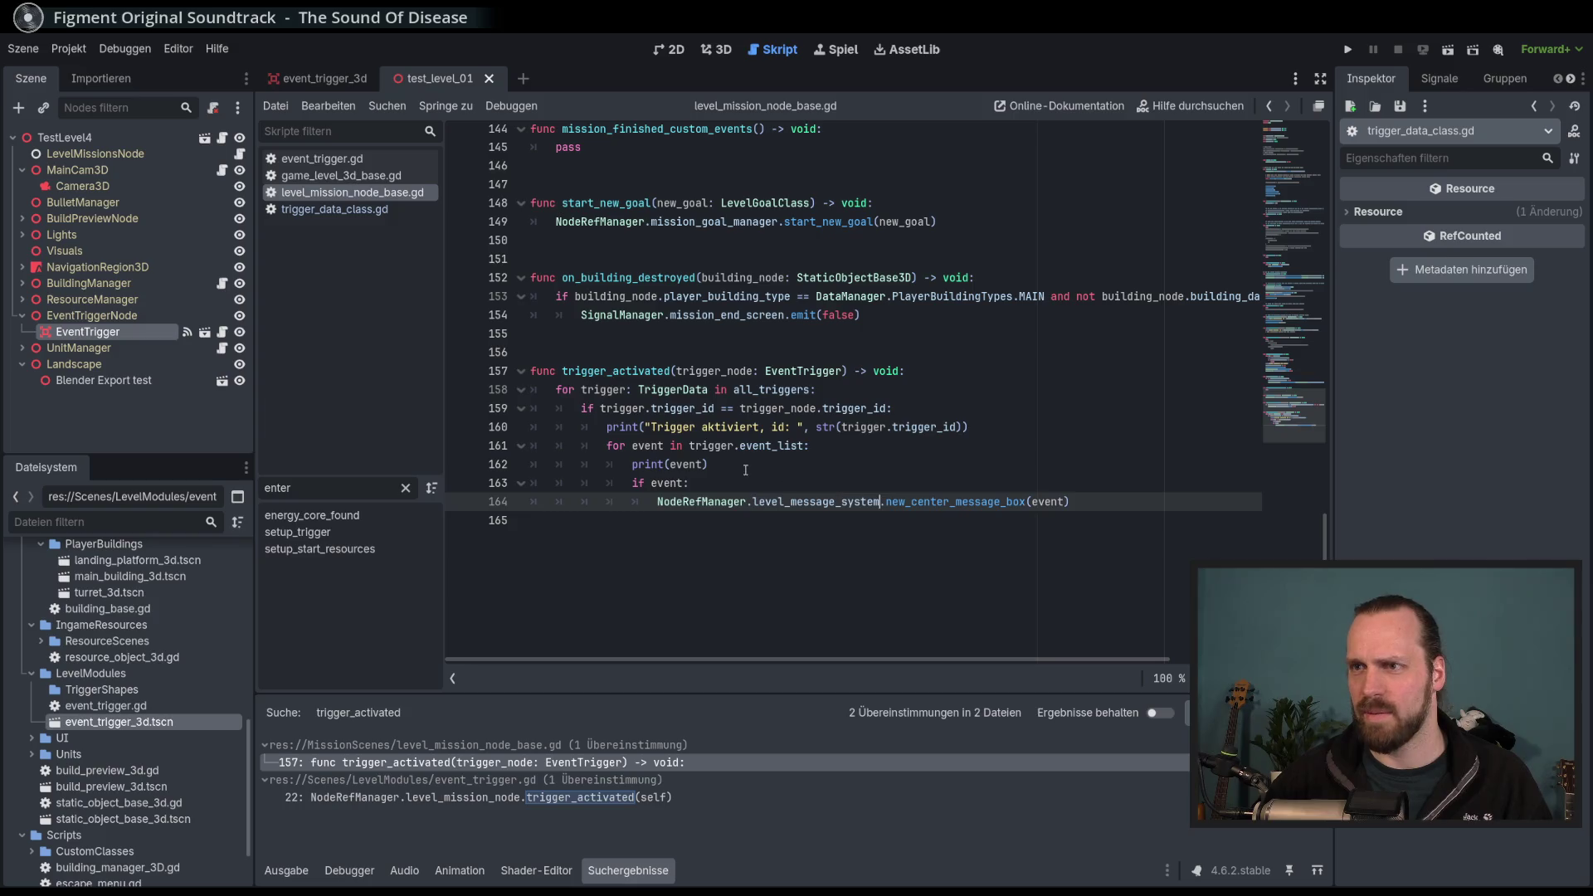
left_click(746, 467)
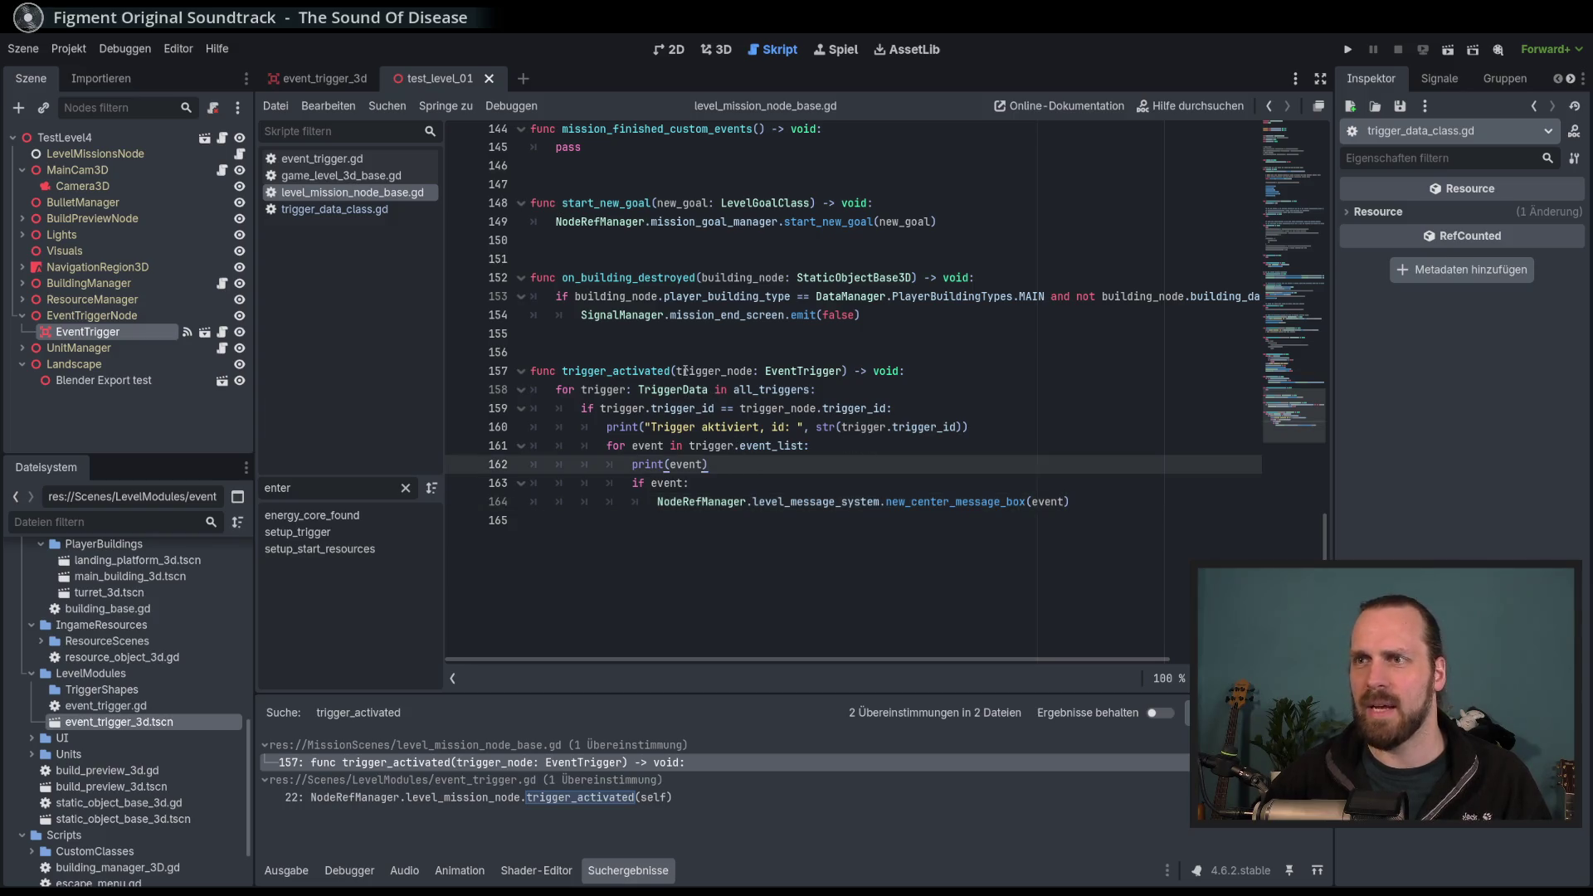
scroll(1057, 404, "up", 2)
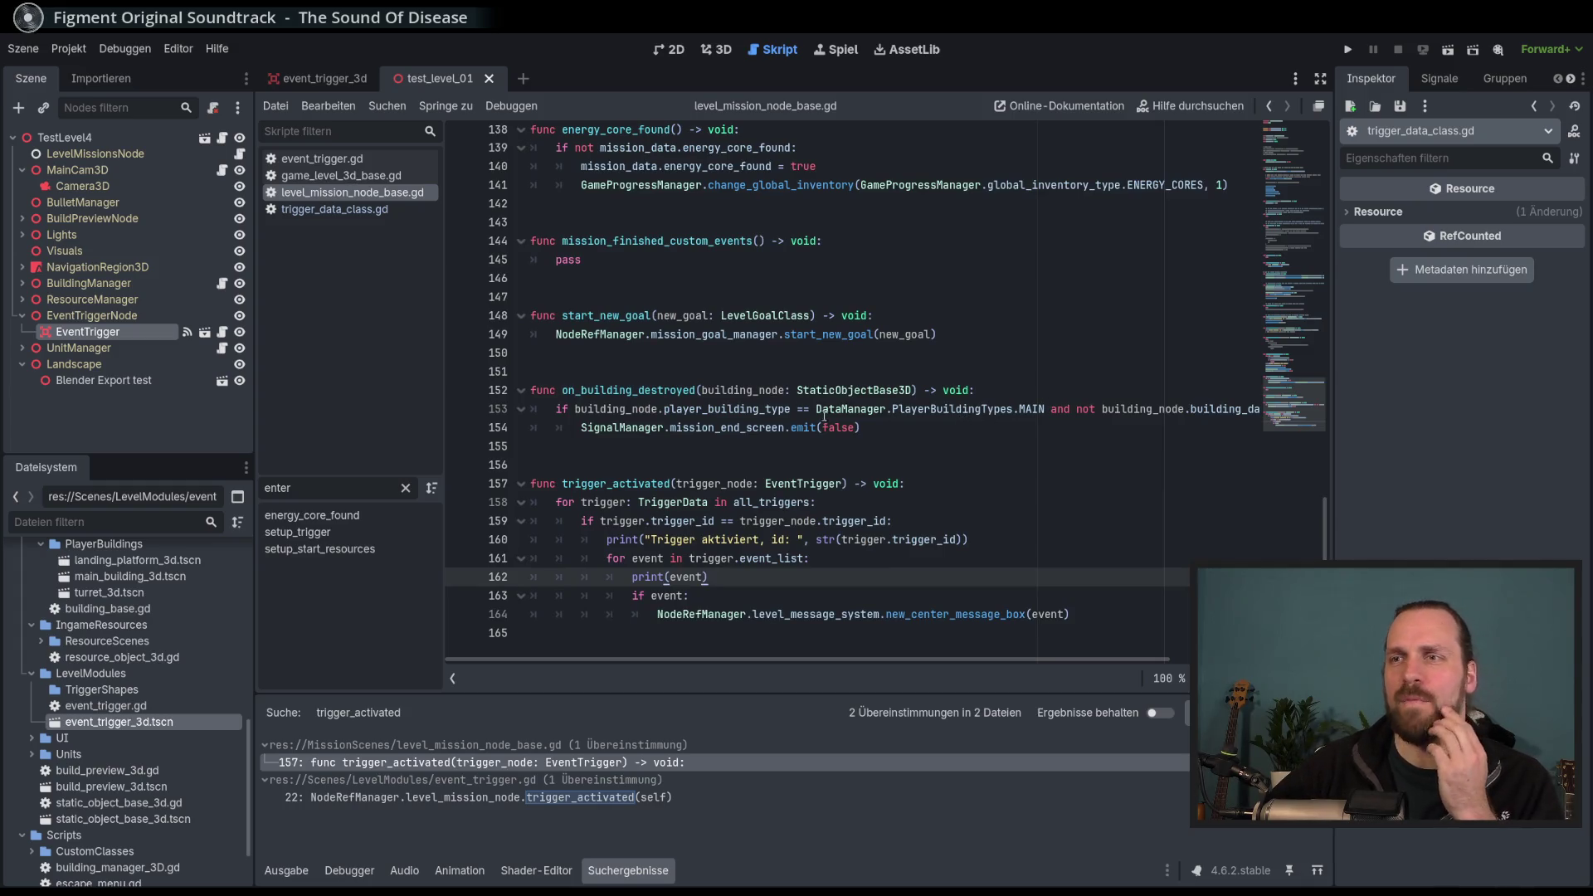
Highlight the trigger_node parameter on line 157 and check its EventTrigger type.
double_click(749, 483)
scroll(833, 495, "down", 2)
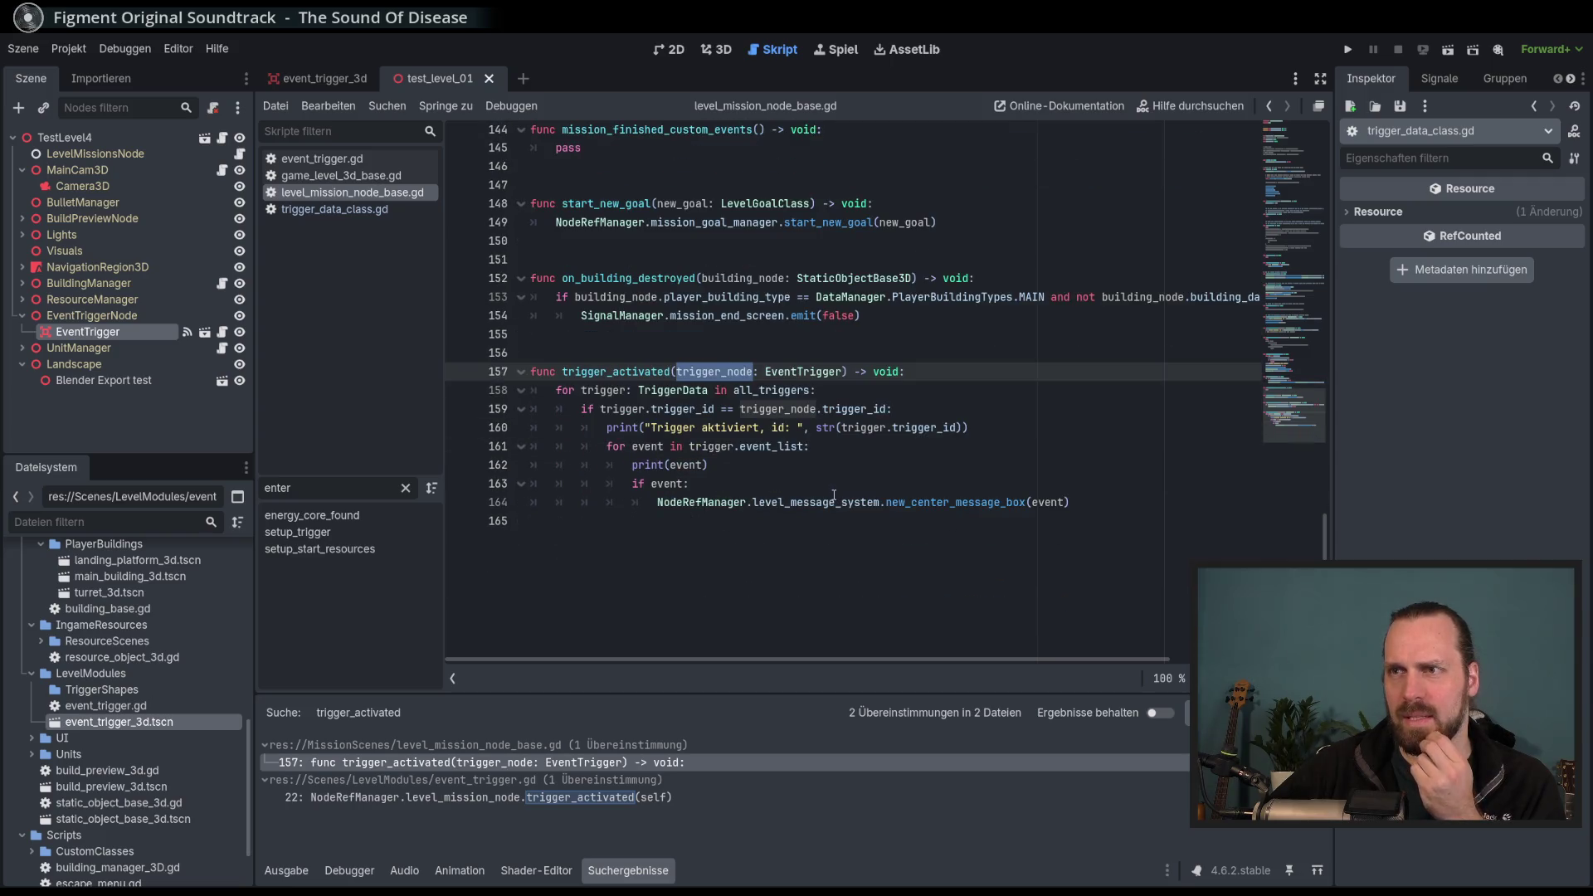
double_click(800, 372)
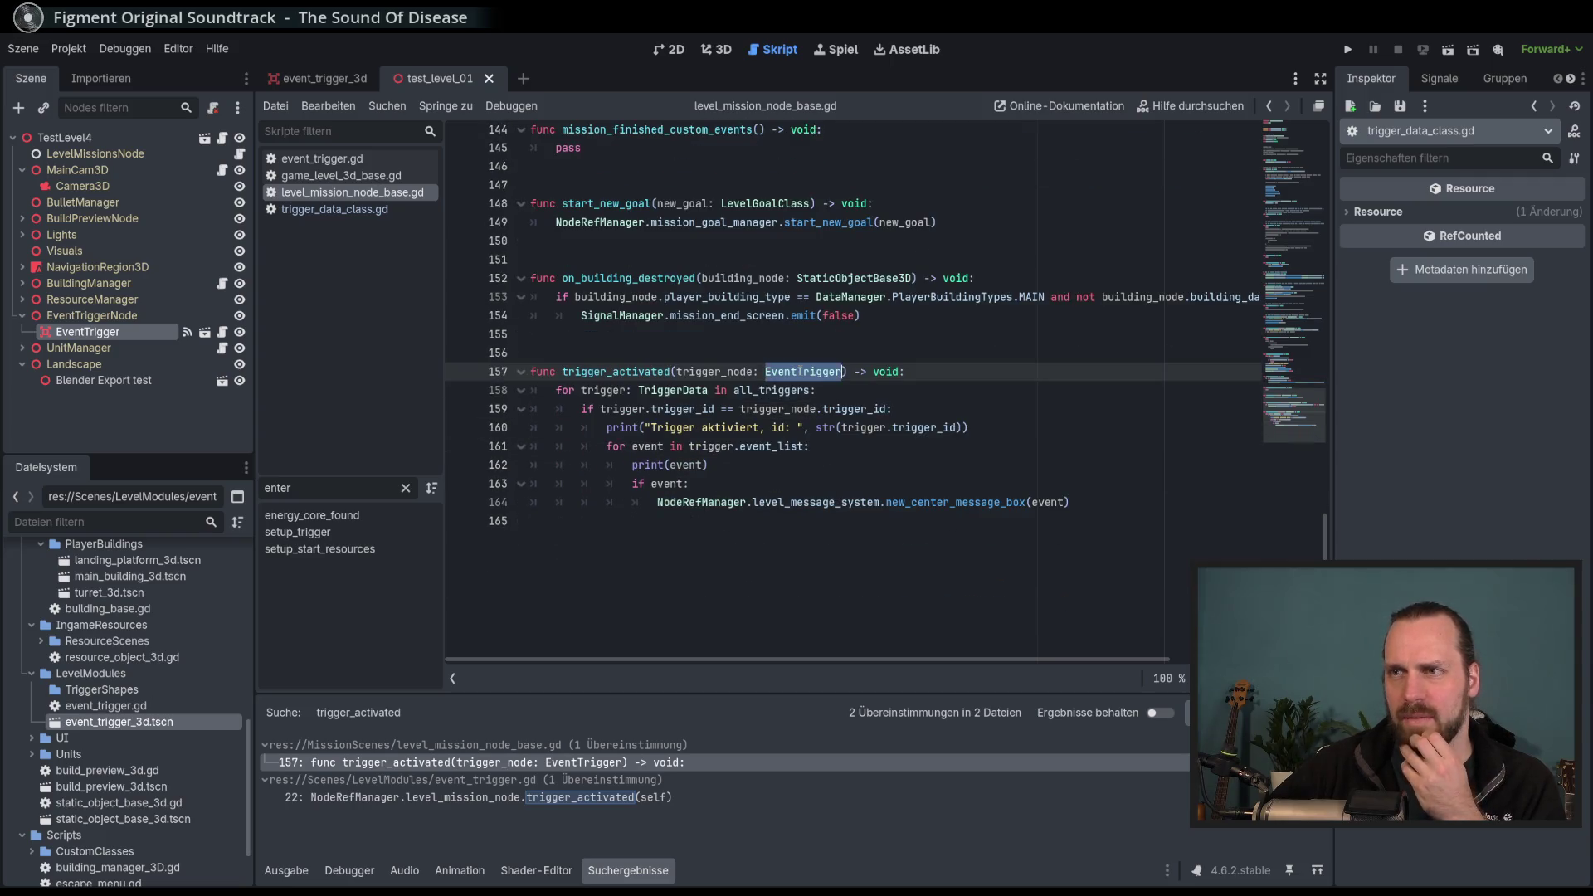
double_click(713, 371)
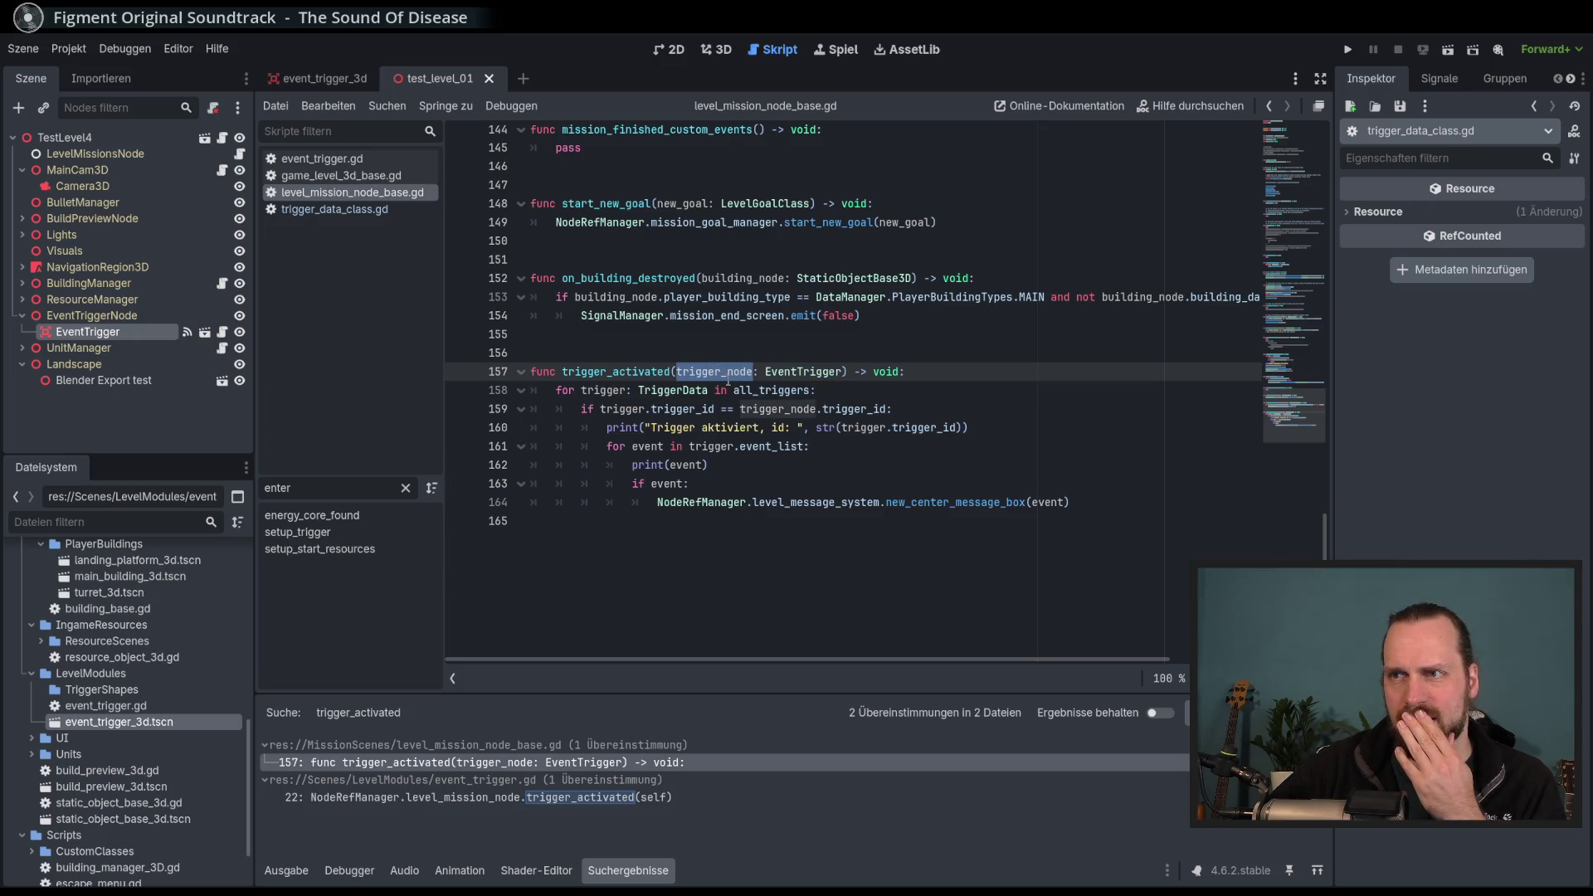
Find all_triggers in the script and step through its declaration and both loop uses.
double_click(757, 390)
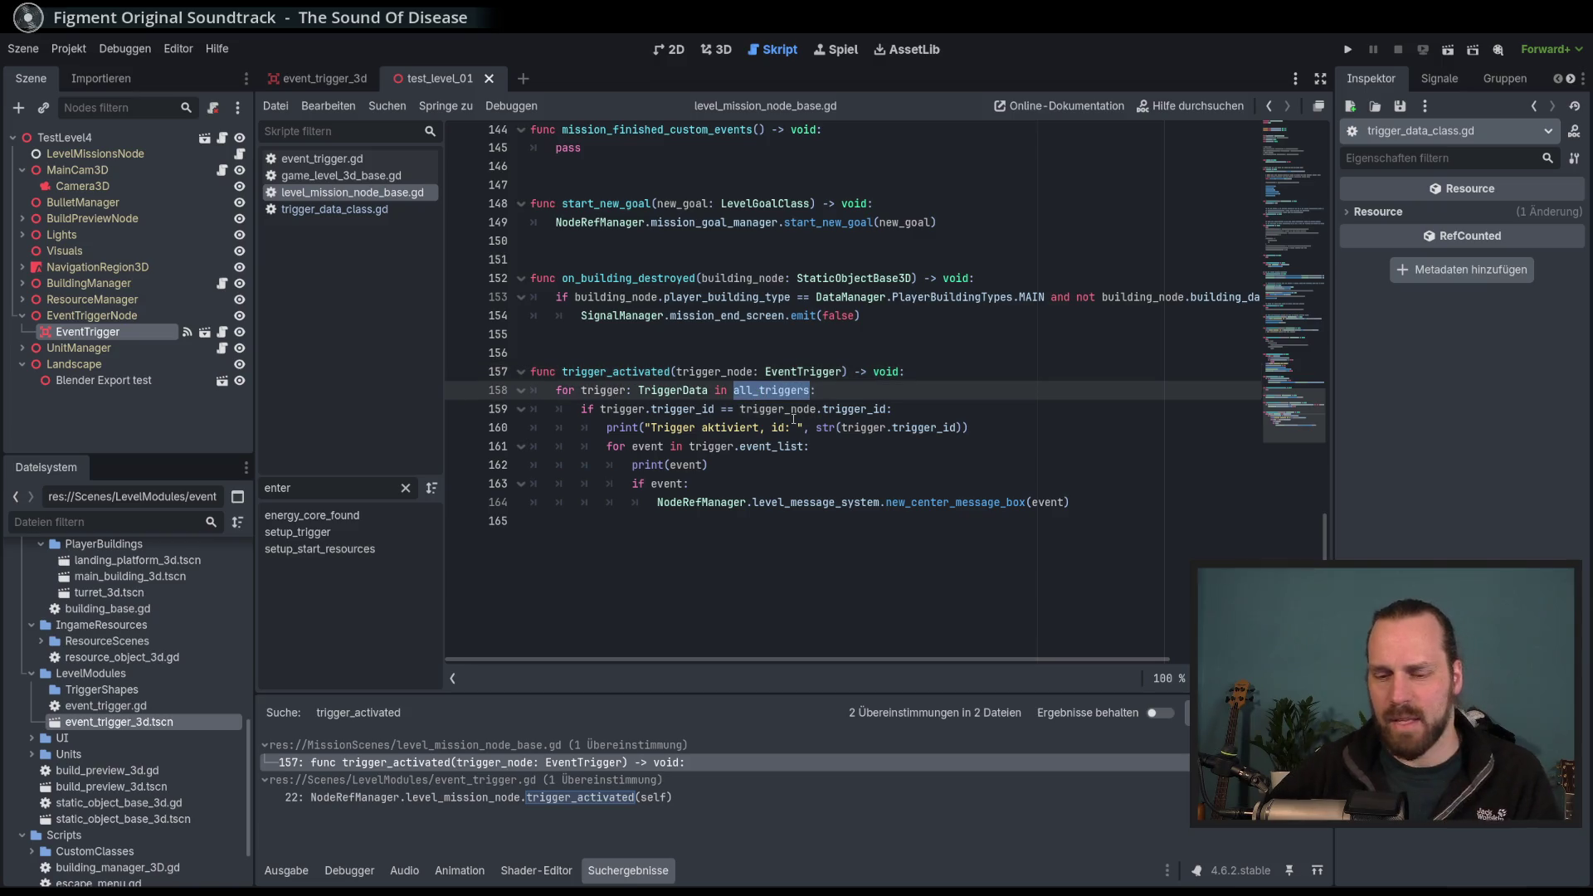
key("ctrl+f")
left_click(964, 678)
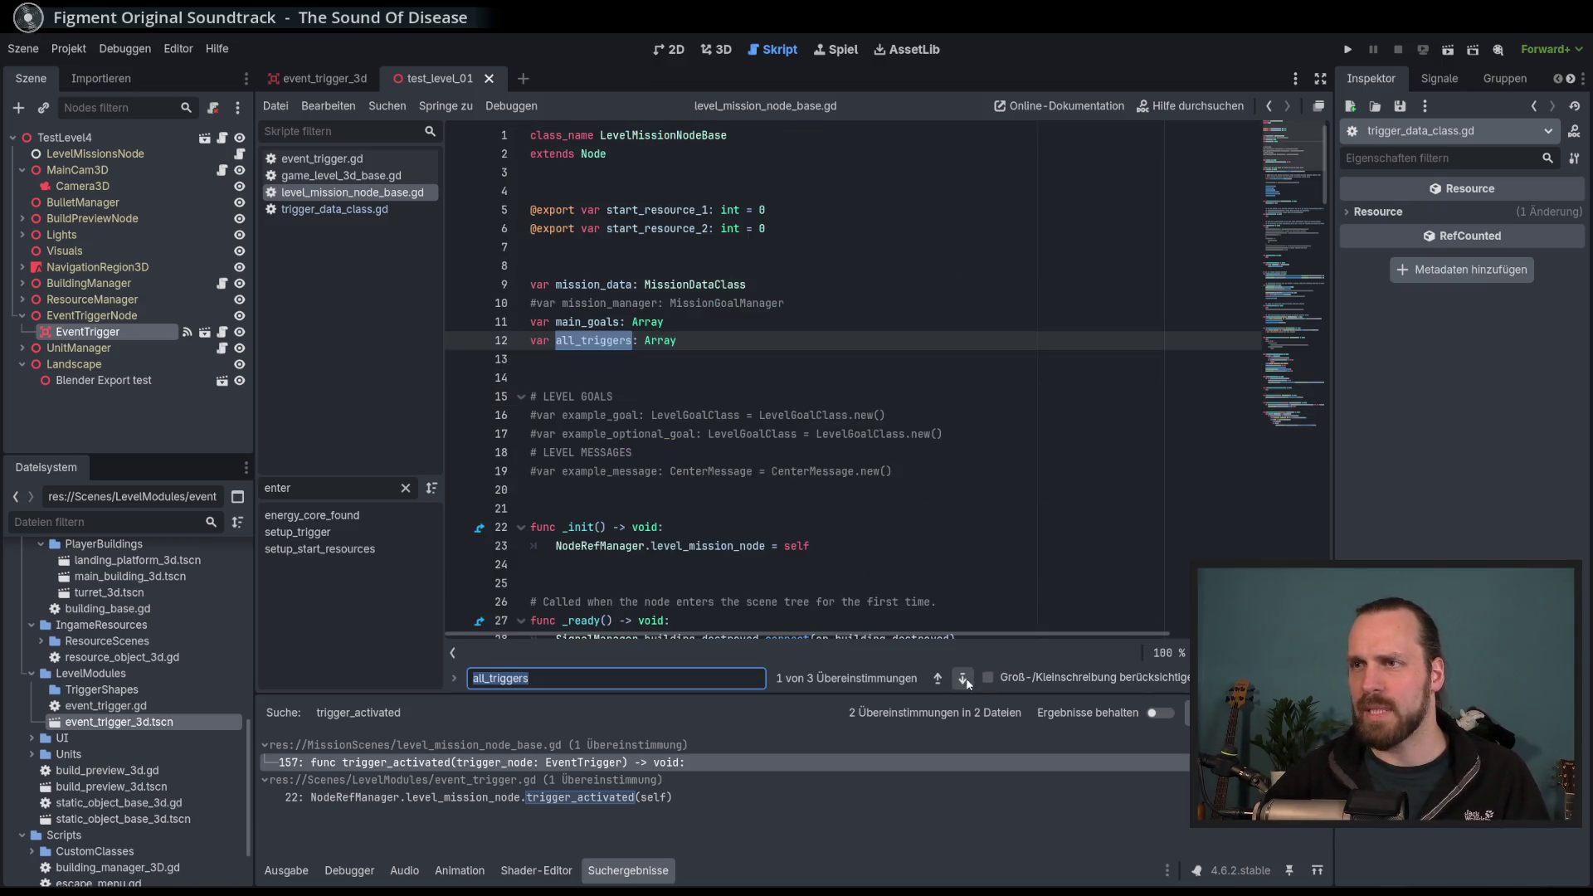
left_click(964, 678)
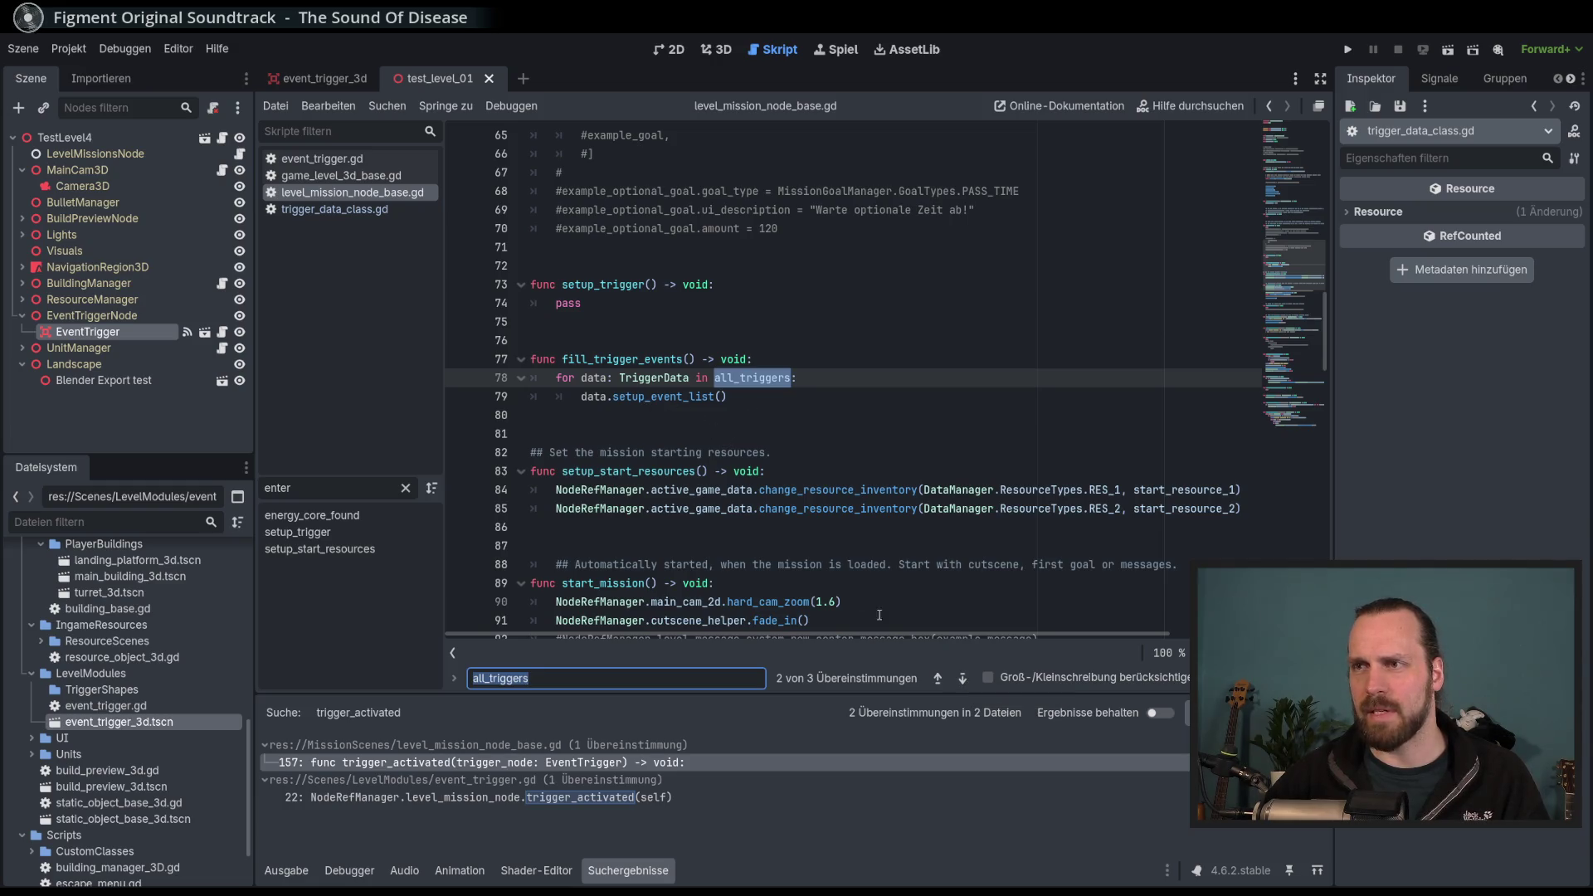
left_click(962, 679)
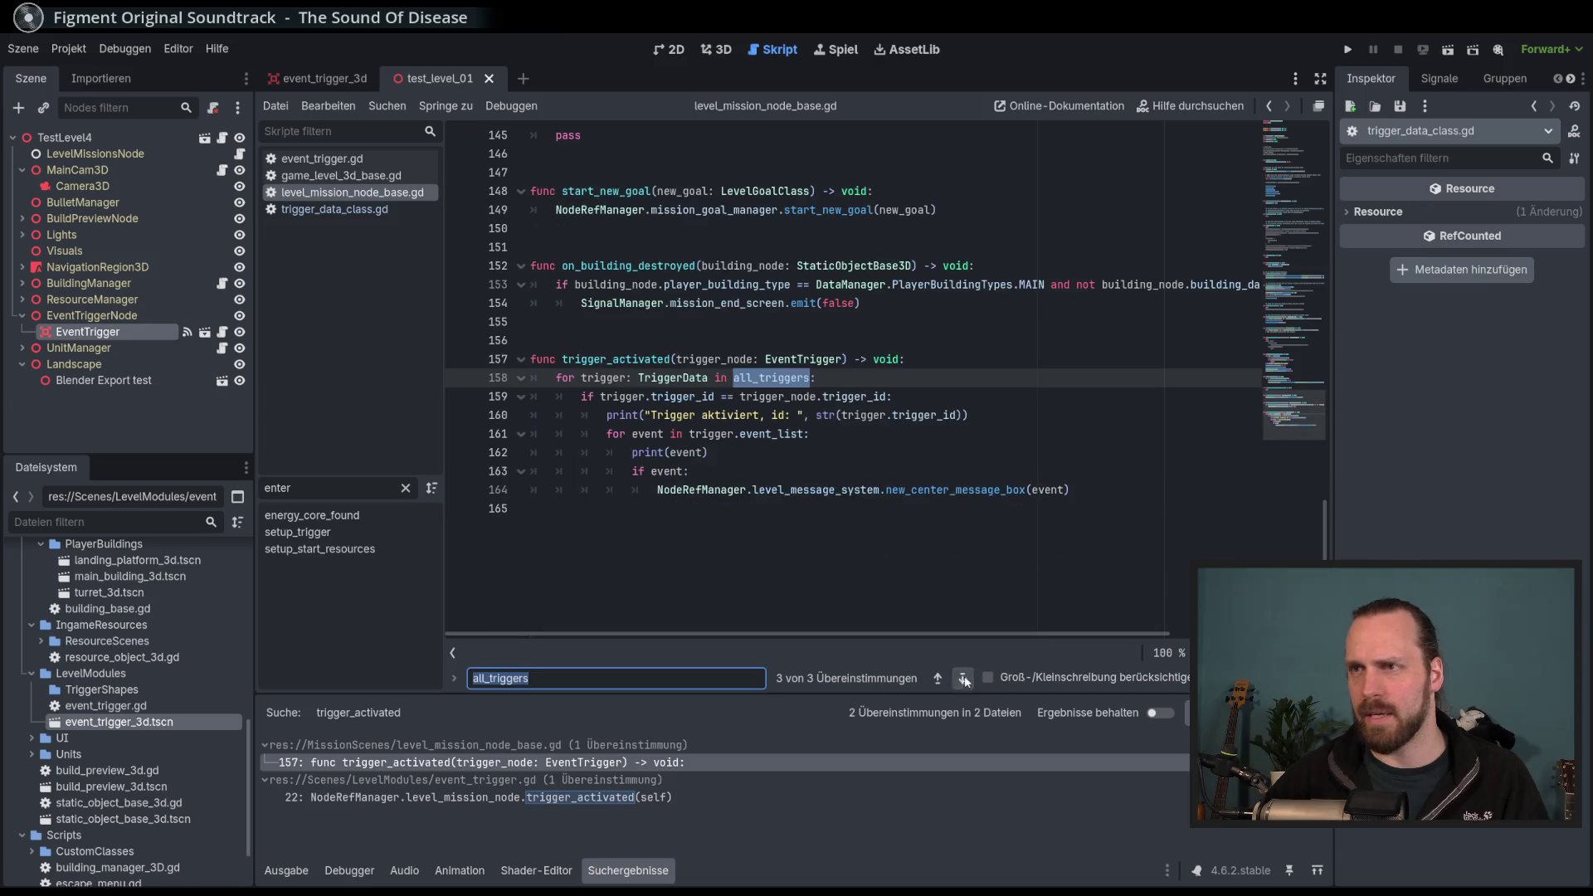
Review the trigger id print and event_list loop lines, then run the project.
left_click(874, 419)
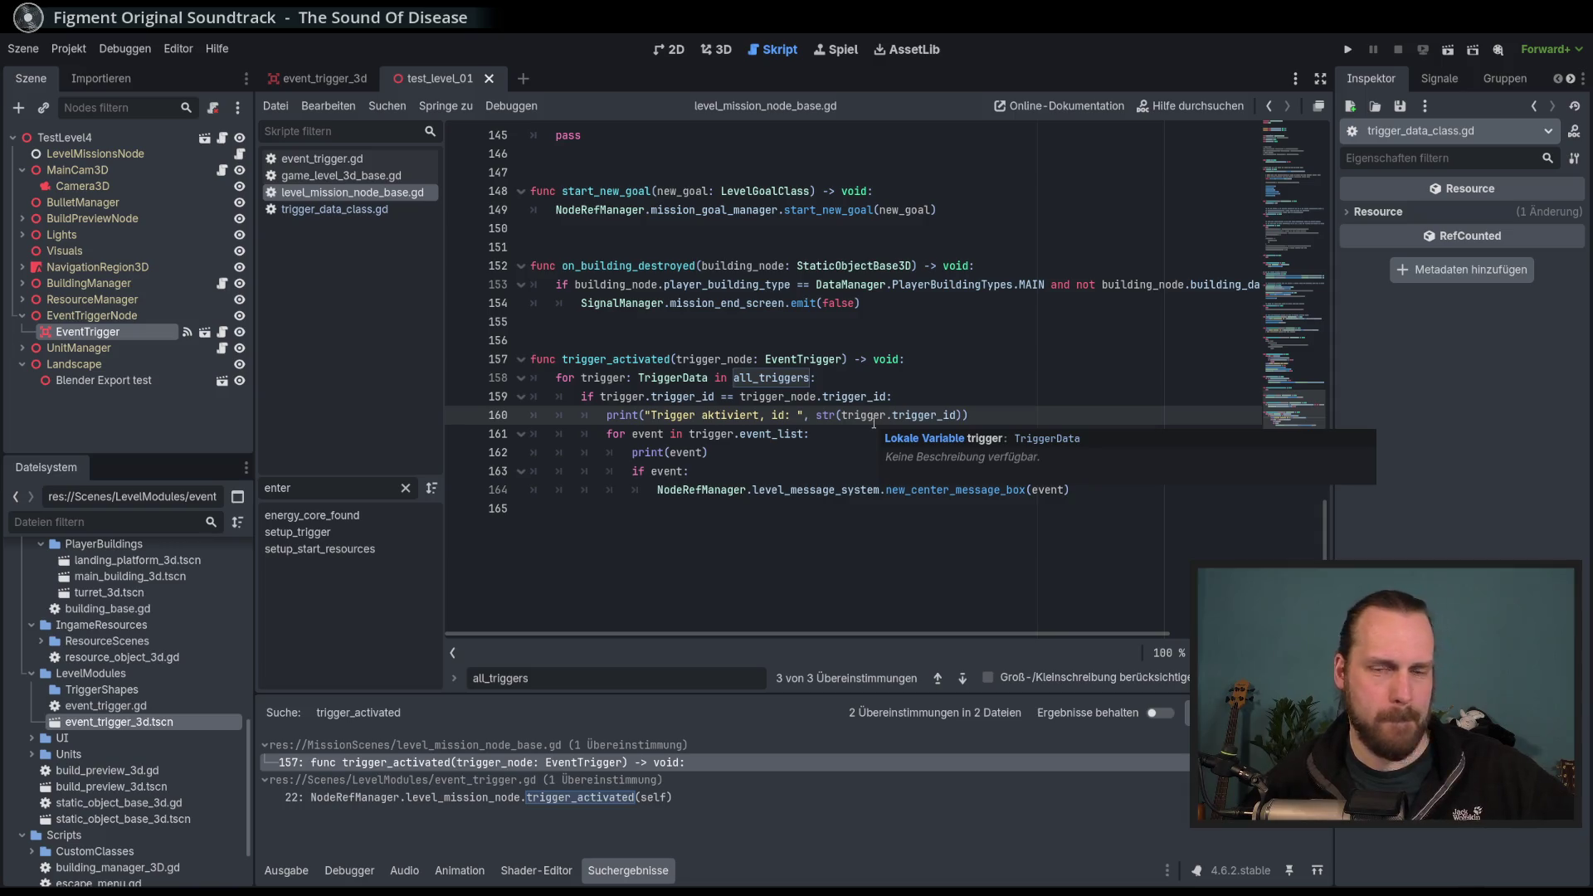
left_click(862, 434)
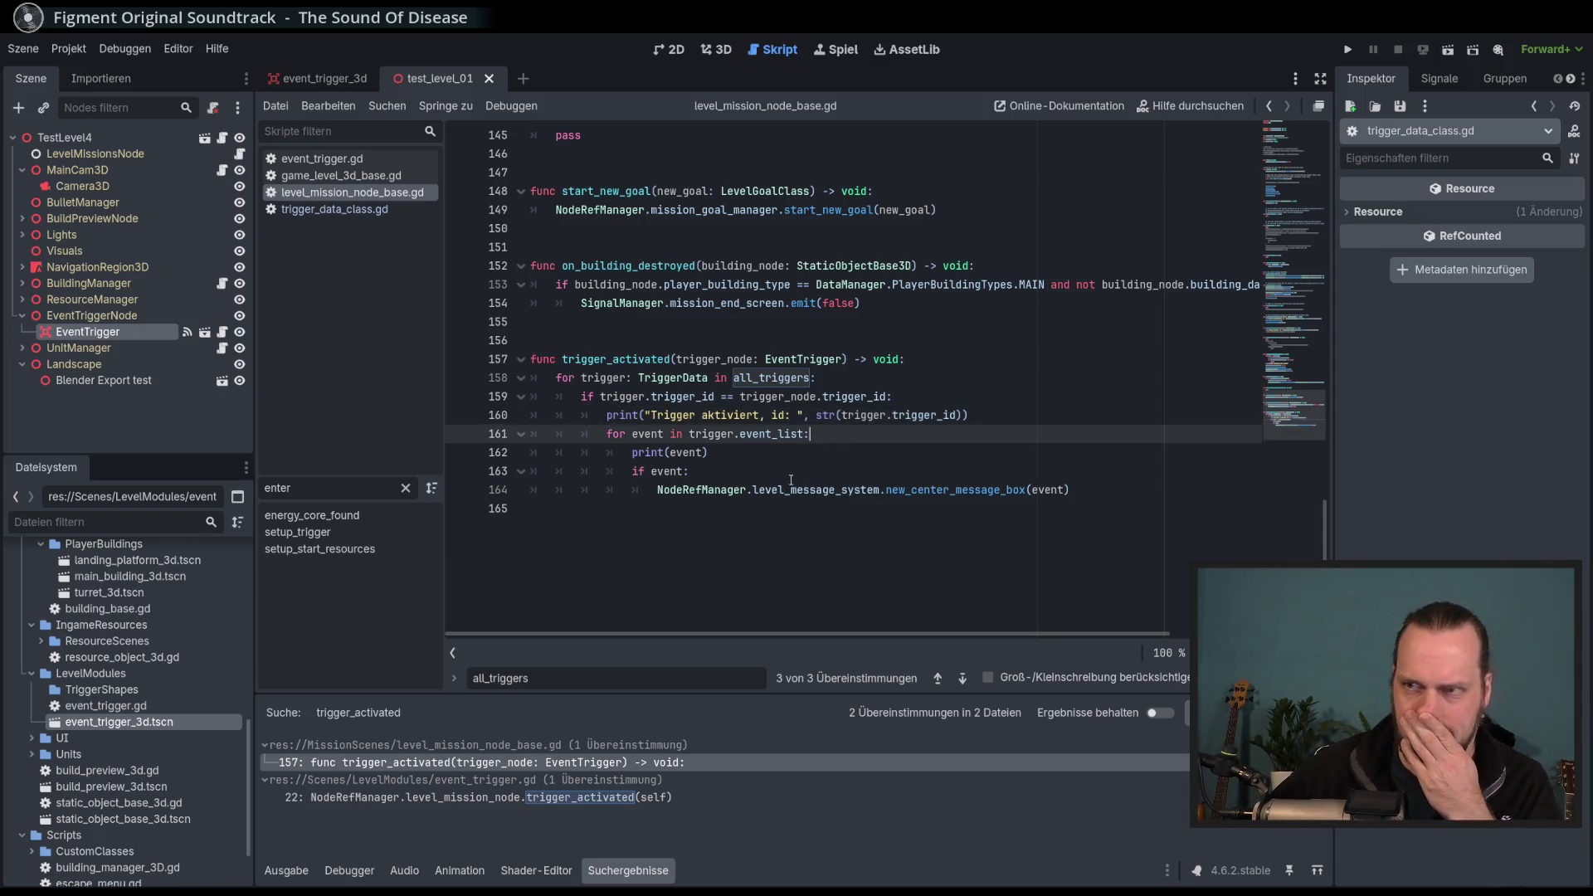
left_click(672, 453)
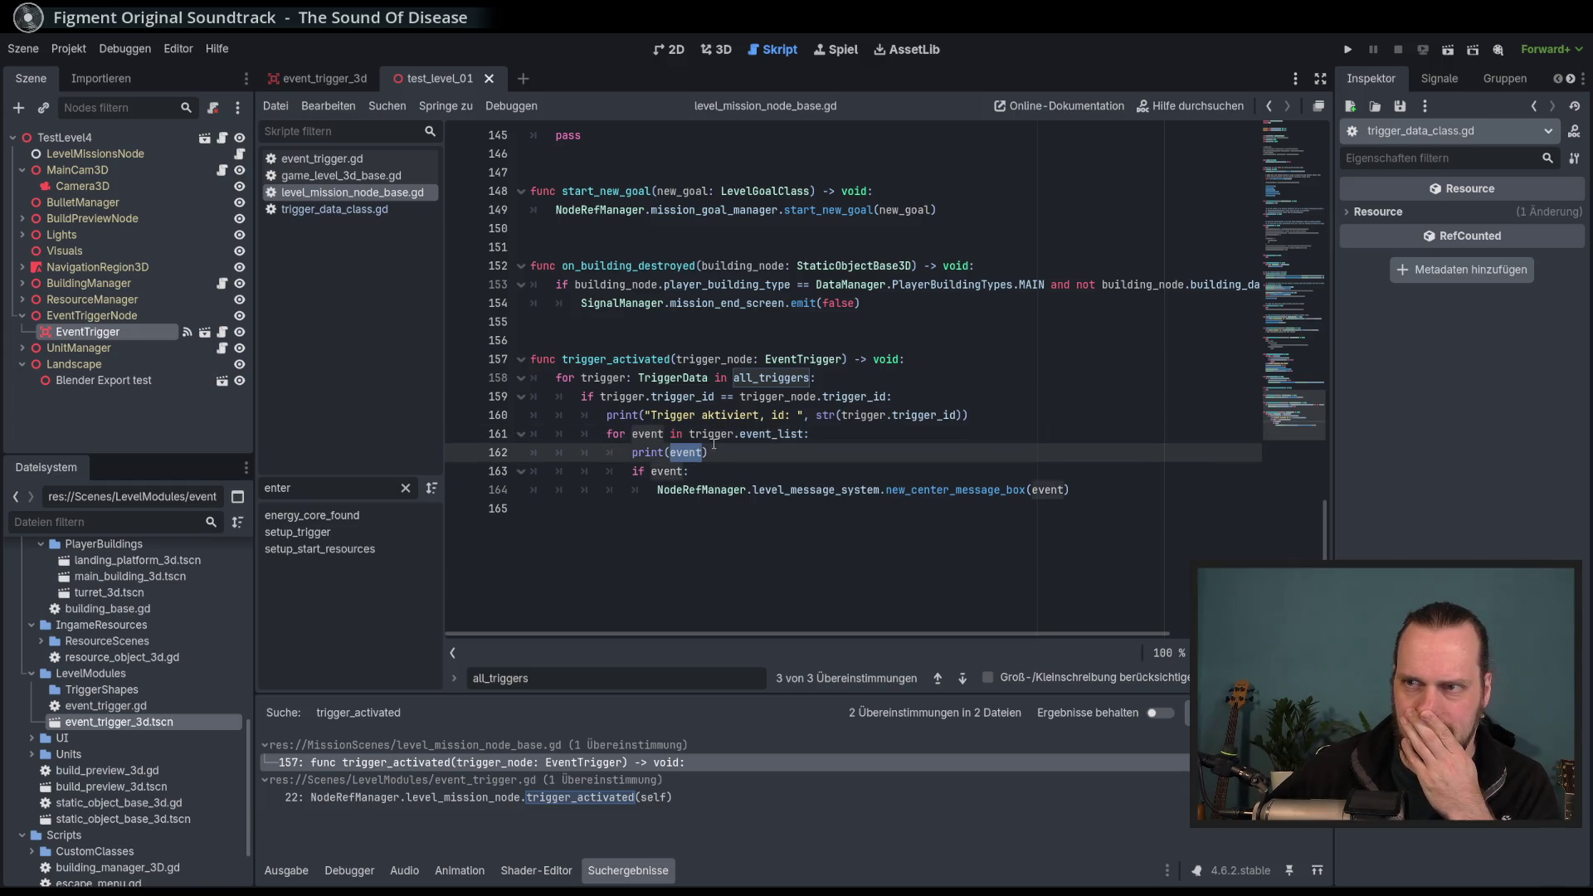
double_click(672, 415)
left_click(718, 451)
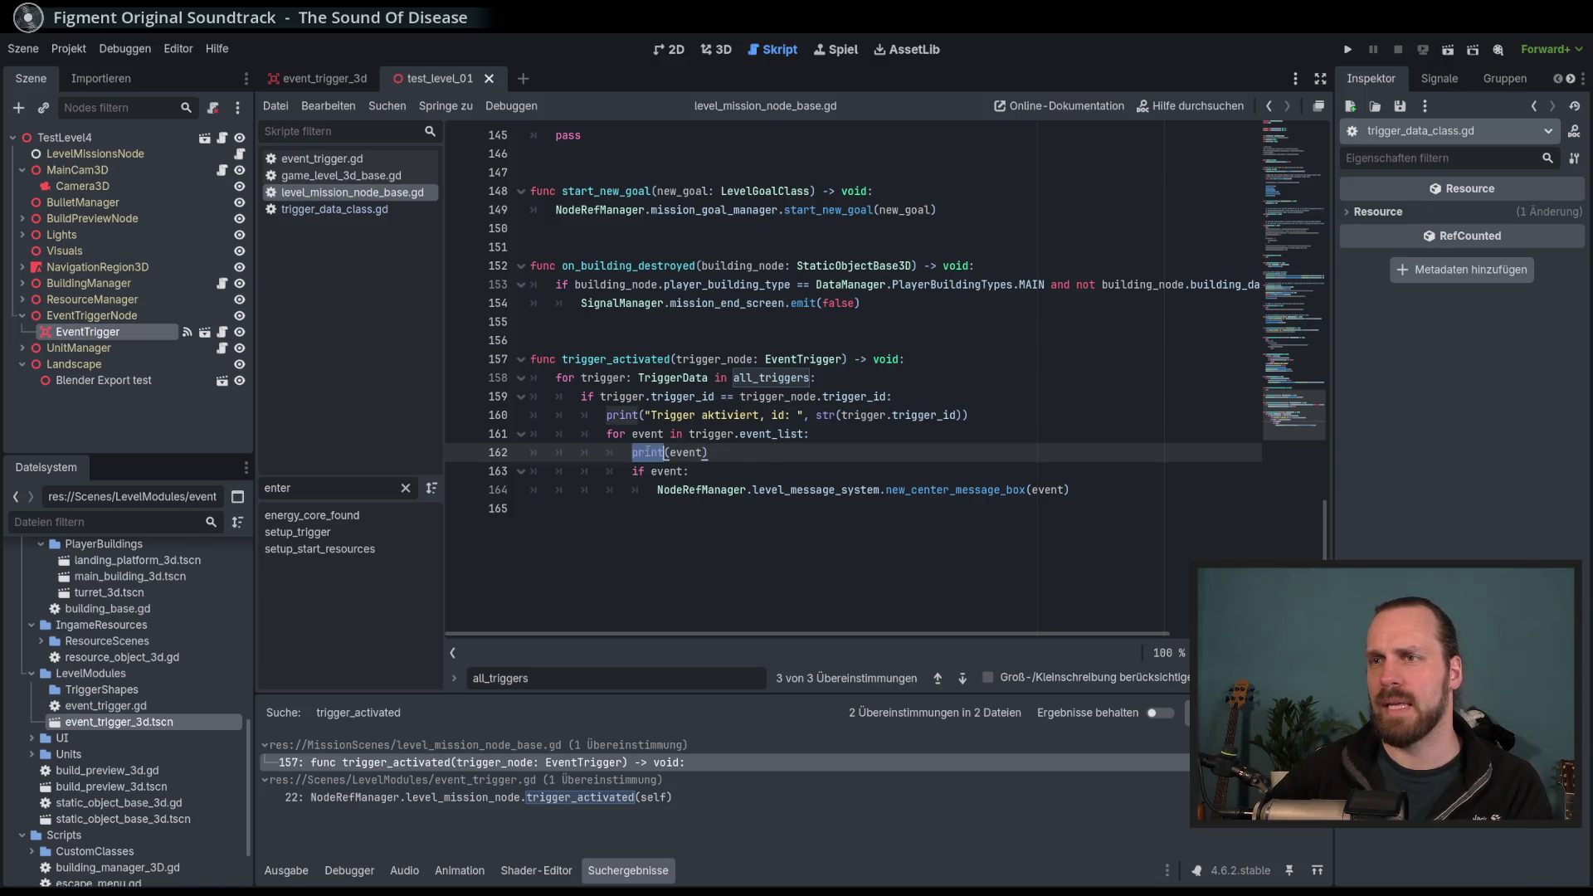
key("F5")
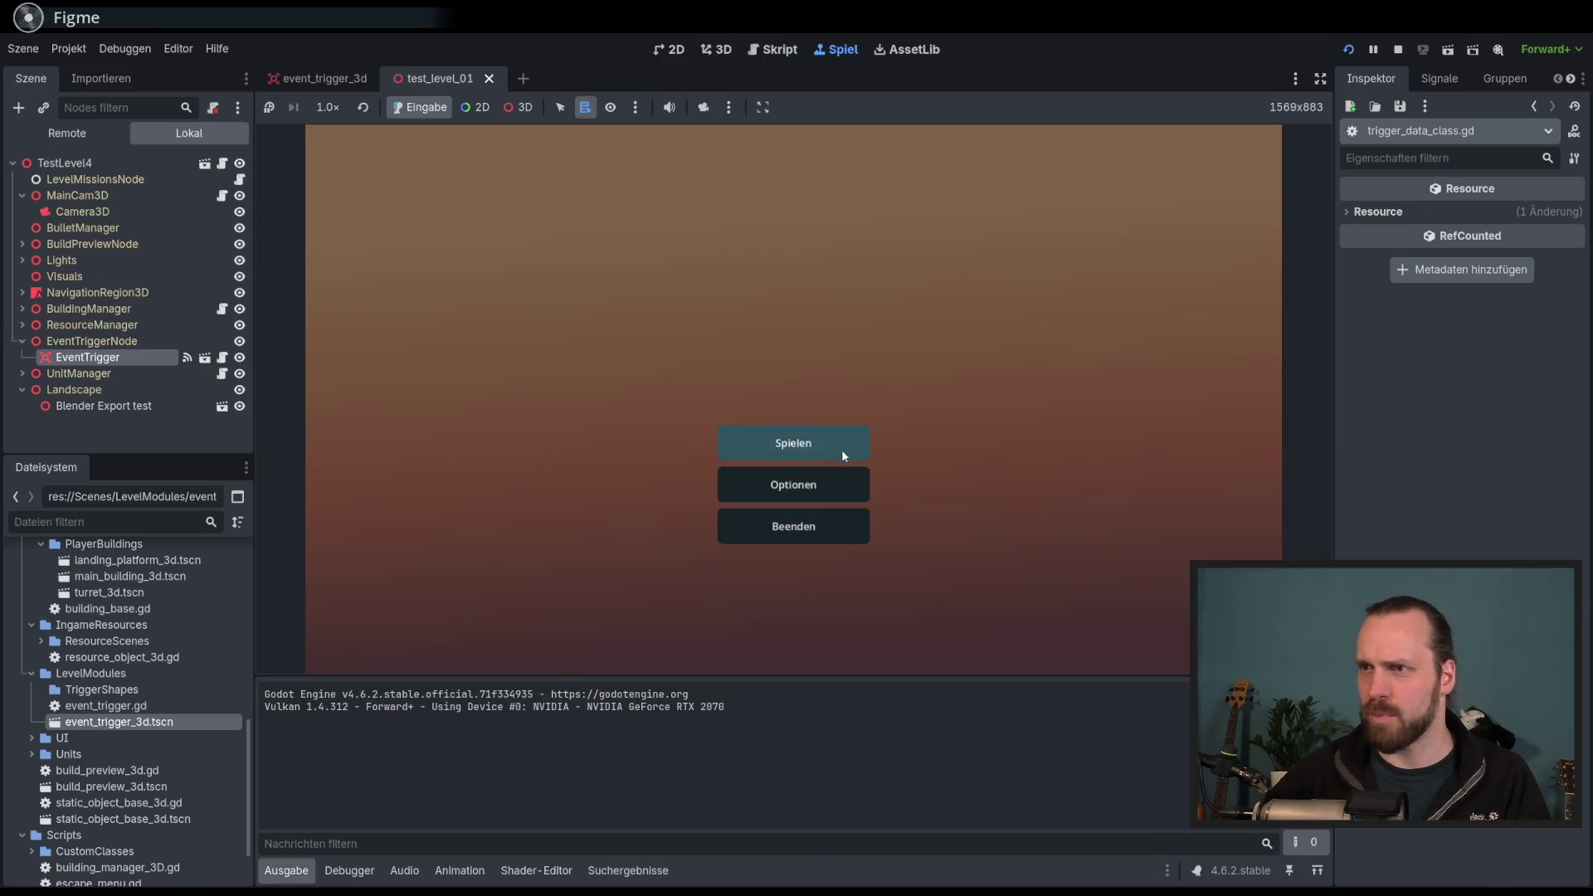
Start the test mission from the main menu, view the Remote scene tree, then stop the game.
left_click(841, 454)
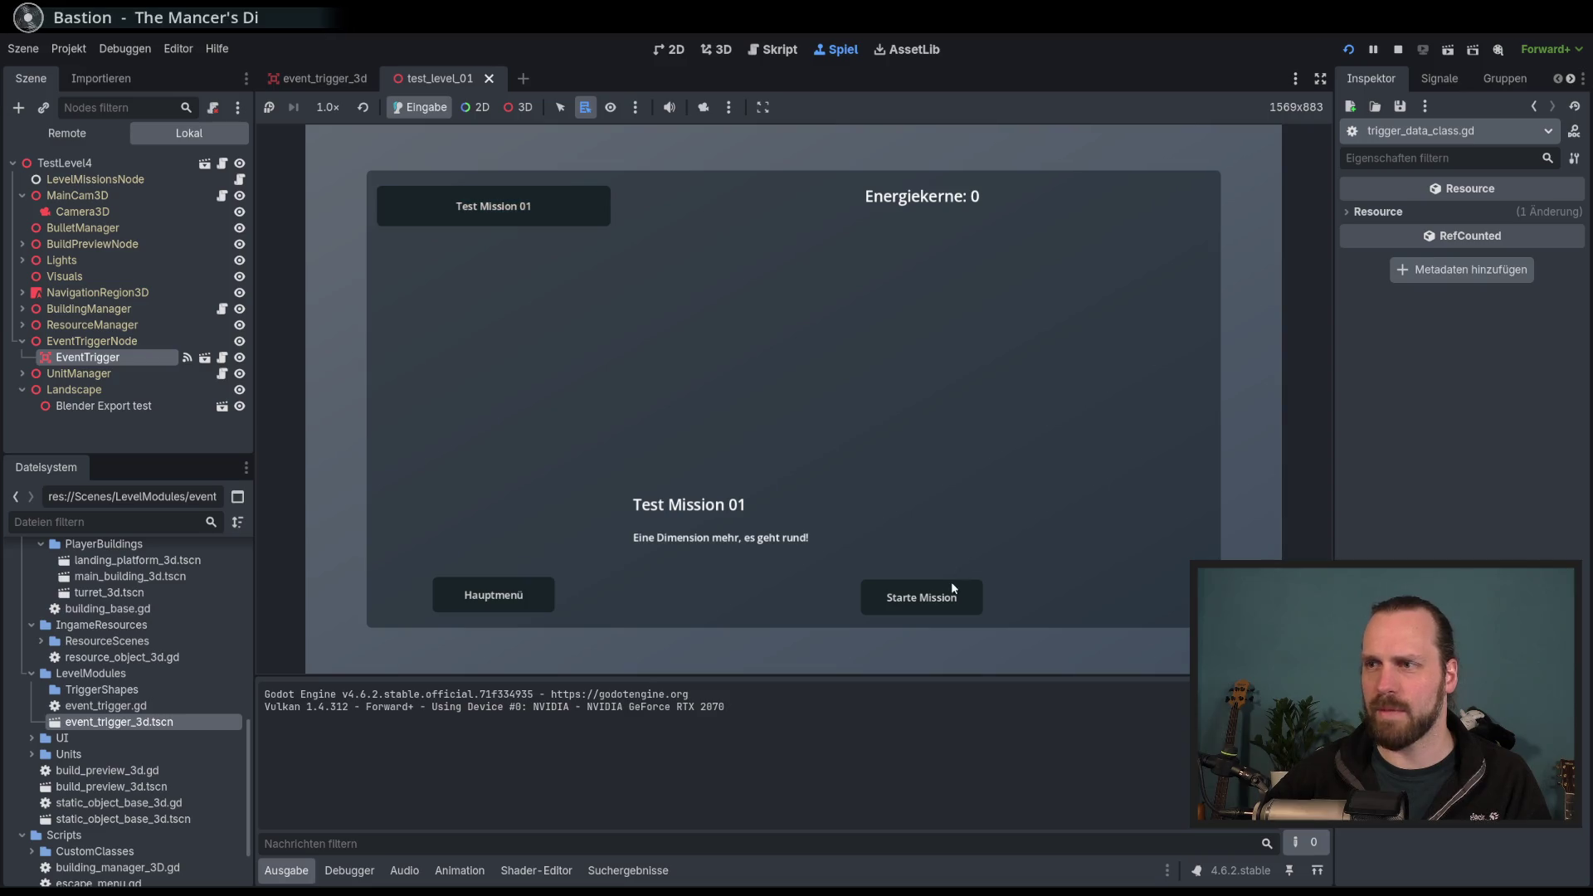
left_click(880, 594)
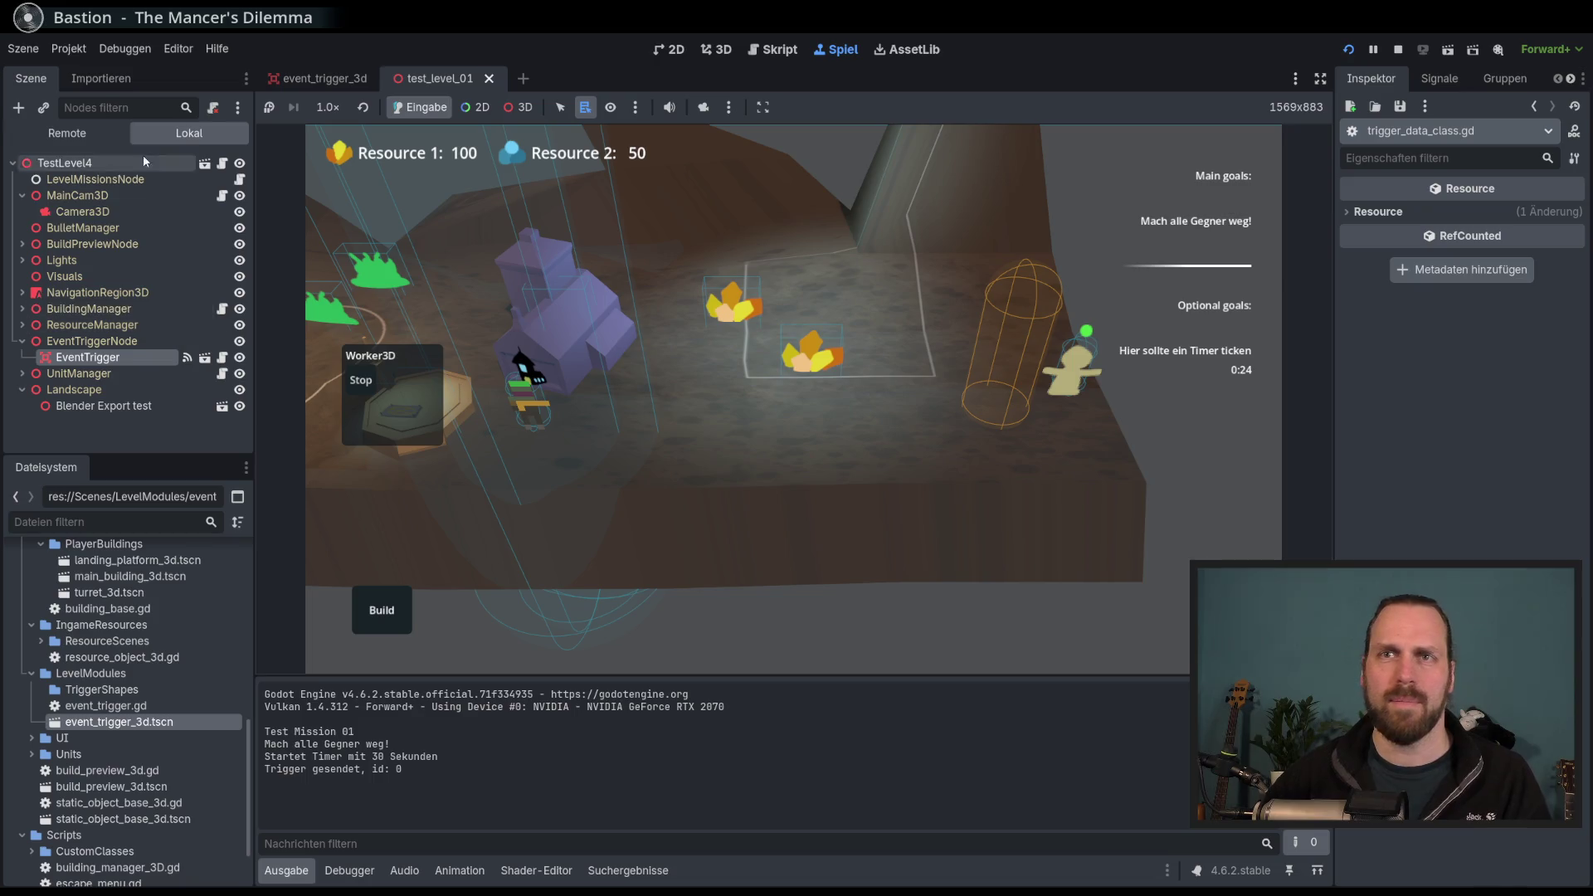
left_click(88, 135)
key("F8")
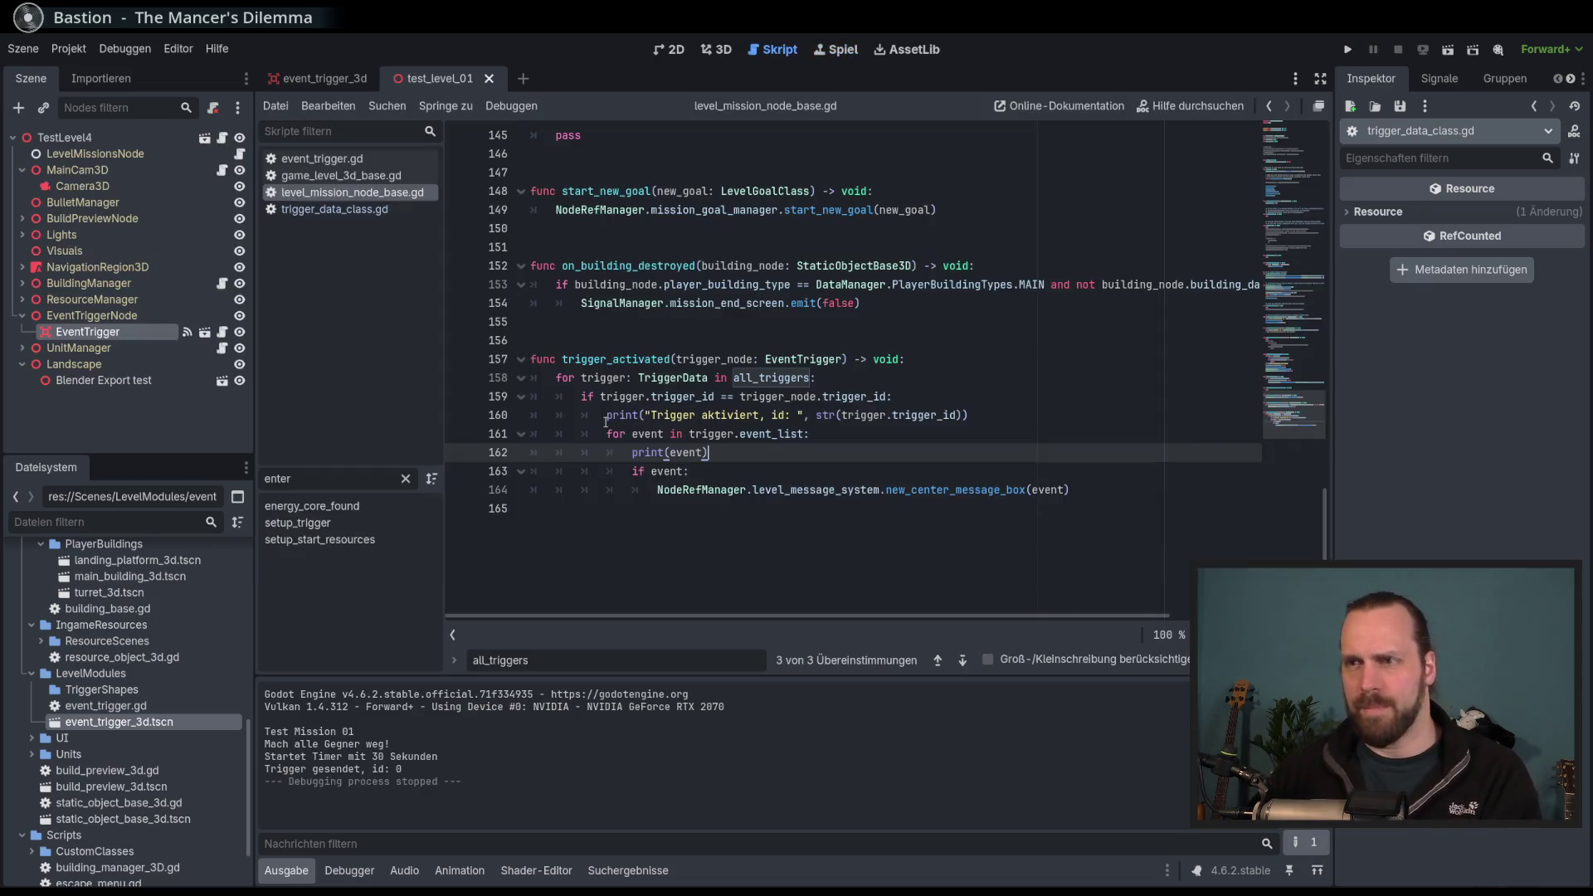
double_click(648, 434)
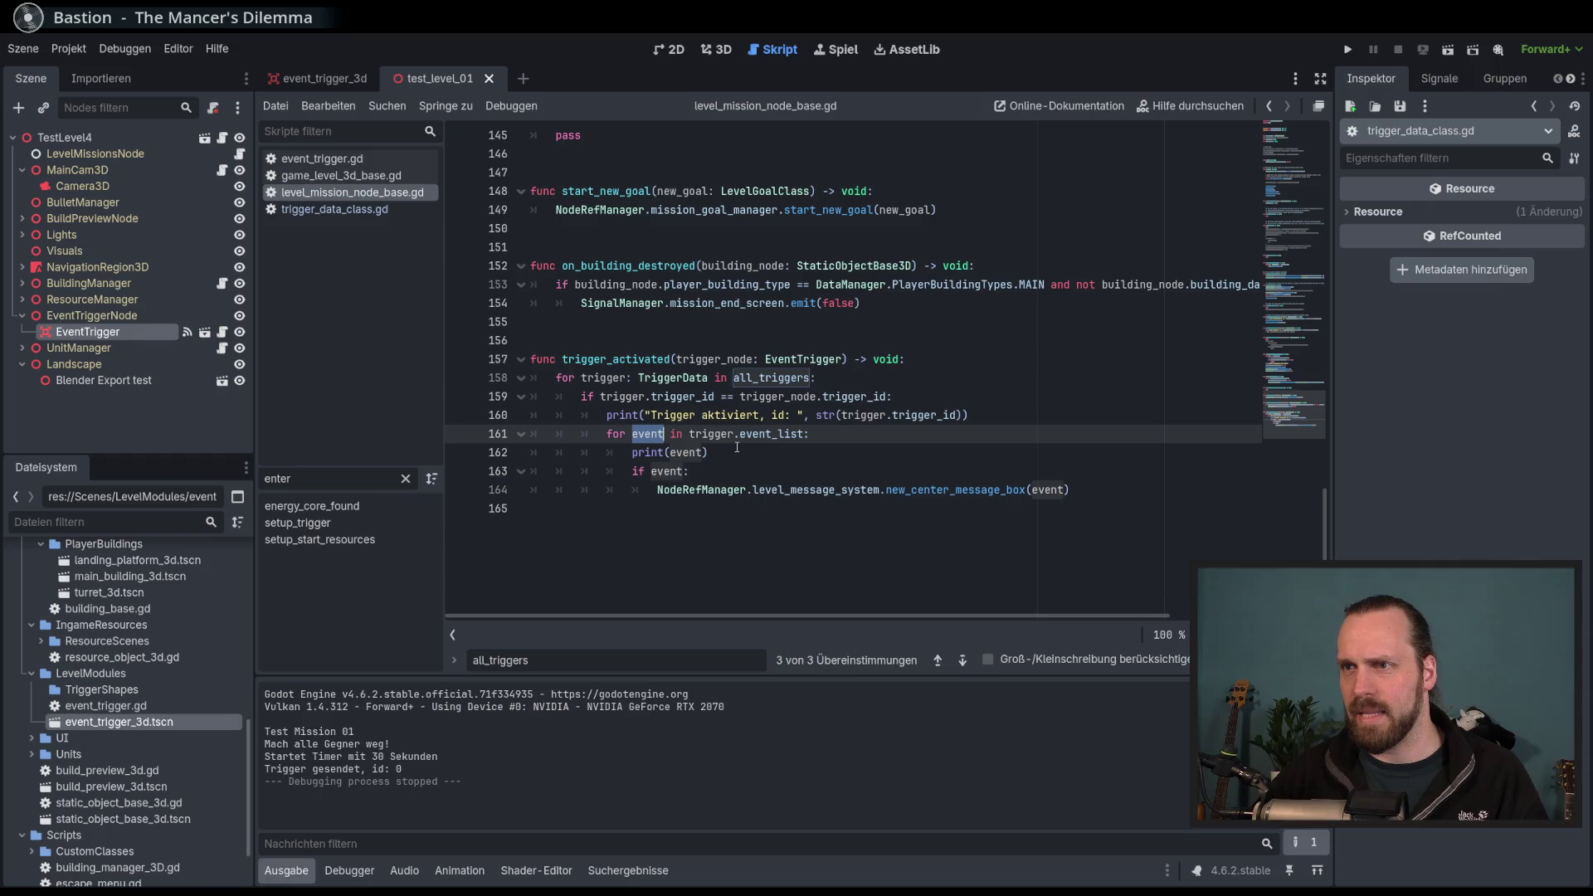
double_click(769, 434)
scroll(817, 471, "up", 1)
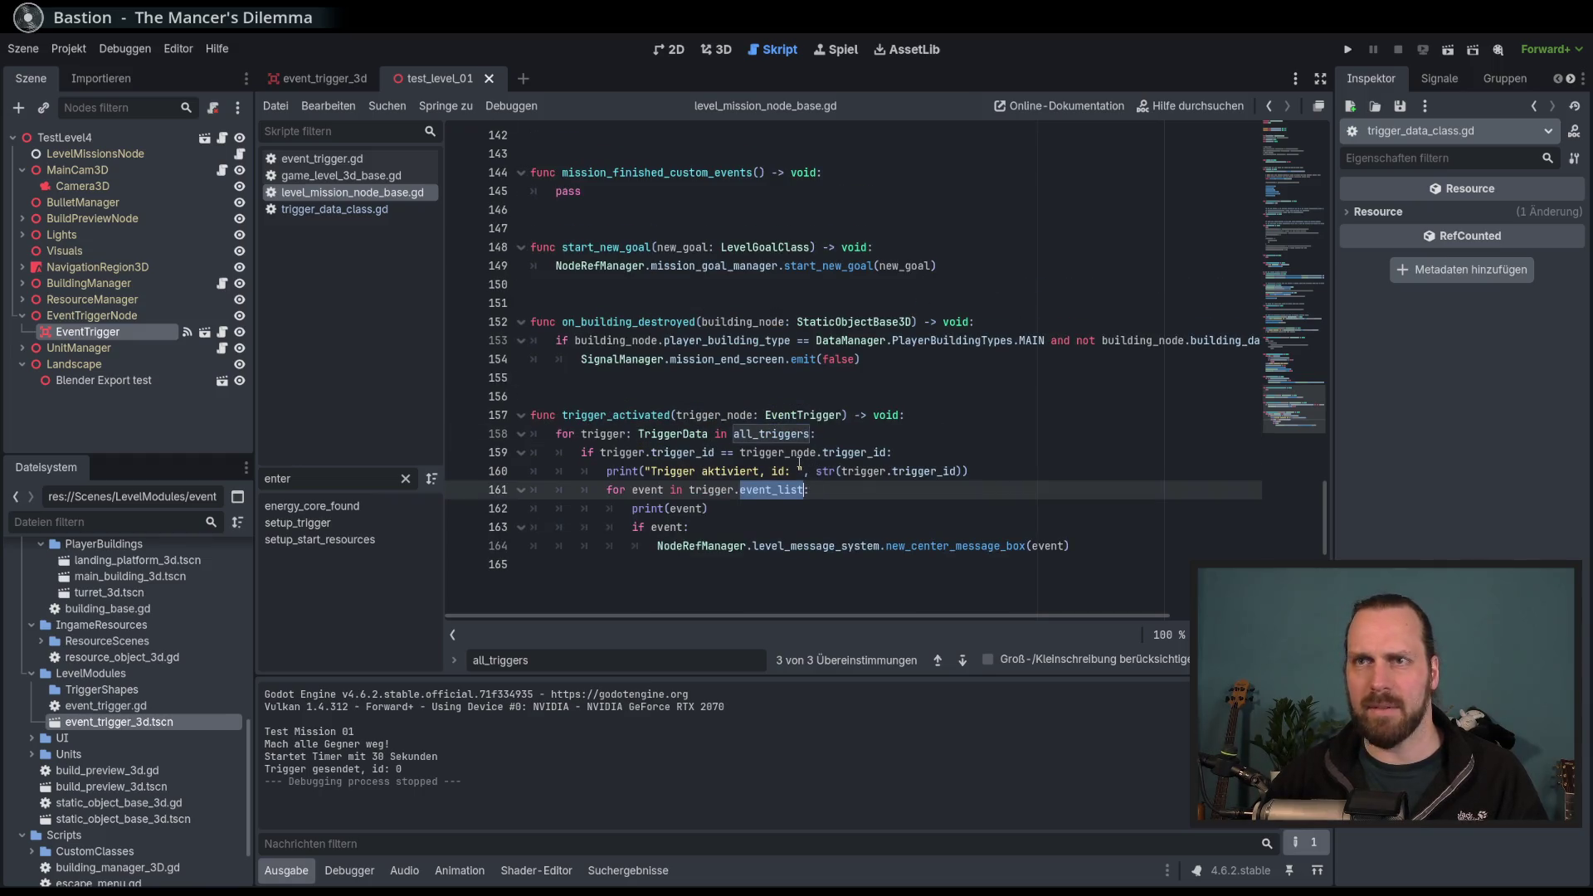
key("alt+Tab")
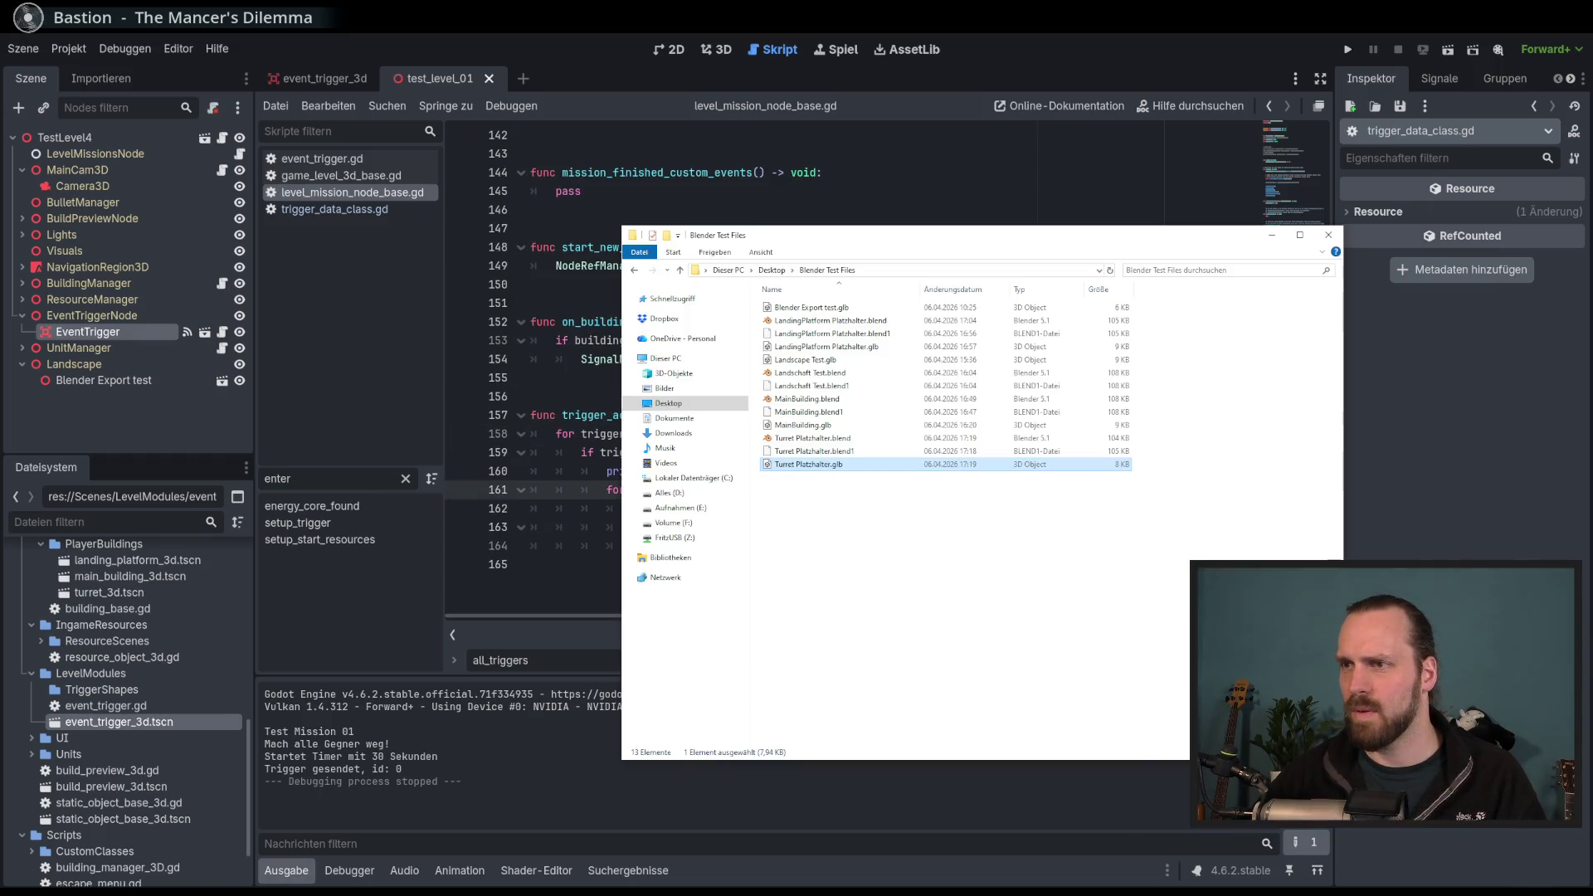
key("alt+Tab")
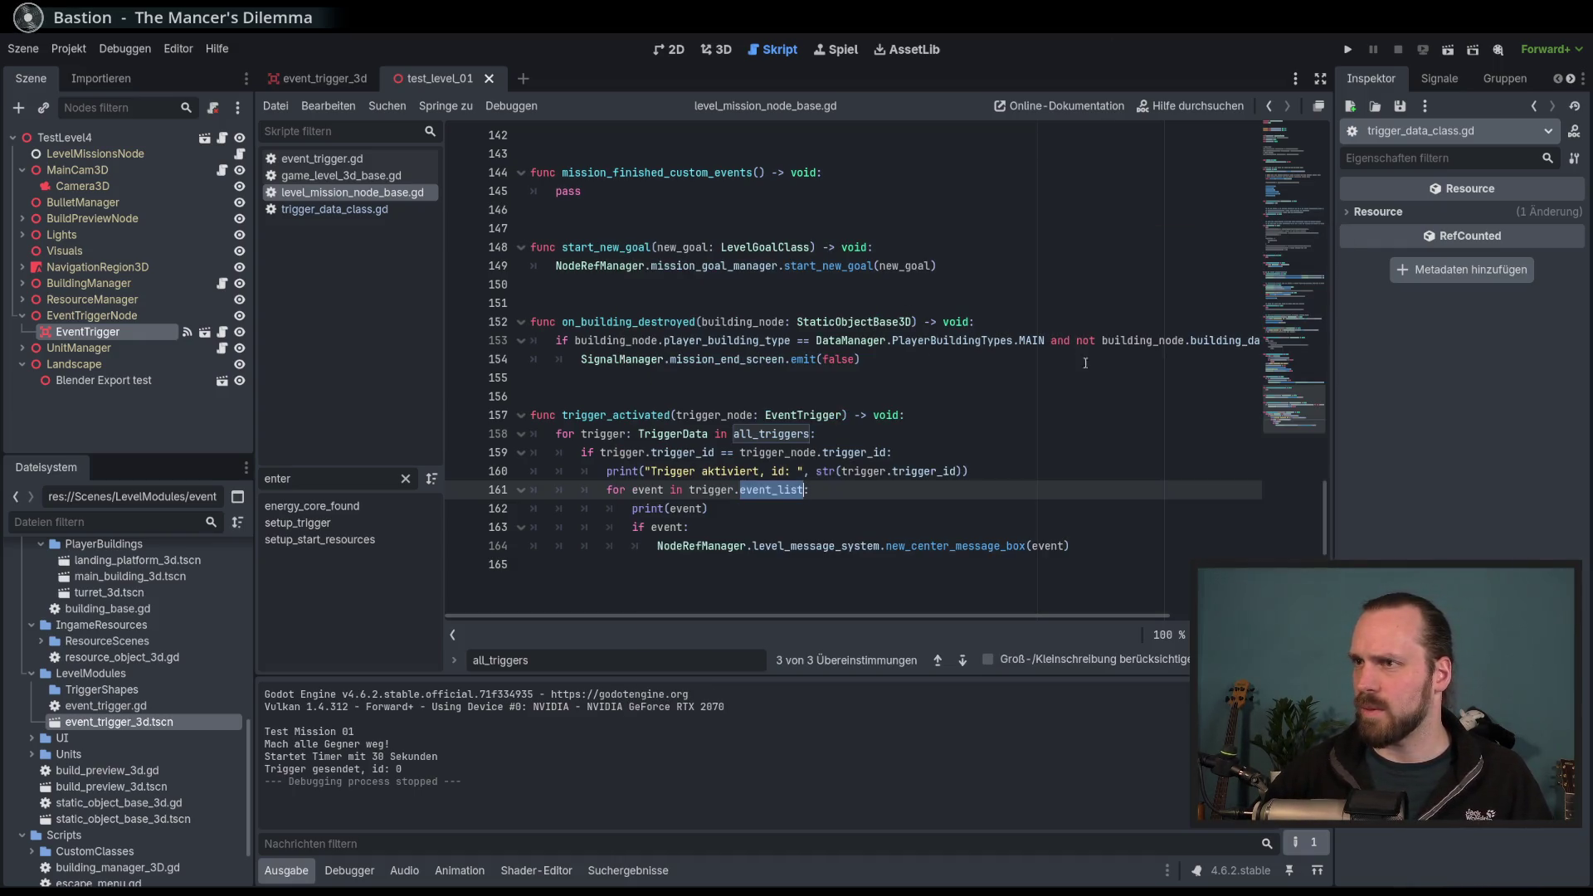
scroll(1080, 354, "up", 5)
scroll(1140, 493, "down", 6)
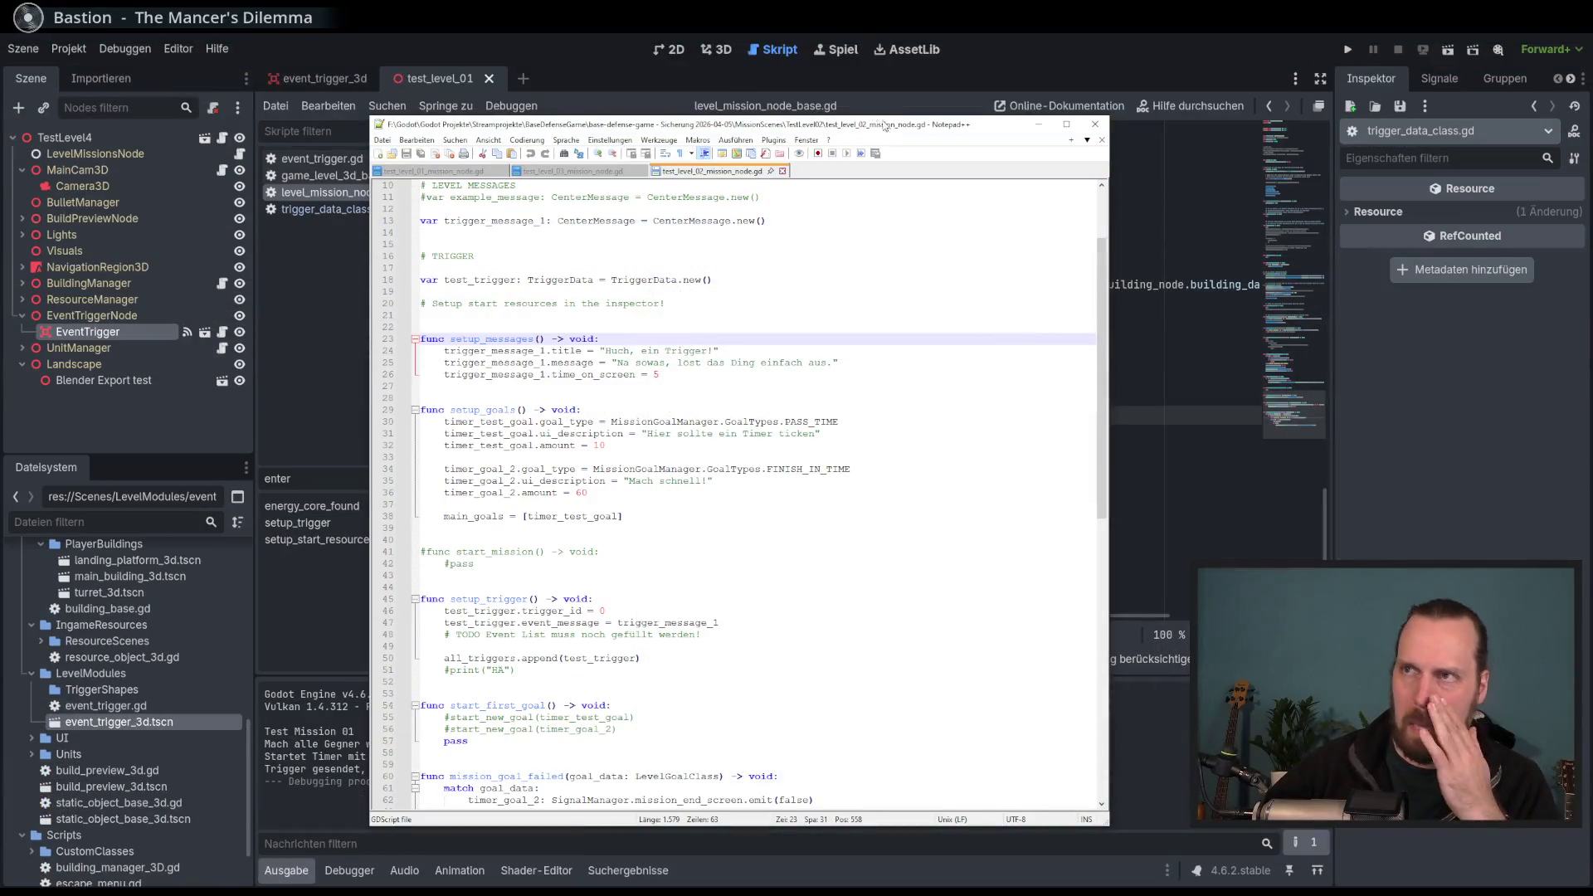
Highlight the setup_trigger function name in the Notepad++ backup script.
double_click(581, 584)
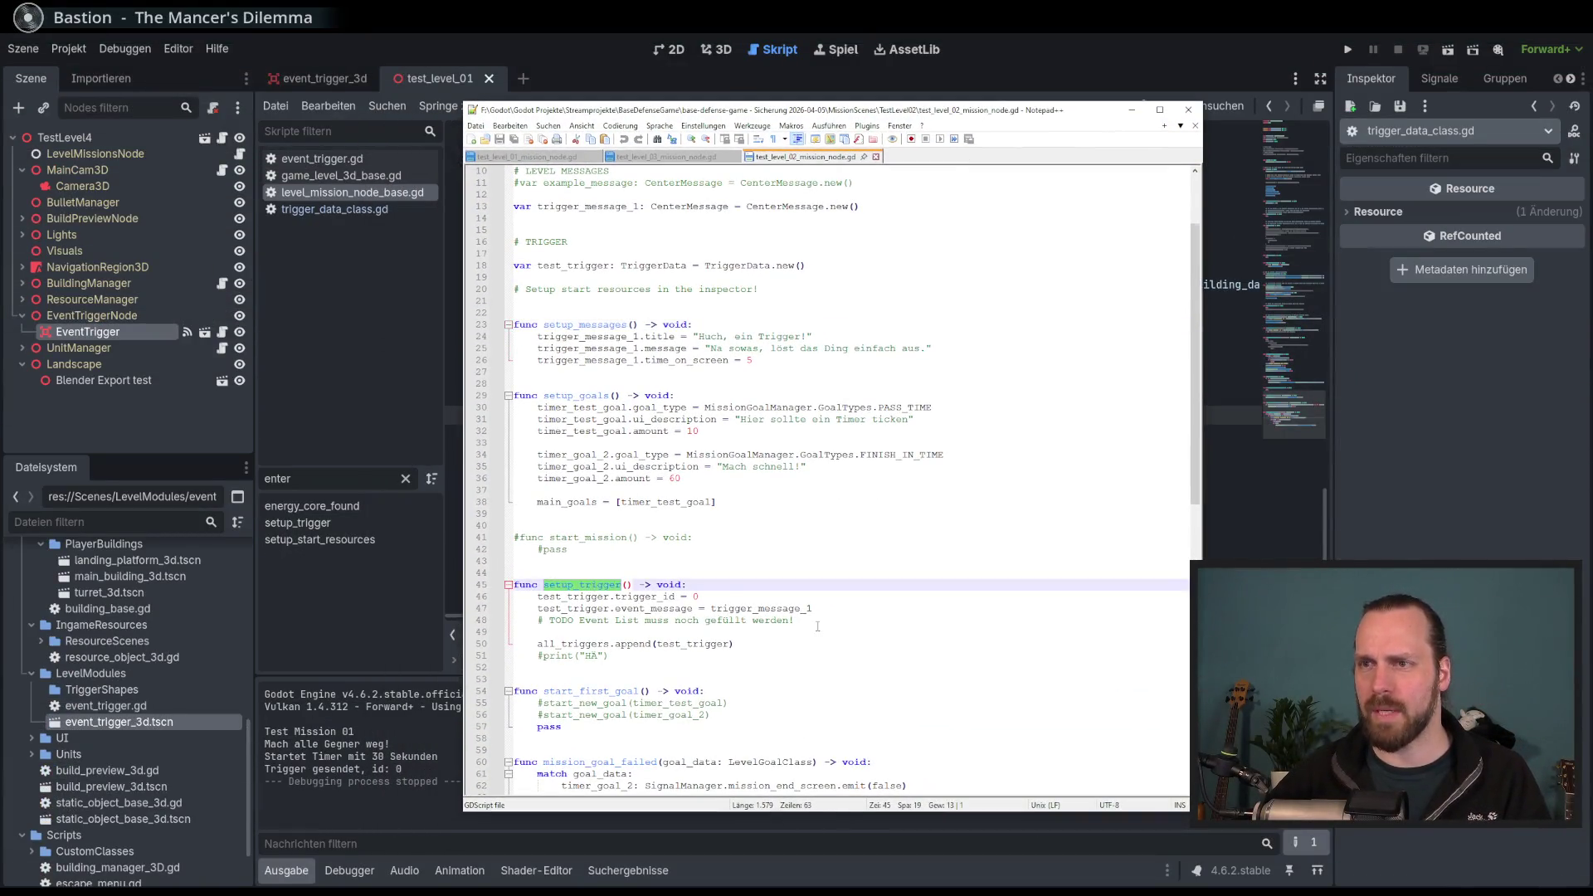
scroll(799, 504, "down", 4)
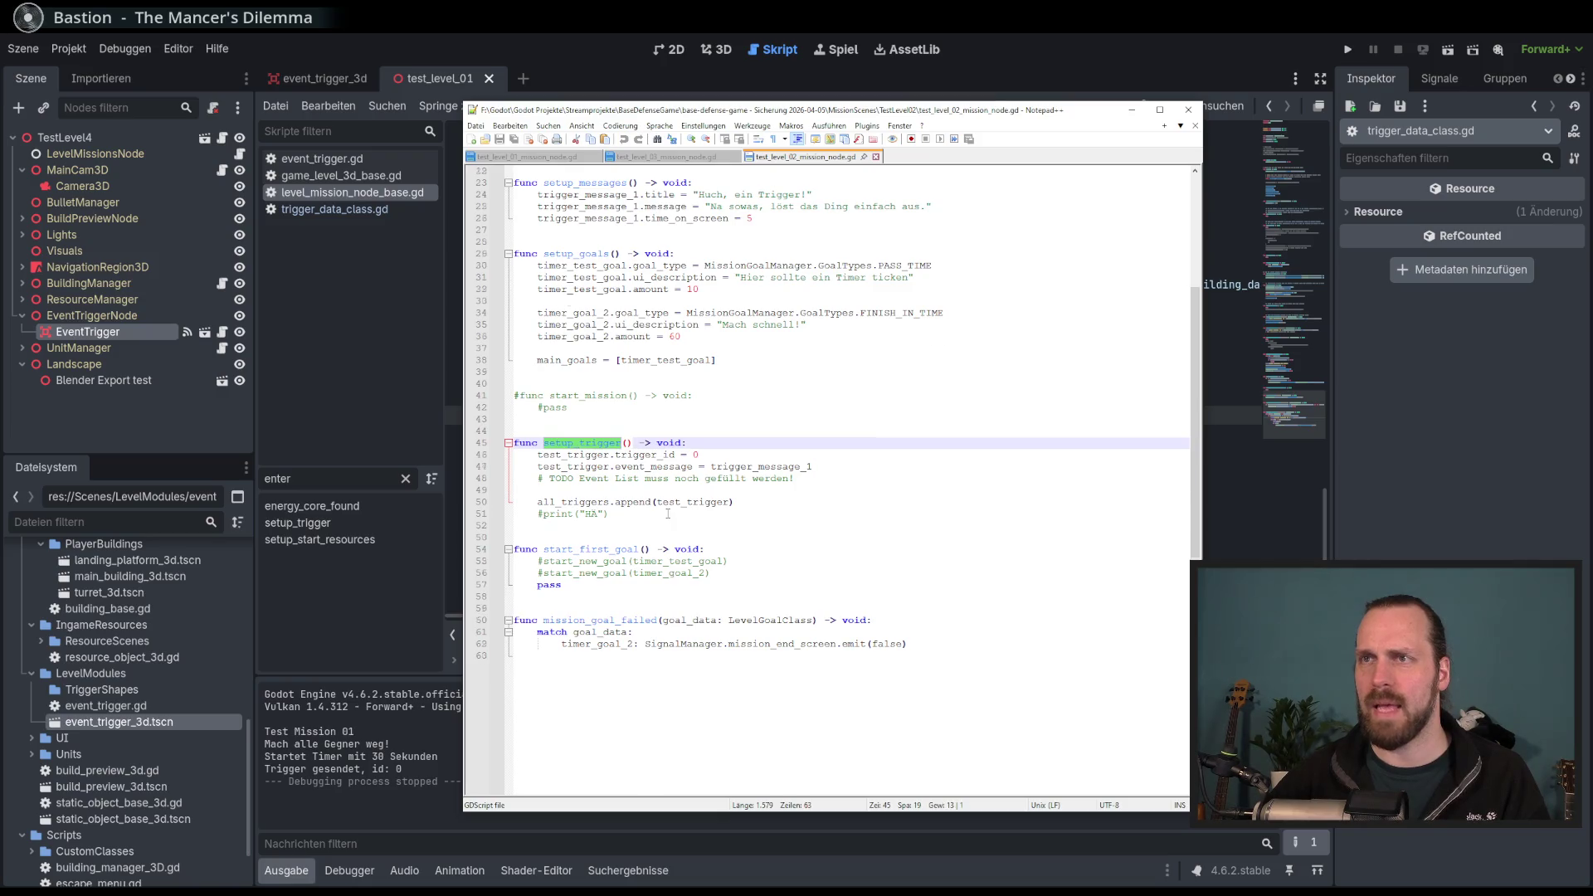
scroll(668, 513, "up", 7)
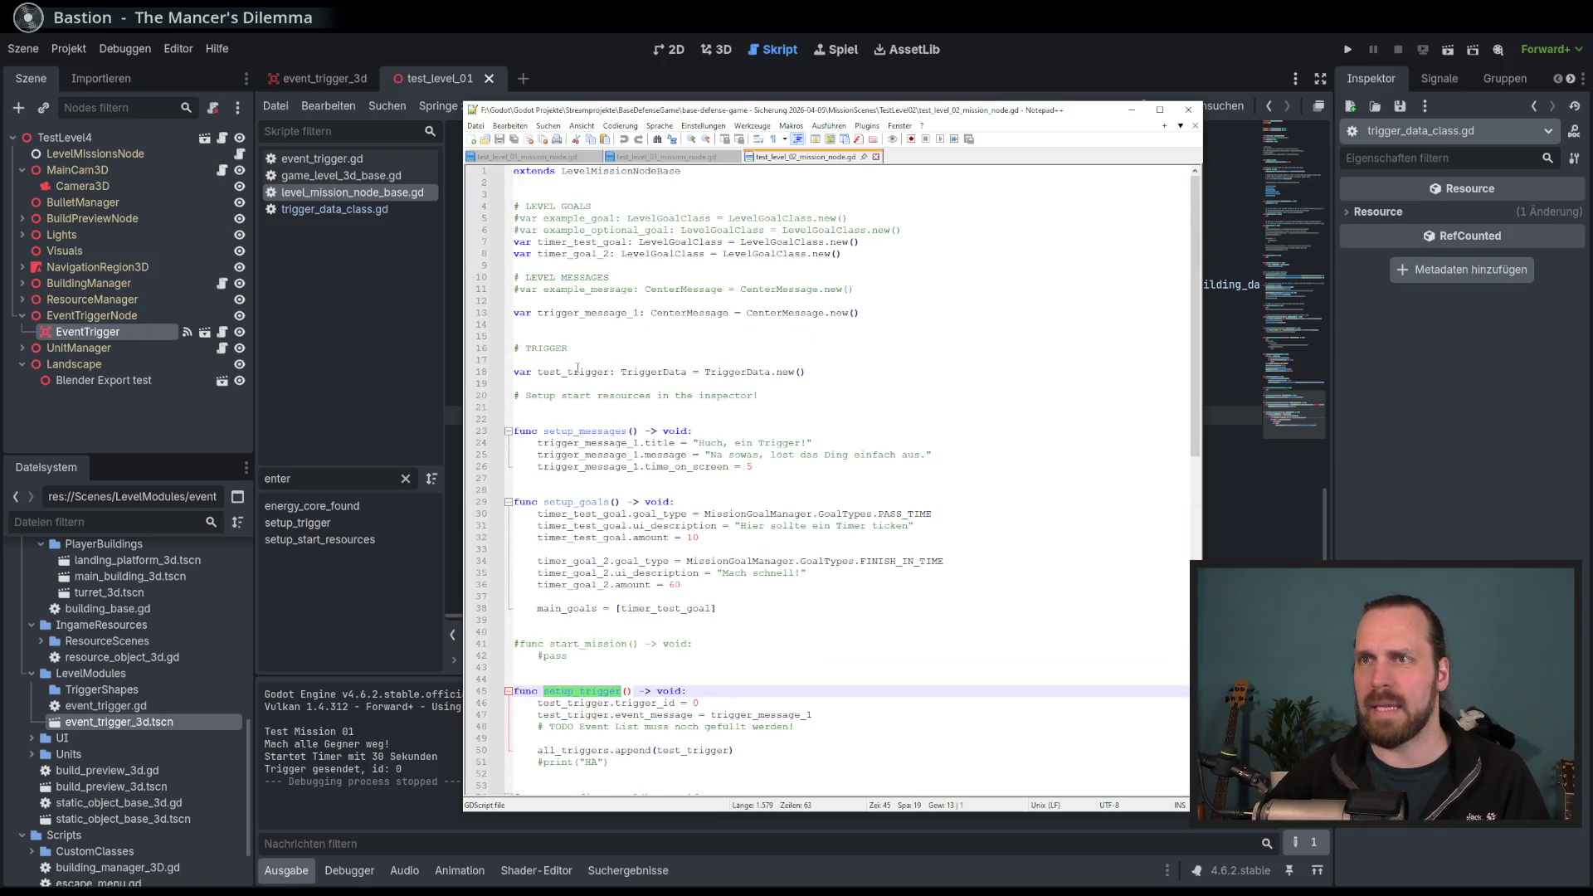
Select the full test_trigger declaration line in the TRIGGER section, then return to Godot.
left_click(578, 370)
scroll(664, 378, "down", 1)
left_click(726, 382)
left_click(832, 335)
key("shift+Home")
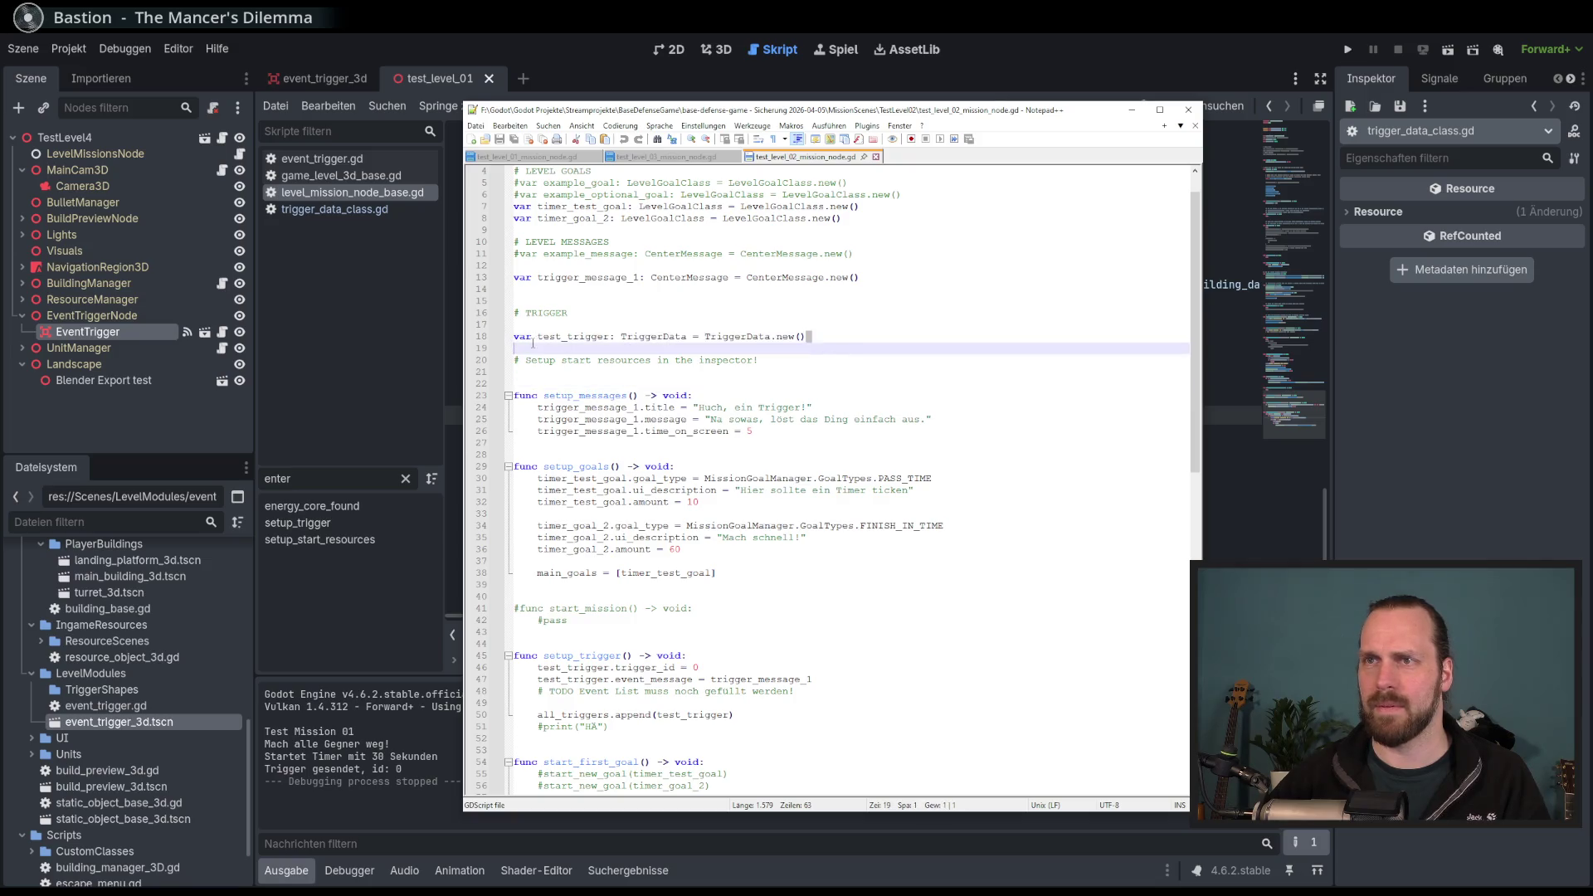
key("ctrl+F4")
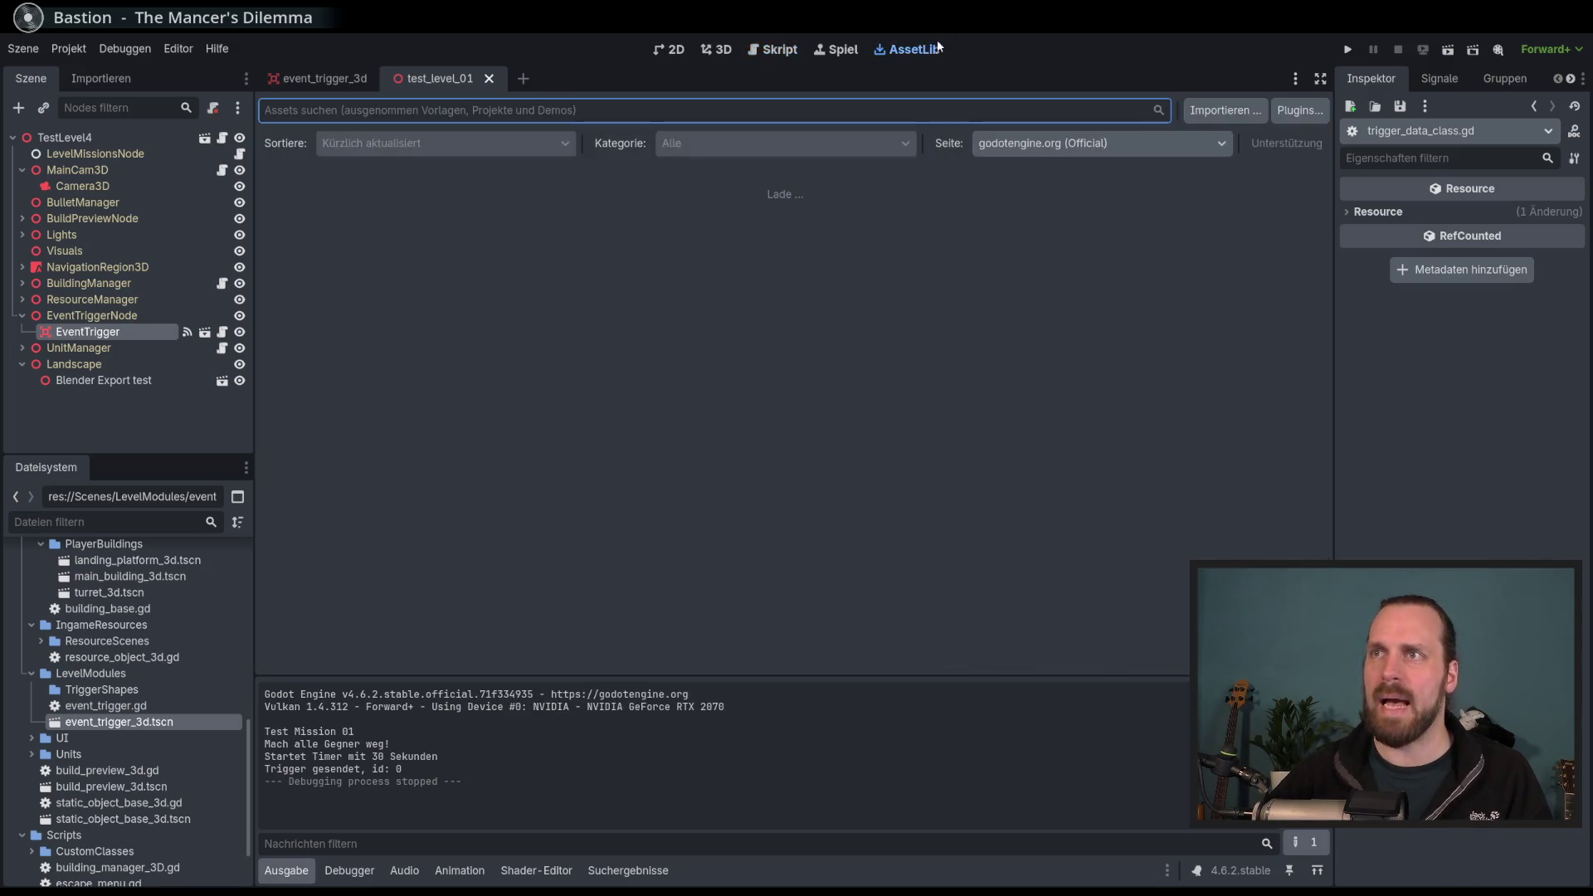
Open the event_trigger_3d scene and browse event_trigger.gd and level_mission_node_base.gd.
left_click(319, 78)
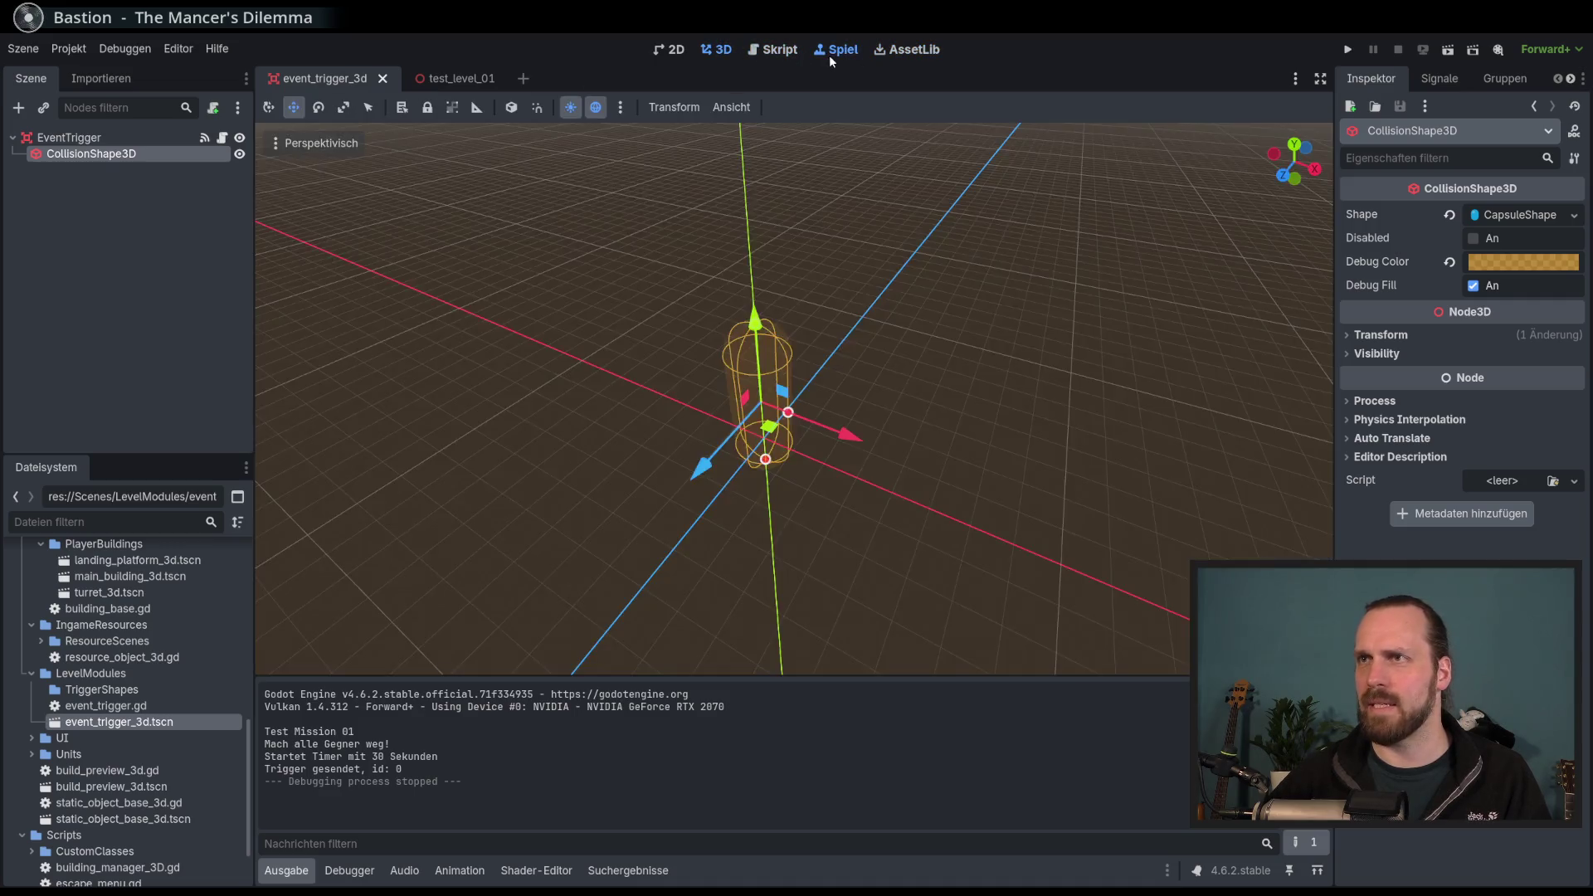
left_click(829, 55)
left_click(772, 50)
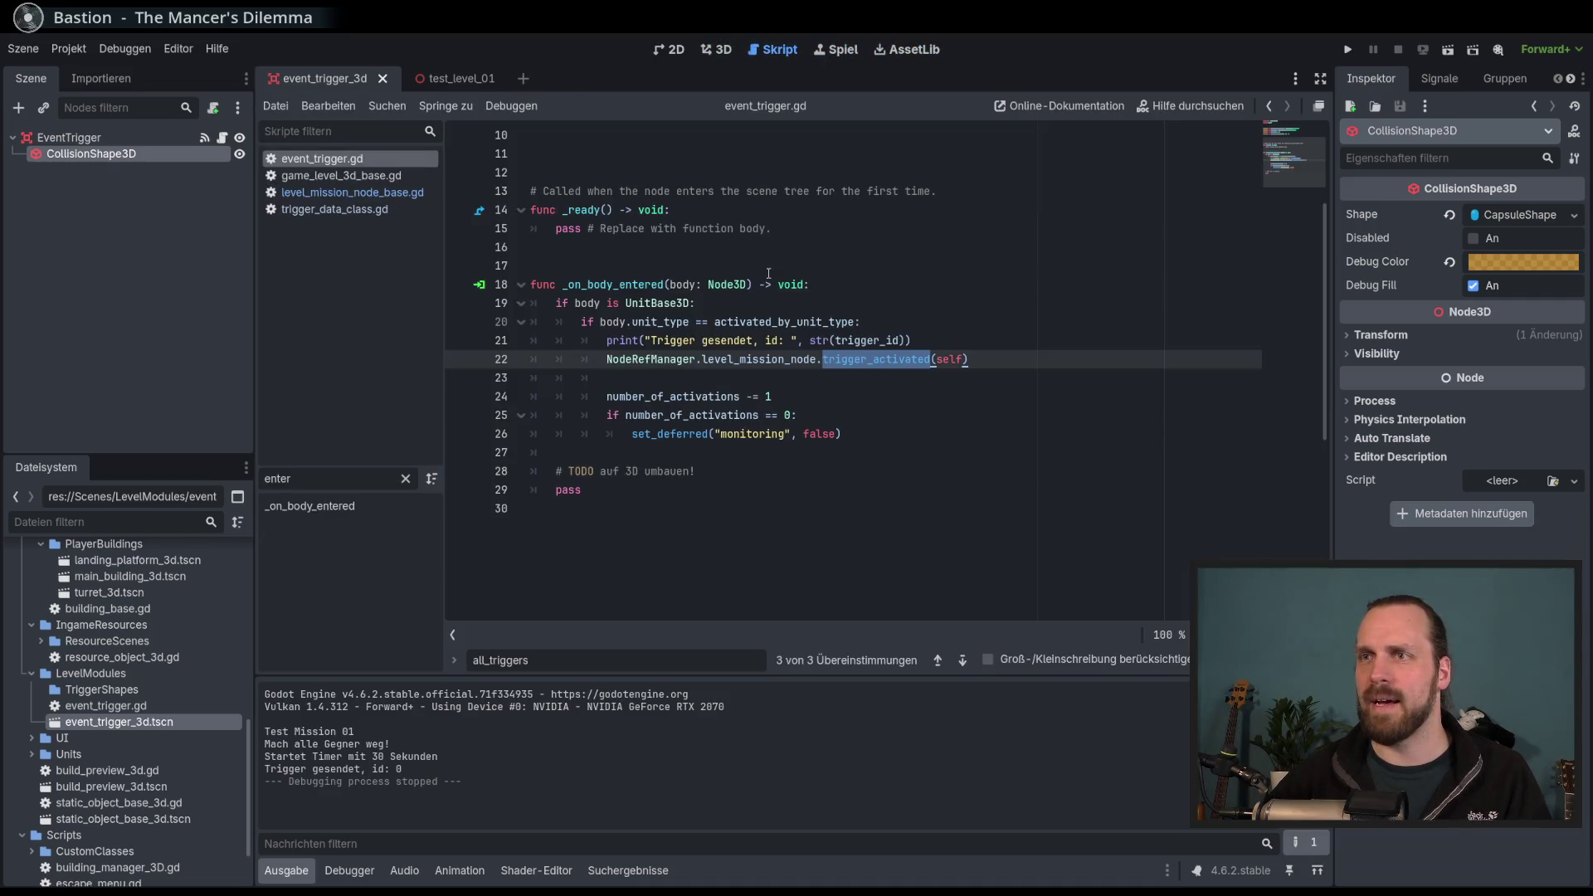
left_click(360, 201)
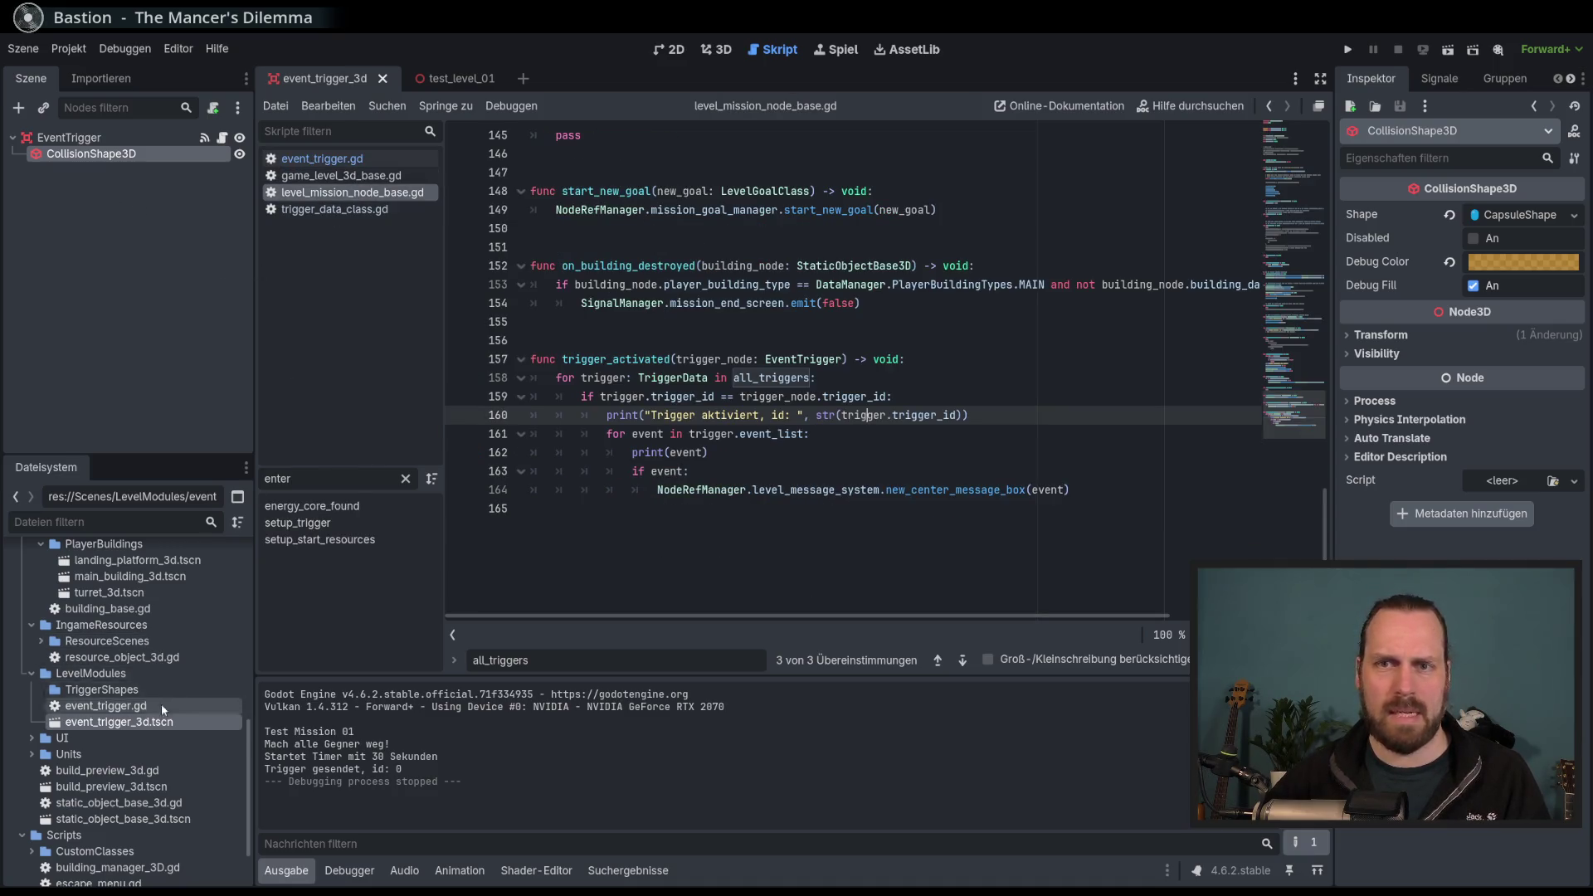
scroll(172, 690, "up", 10)
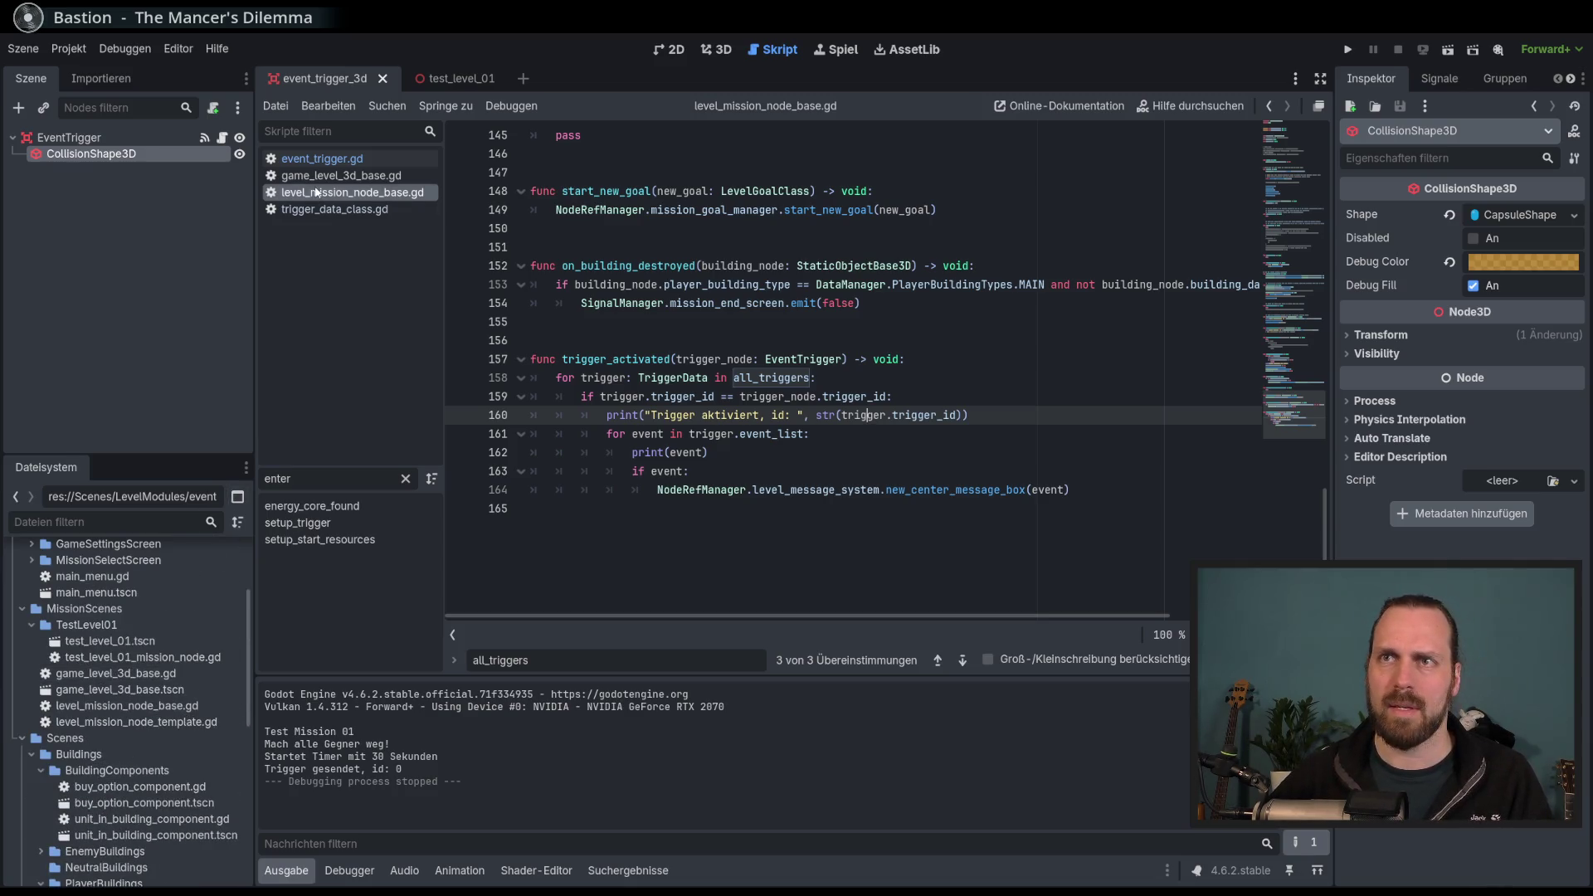
Glance at trigger_data_class.gd, then open test_level_01_mission_node.gd from the FileSystem dock.
left_click(334, 209)
left_click(351, 193)
scroll(579, 270, "up", 5)
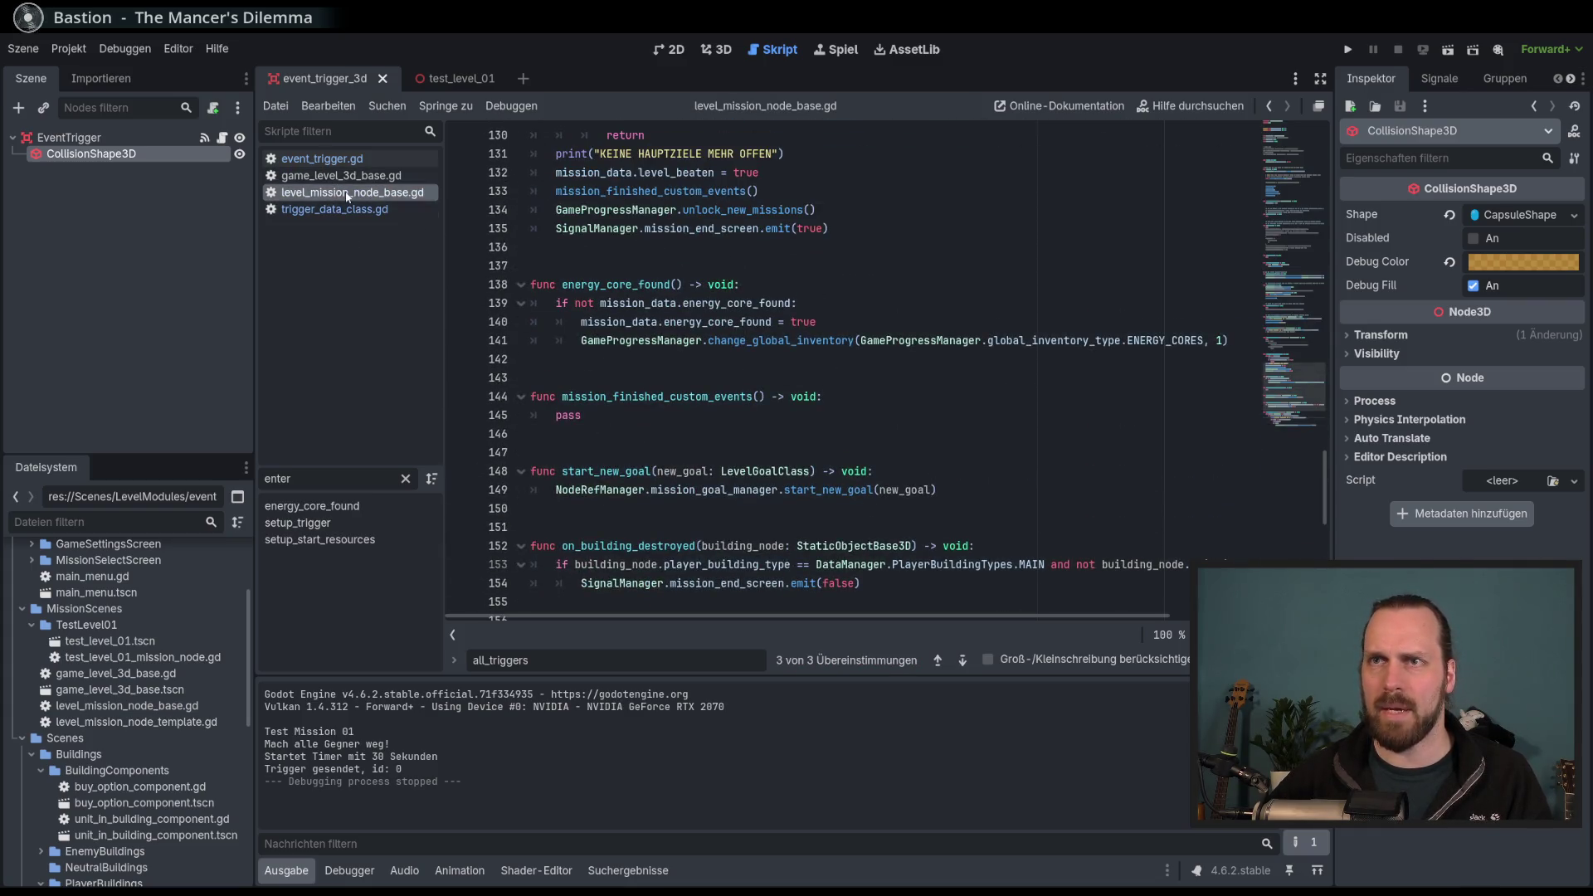
scroll(137, 694, "up", 3)
scroll(138, 693, "up", 2)
double_click(174, 737)
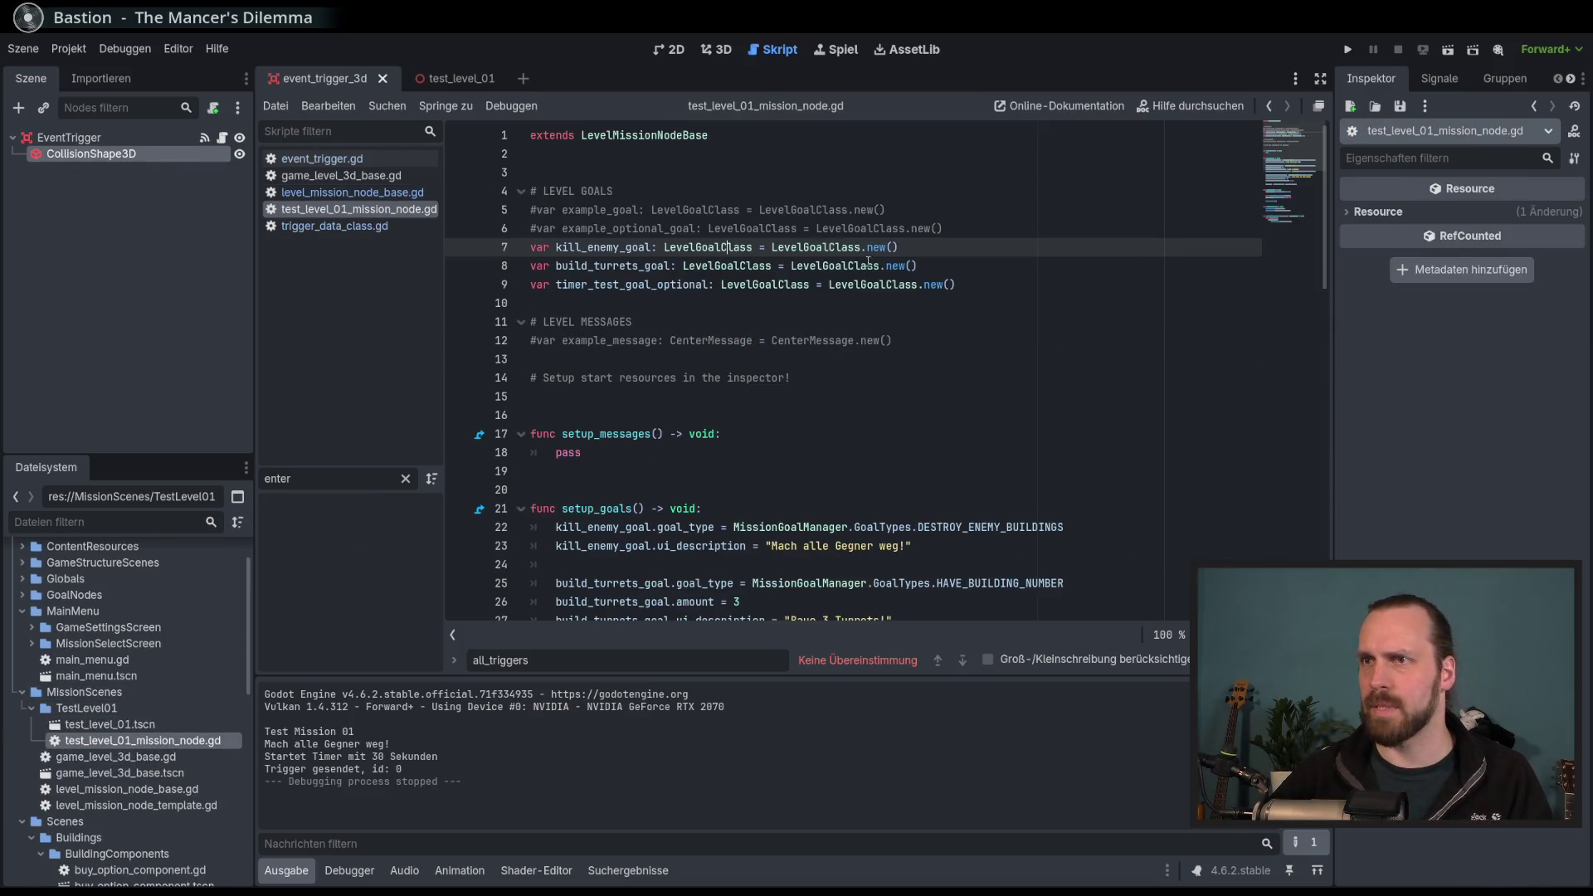
Paste 'var test_trigger: TriggerData = TriggerData.new()' below the inspector comment and check the TriggerData class.
left_click(577, 341)
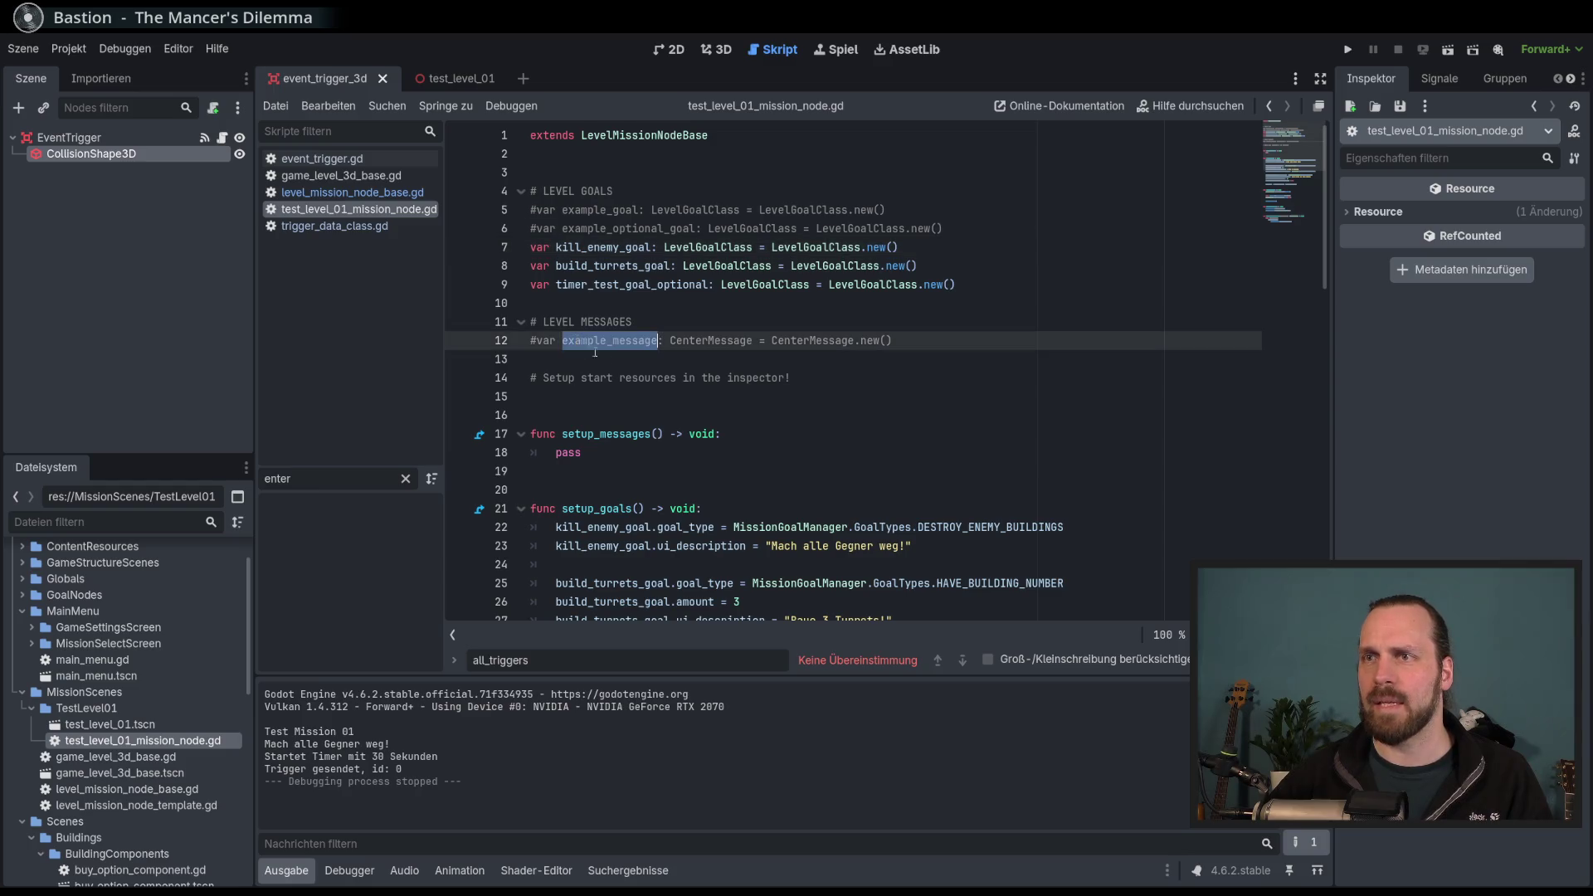
scroll(631, 382, "down", 8)
scroll(695, 429, "down", 1)
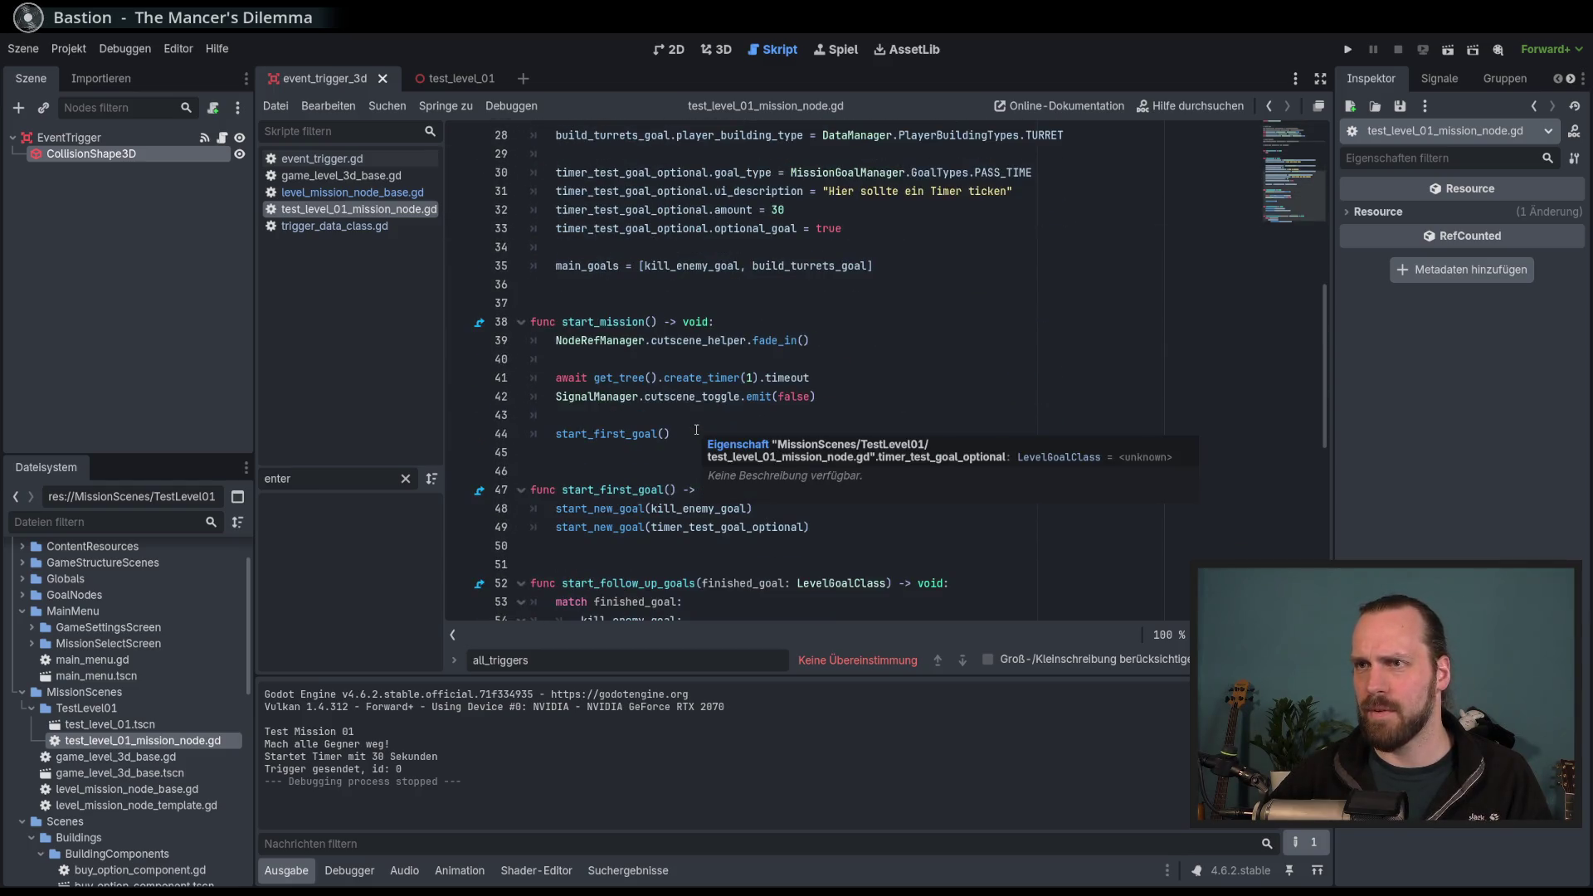
scroll(631, 398, "up", 9)
left_click(616, 401)
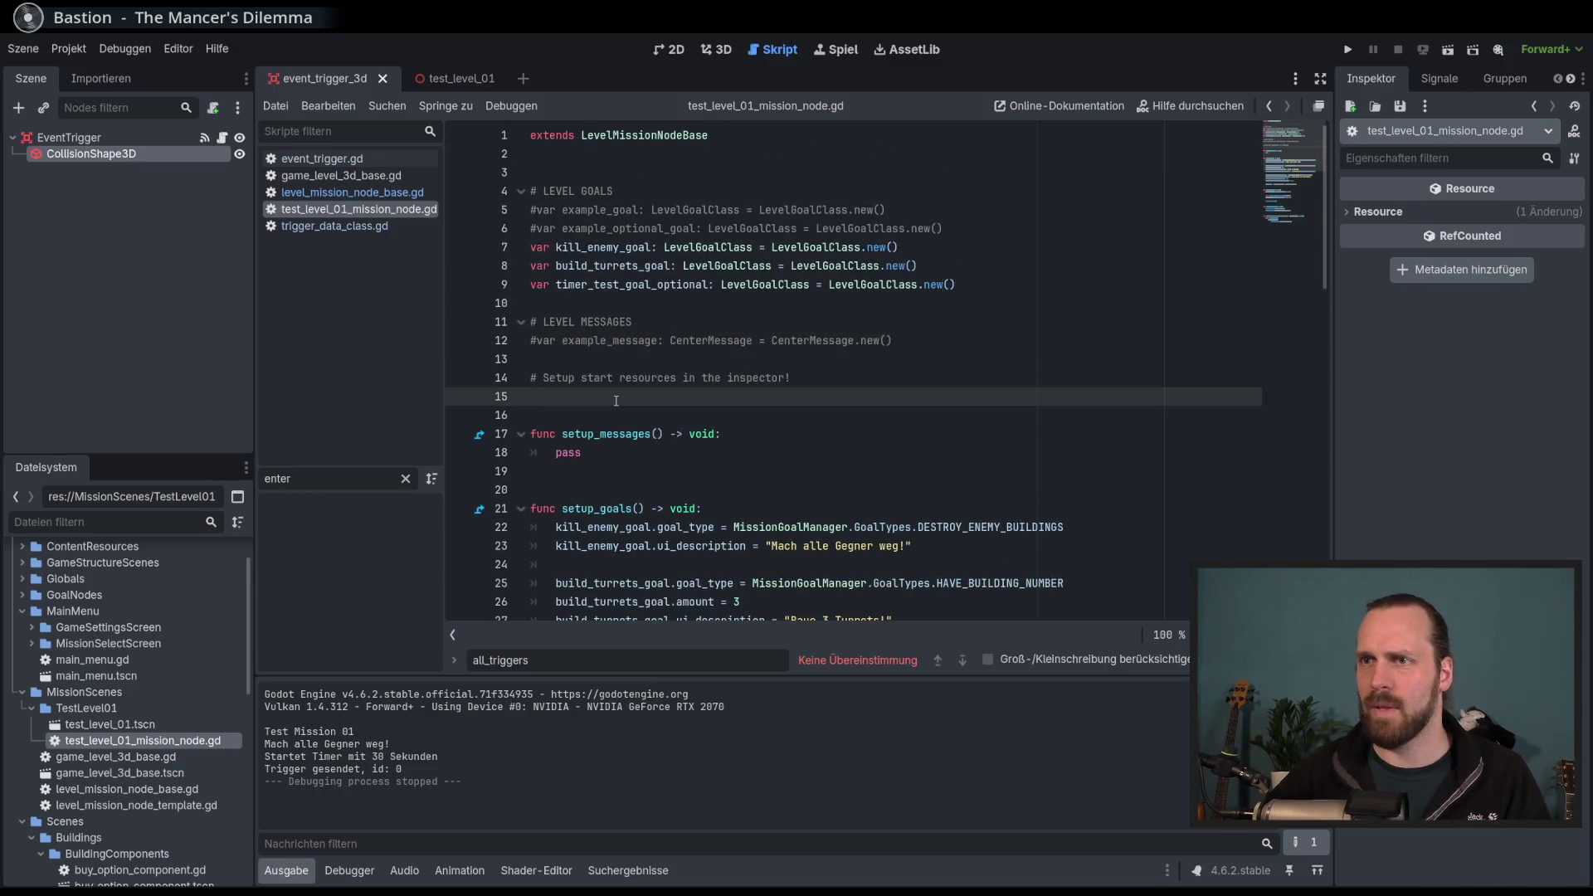
type("var test_trigger: TriggerData = TriggerData.new()")
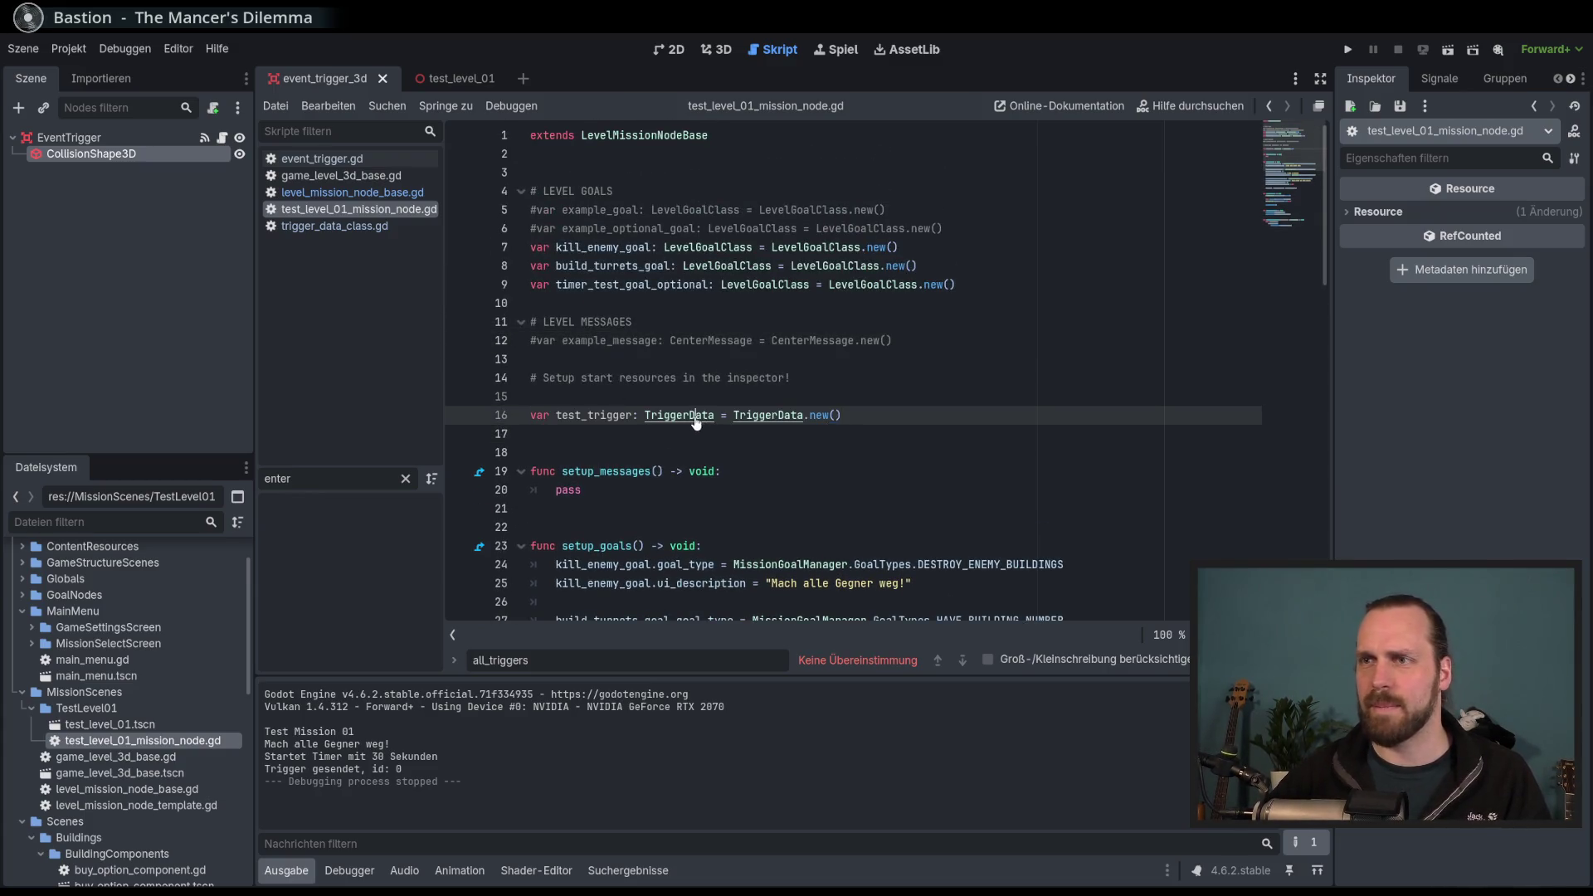
left_click(698, 418, "ctrl")
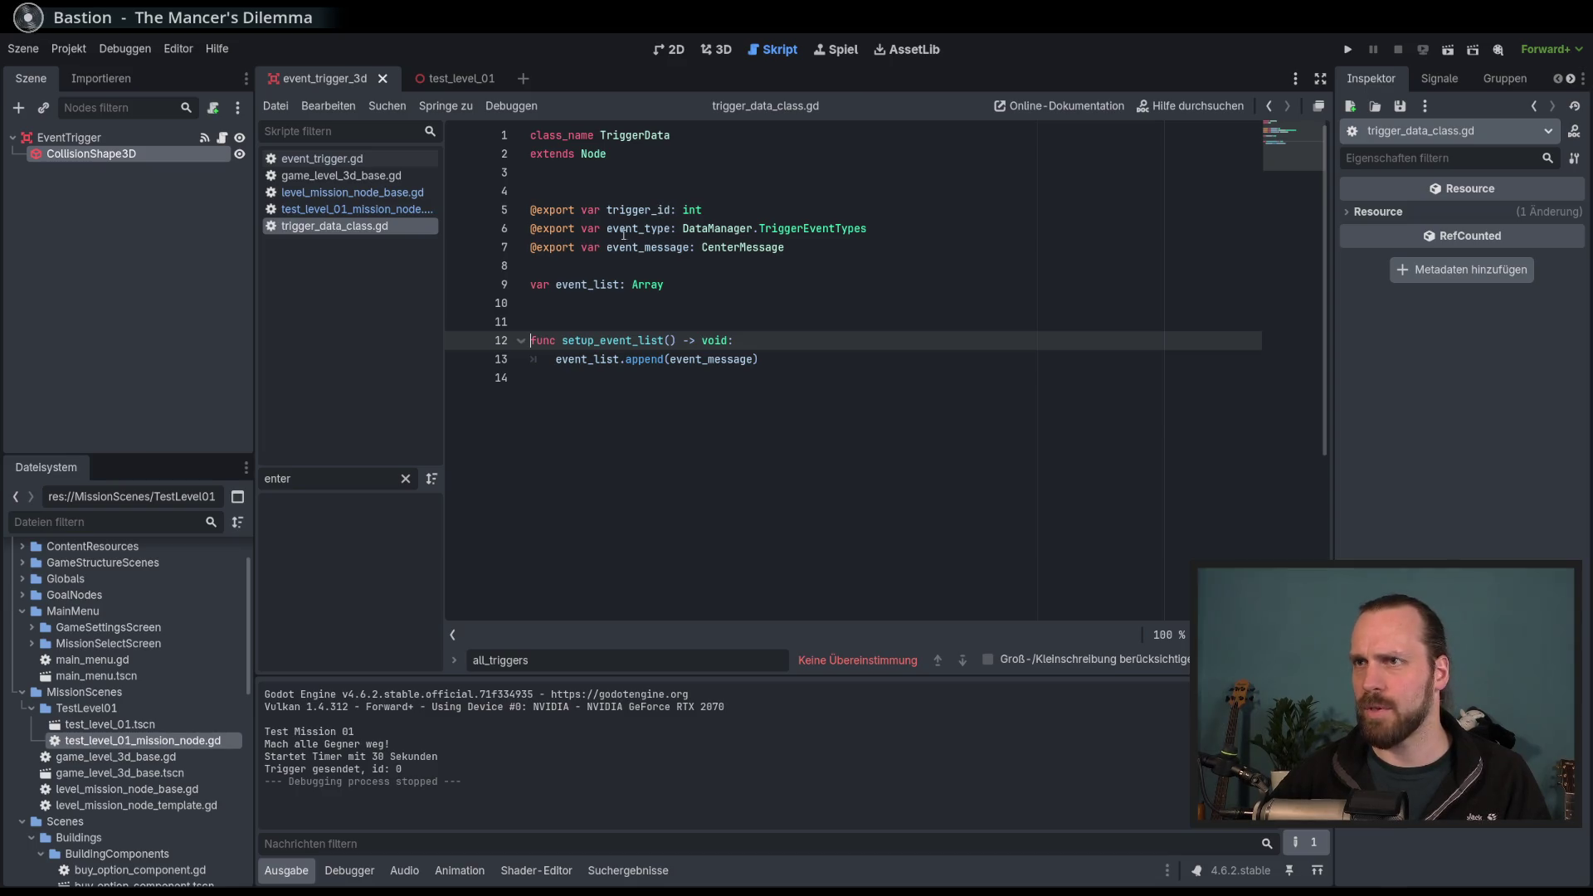
key("alt+Left")
Compare test_trigger with the setup_trigger function in the level 02 reference script.
double_click(594, 415)
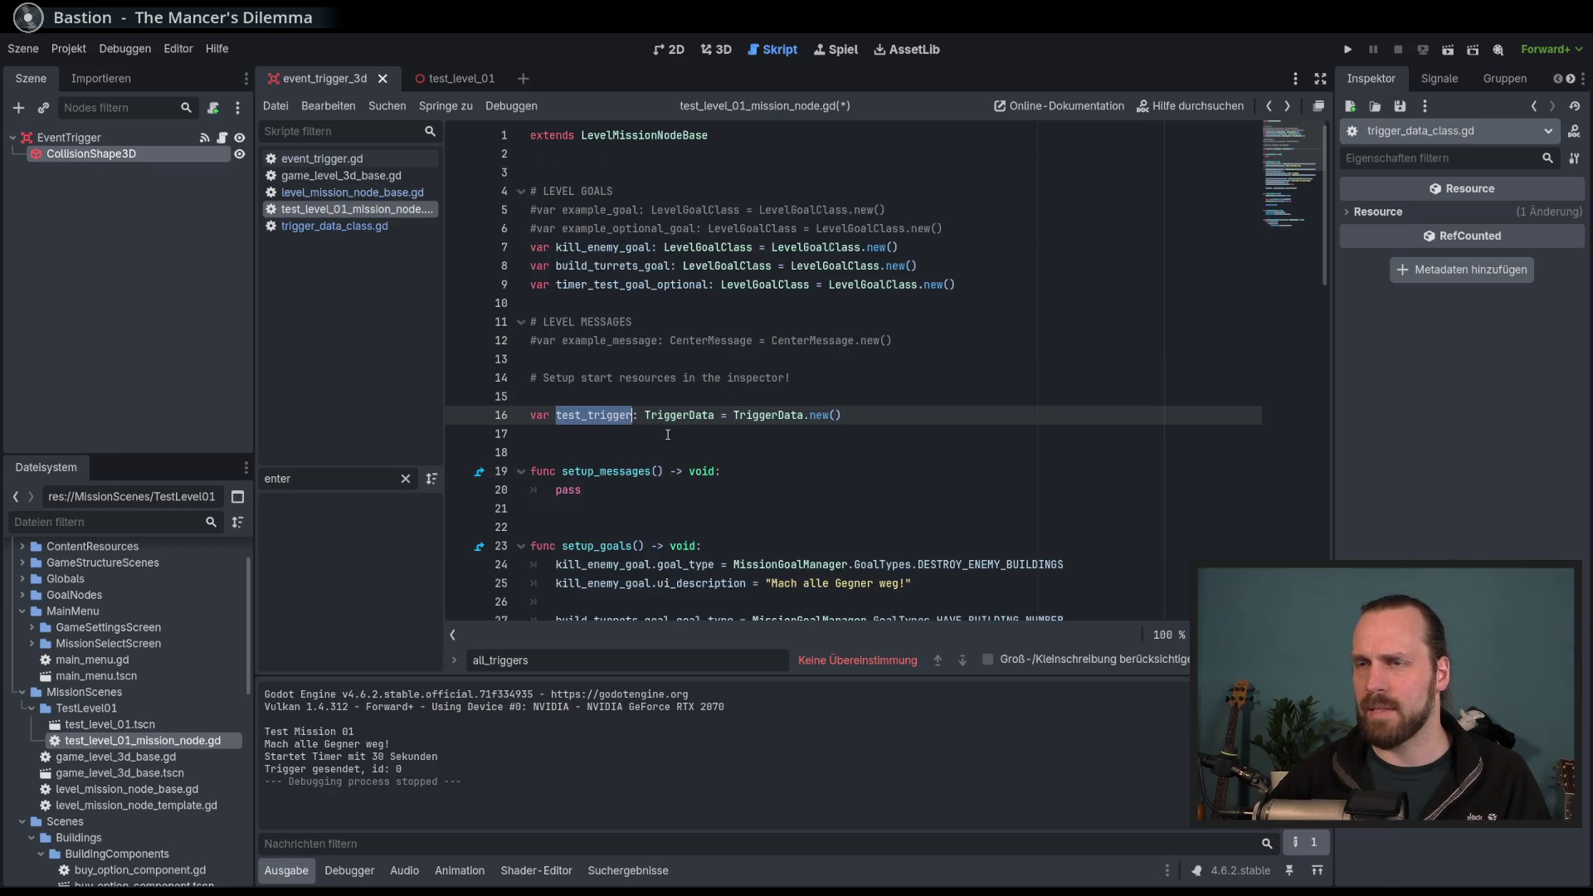
scroll(647, 424, "down", 4)
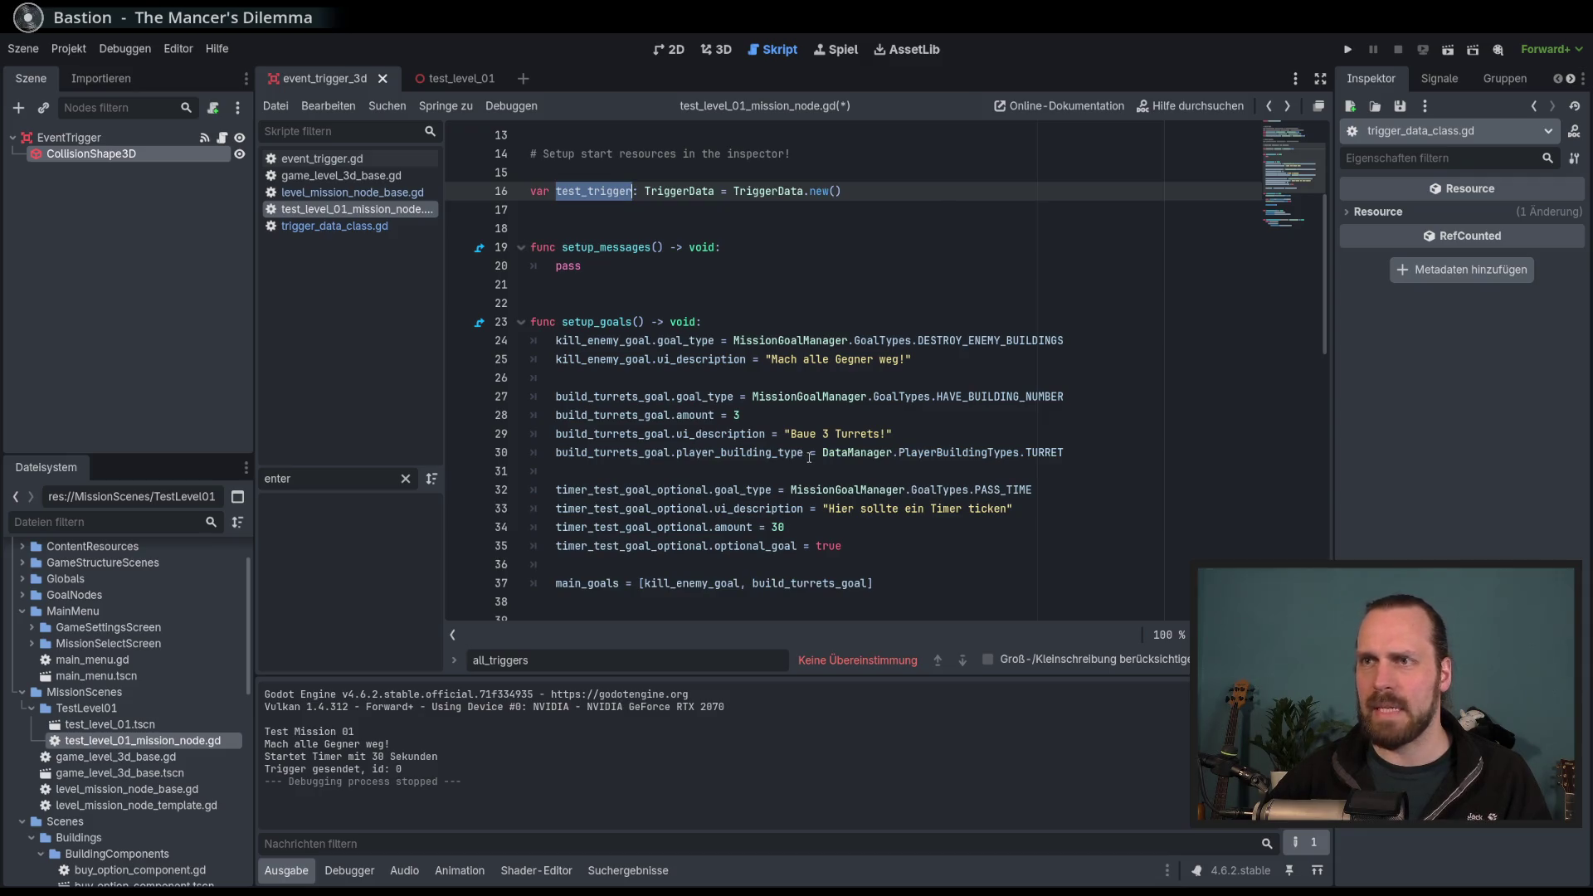
key("alt+Tab")
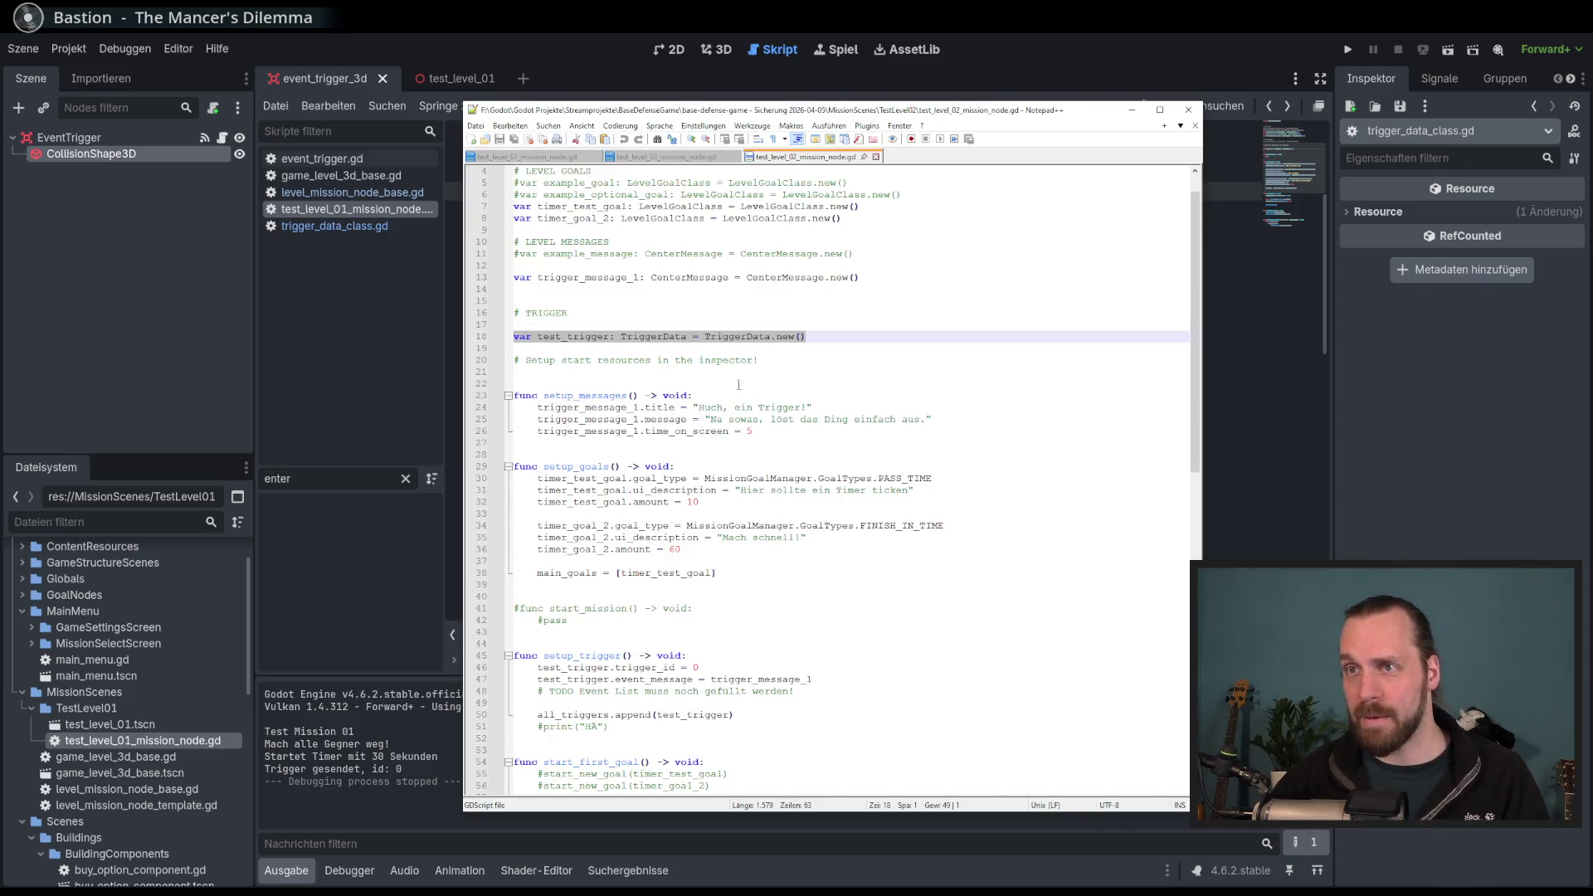
scroll(614, 406, "up", 1)
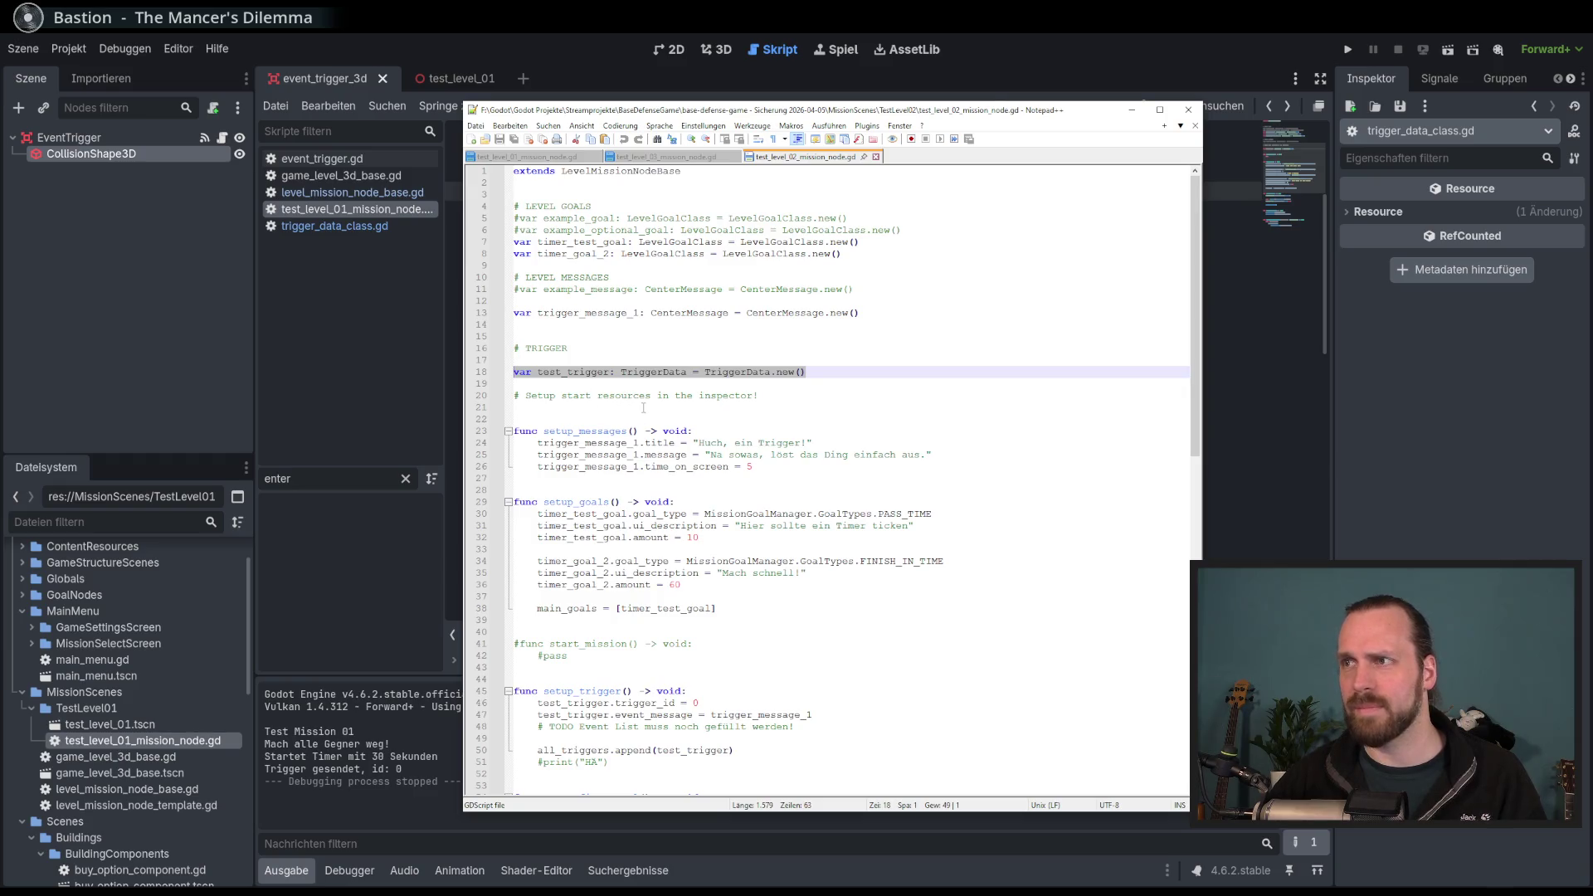
scroll(643, 485, "down", 3)
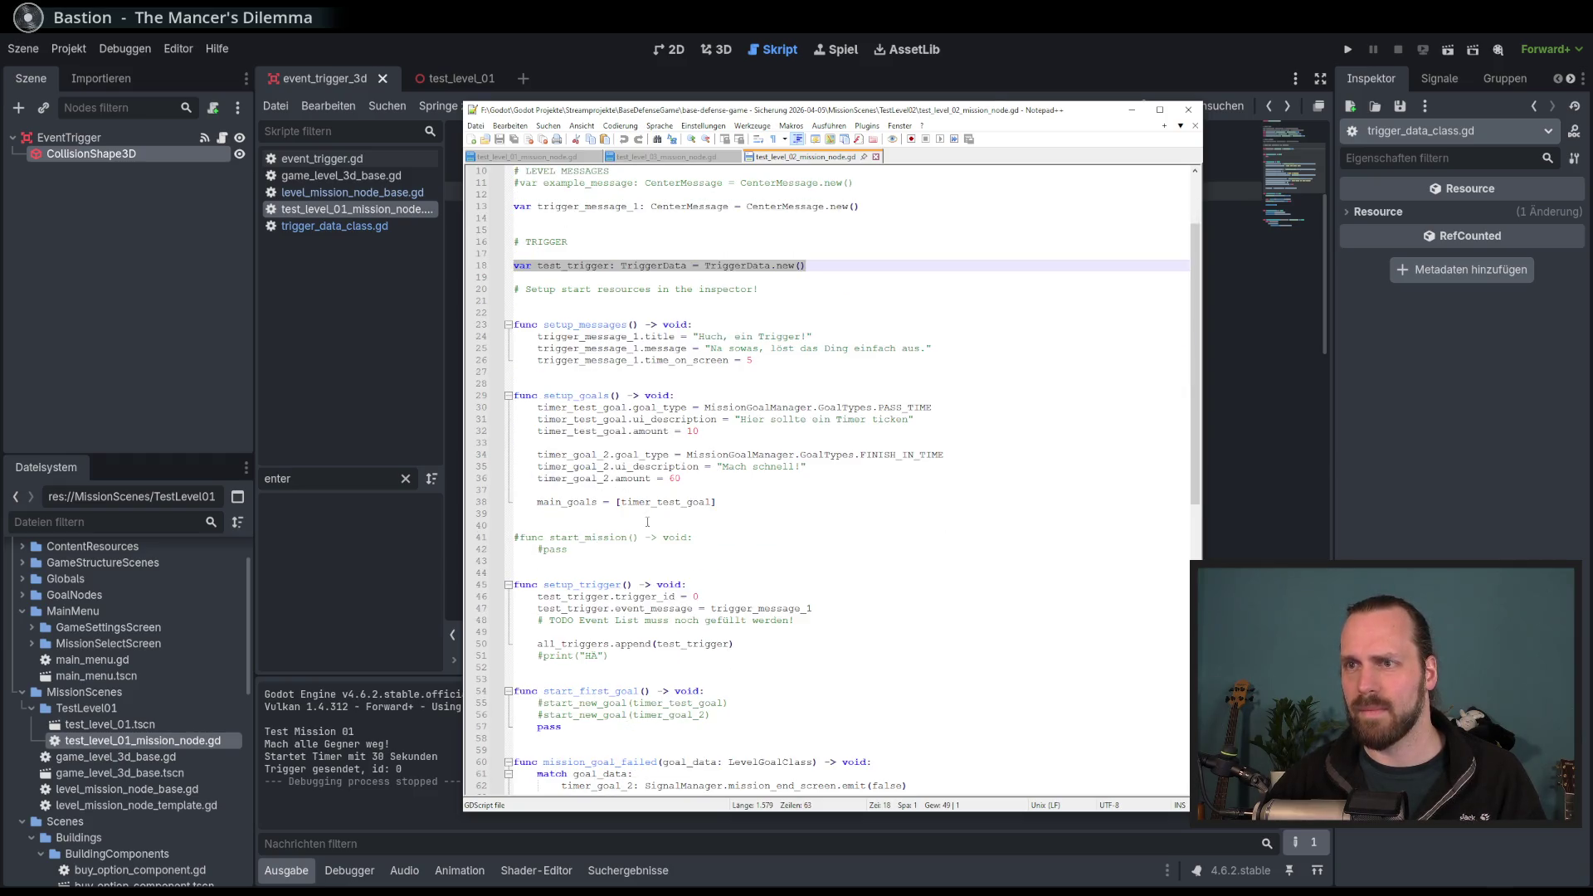
double_click(585, 584)
key("alt+Tab")
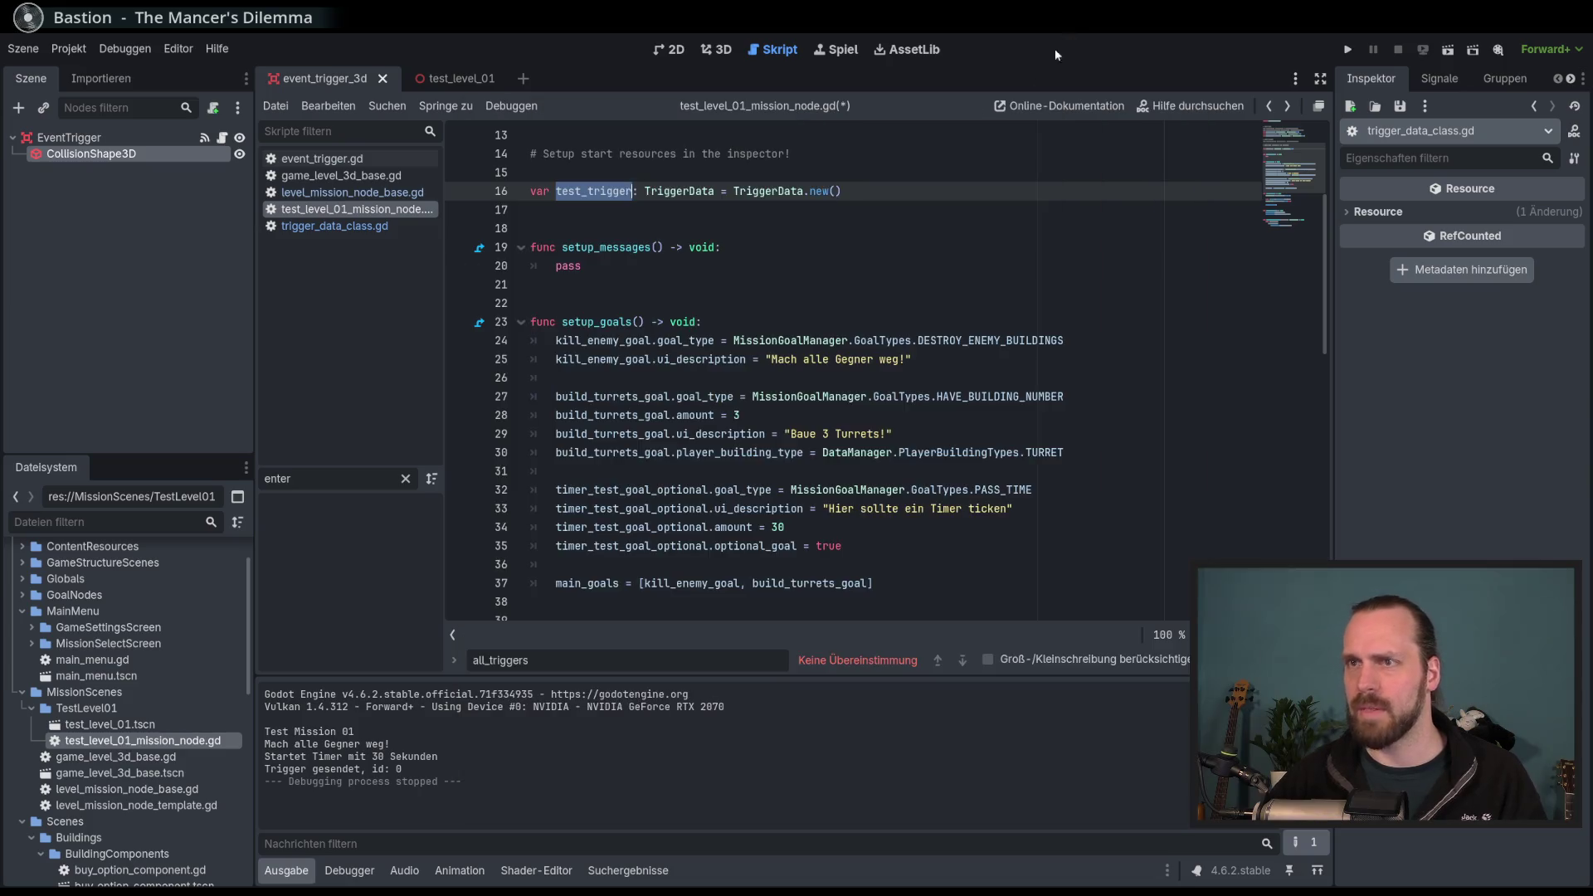
Add a 'func setup_trigger() -> void:' header below setup_goals.
scroll(740, 419, "down", 4)
scroll(740, 420, "down", 3)
scroll(705, 456, "up", 2)
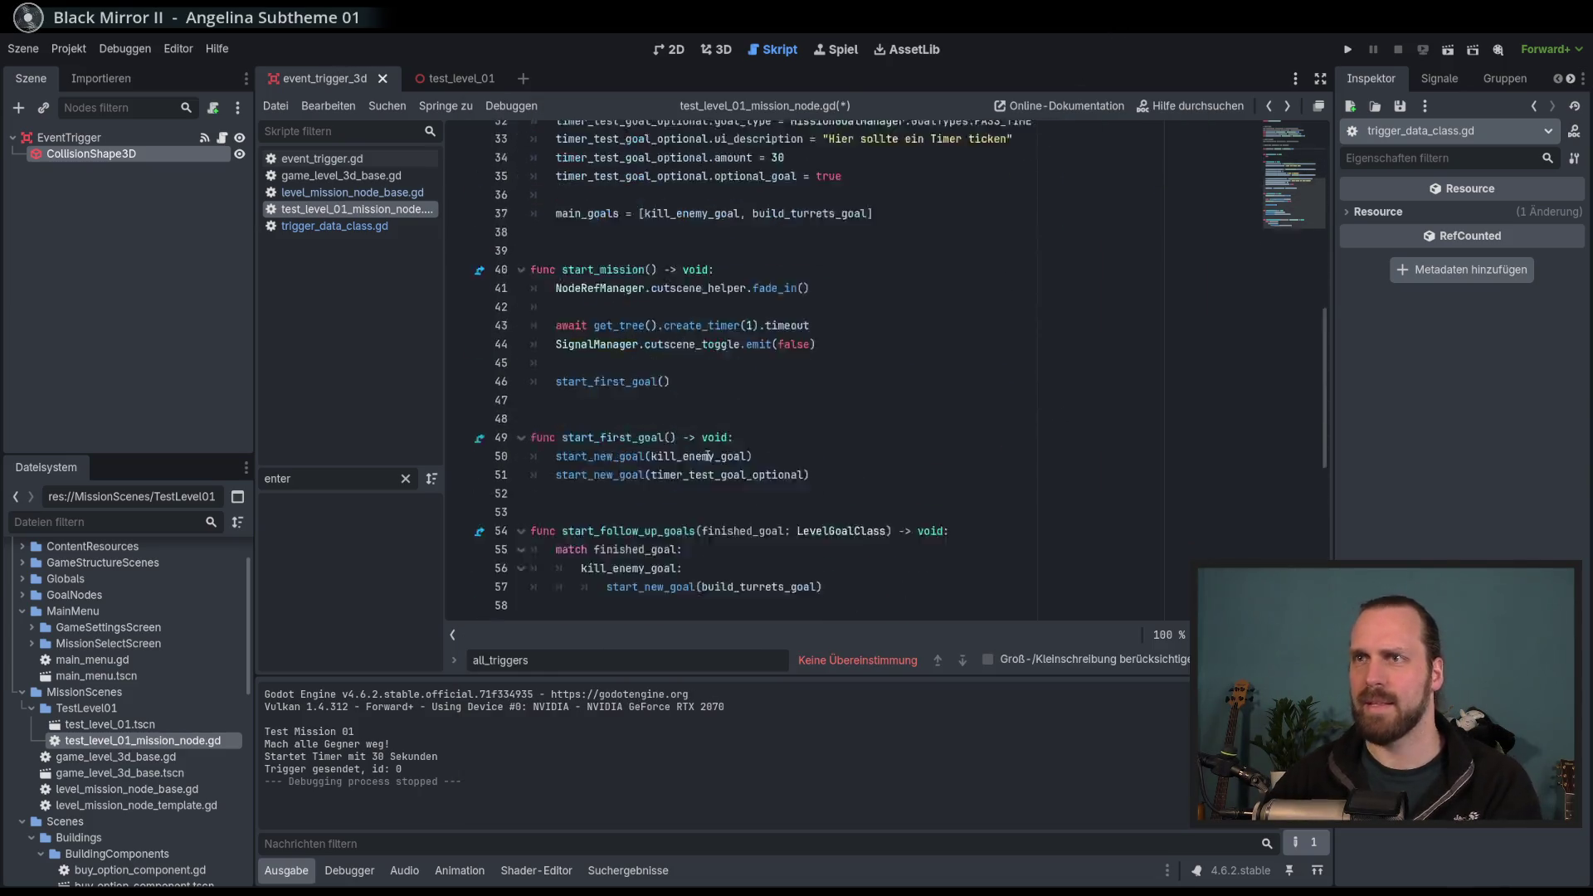
scroll(700, 465, "up", 2)
left_click(689, 457)
key("Return")
key("Return")
key("Return")
left_click(574, 462)
key("Down")
type("funcn set")
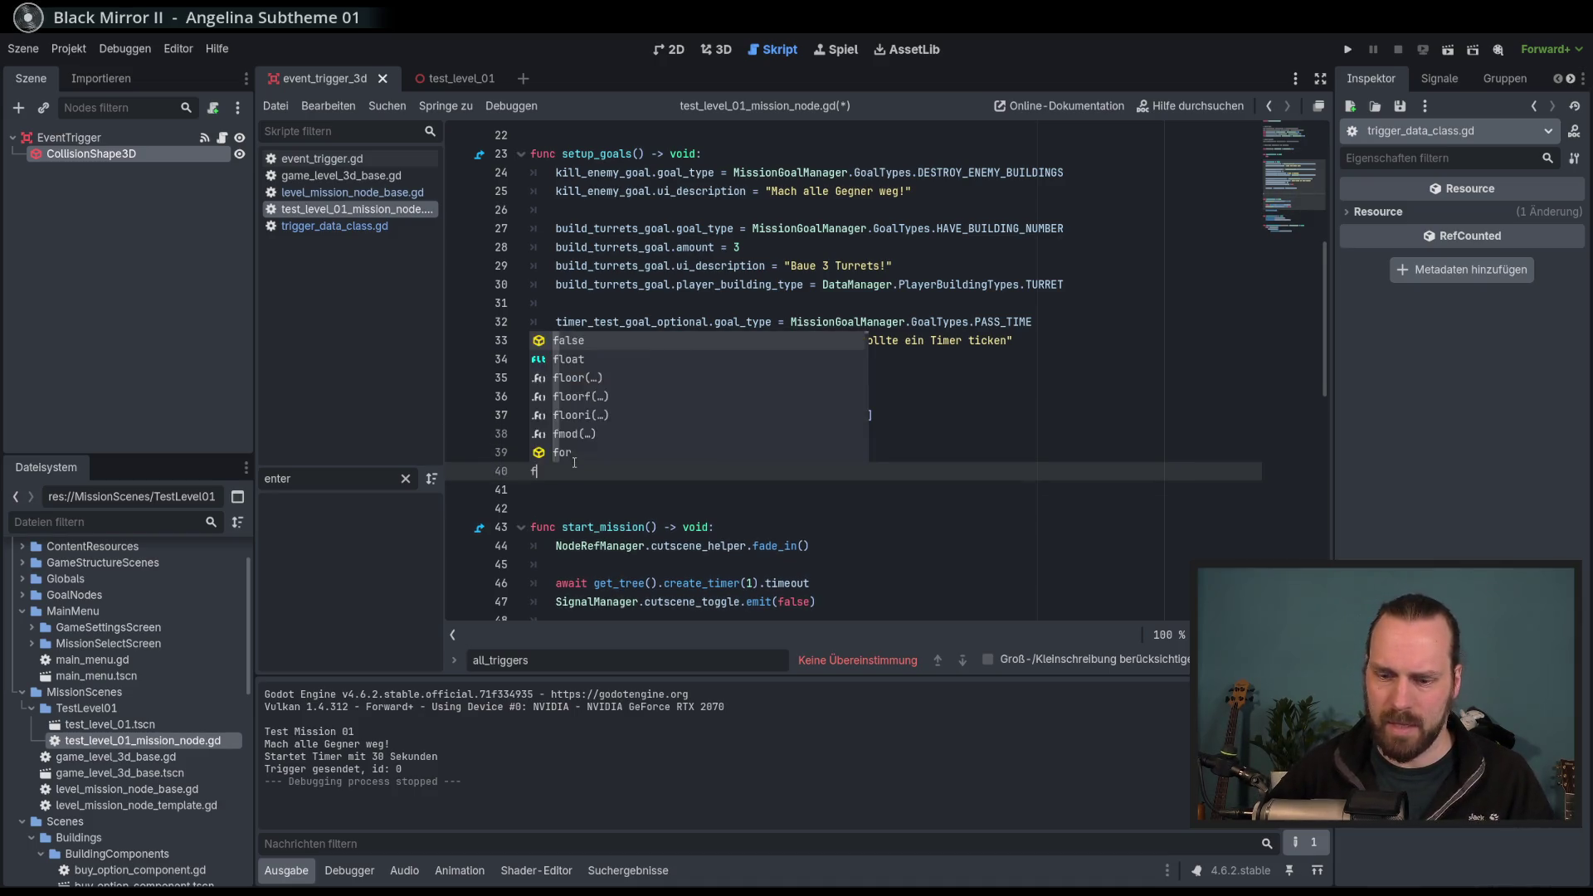
key("Escape")
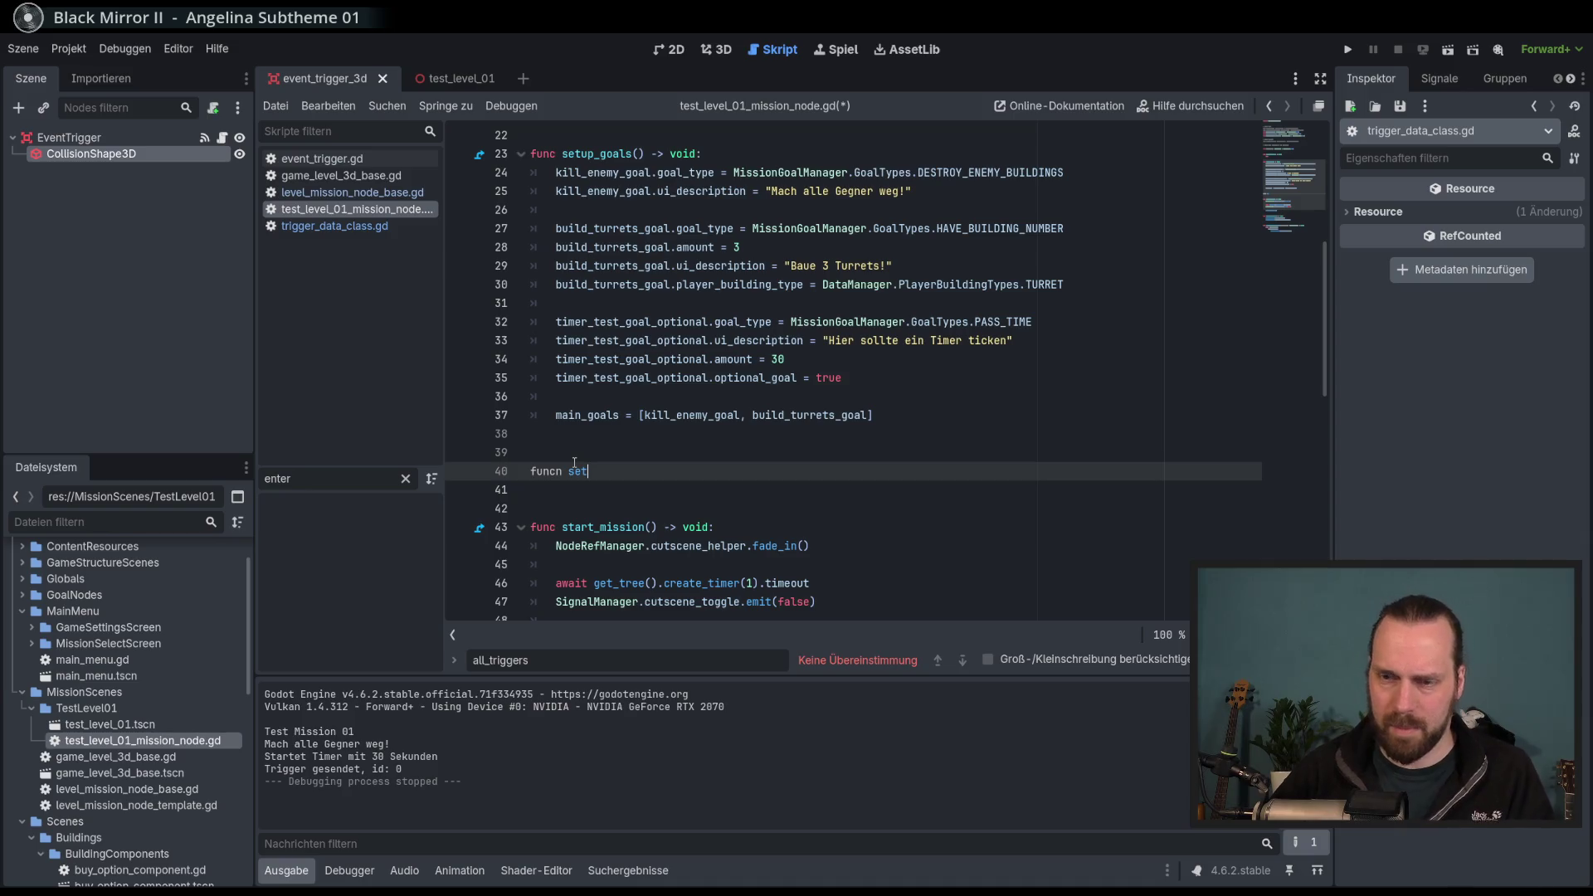
type("etup")
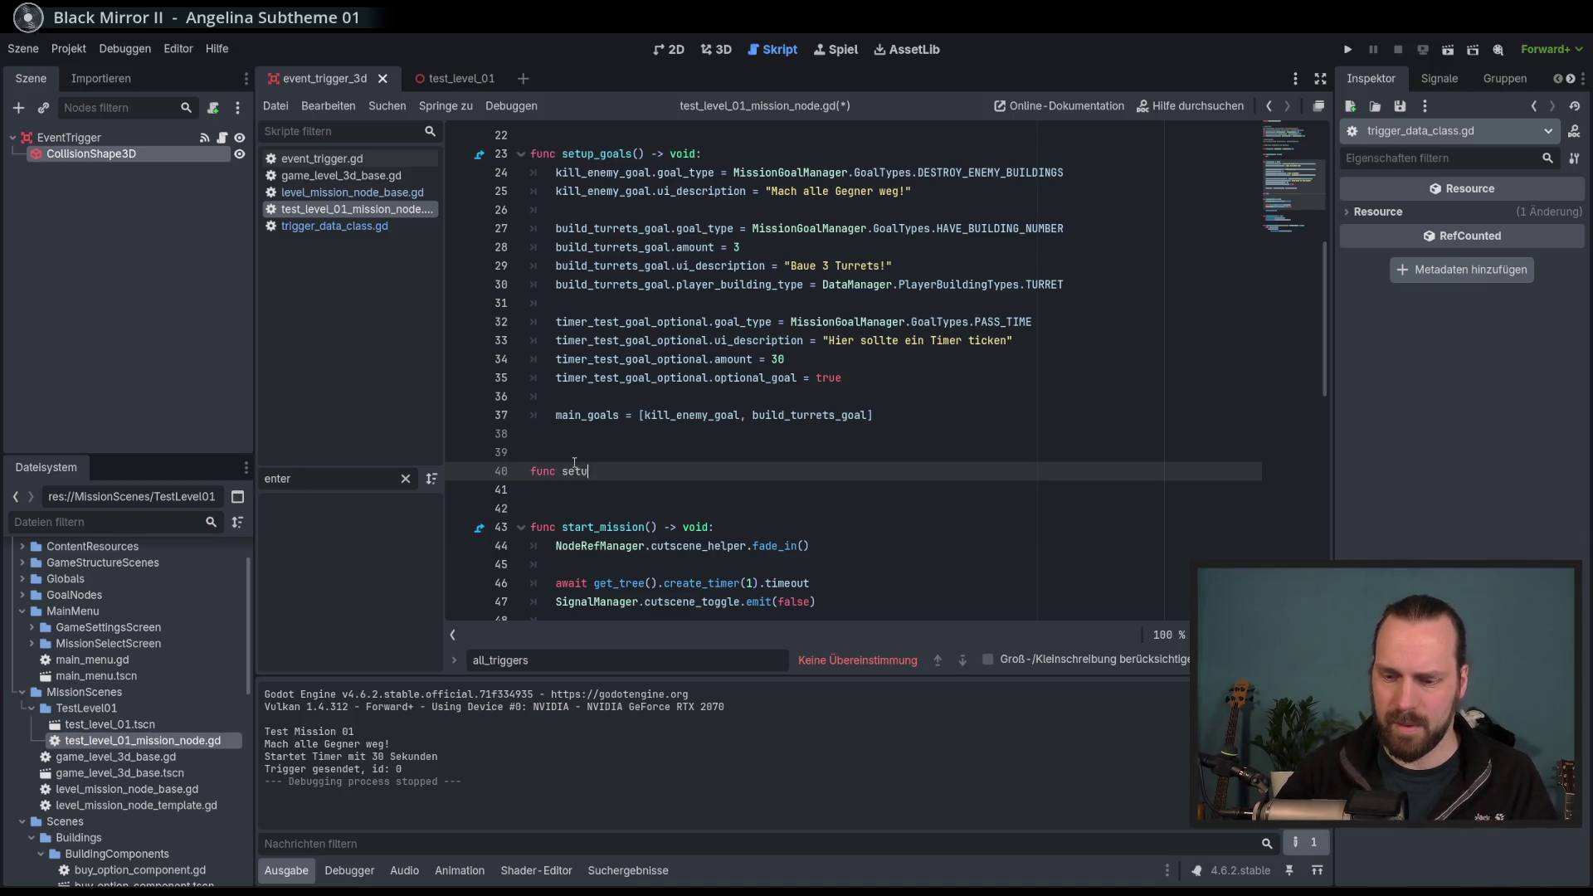
key("Down")
key("Return")
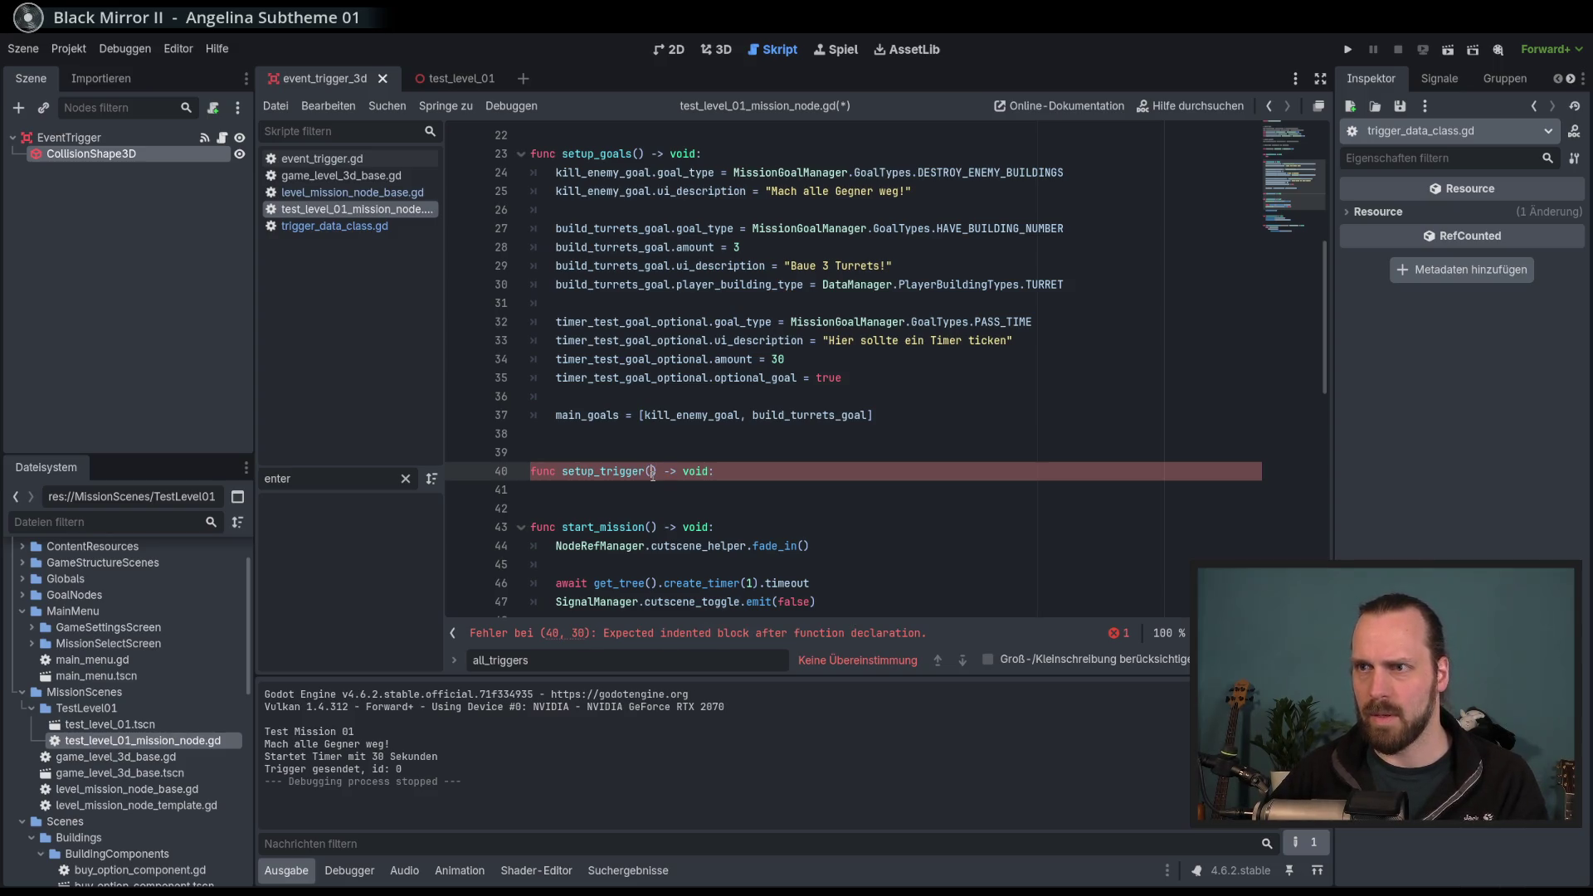
Save setup_trigger with a pass body, replace it with test_trigger.event_list, and reopen the level 02 script.
key("Return")
type("pass")
key("ctrl+s")
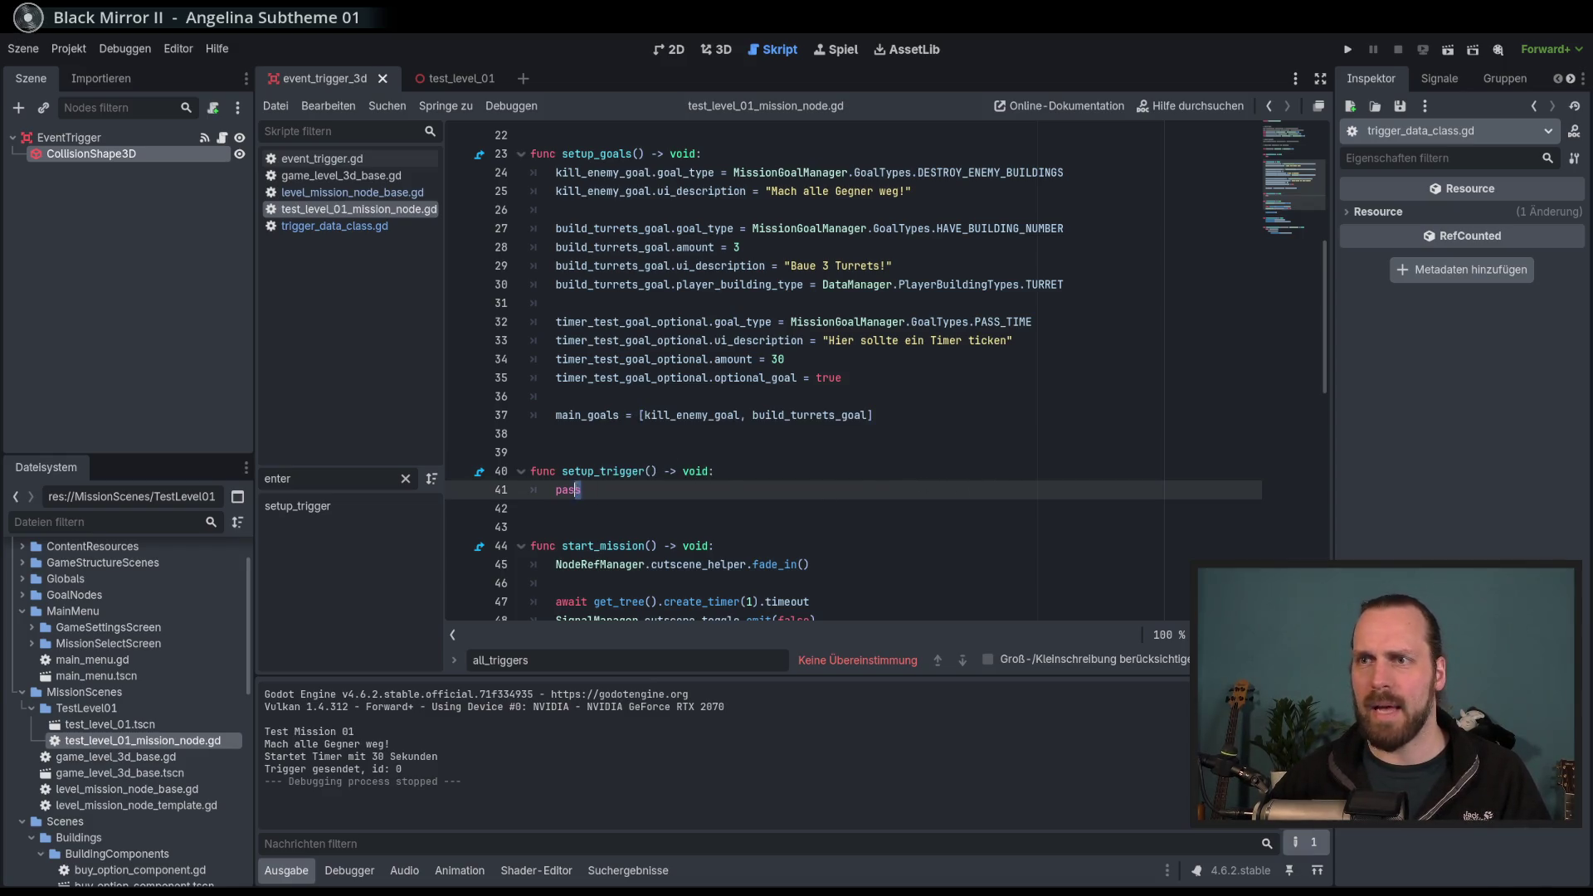
double_click(567, 490)
scroll(822, 496, "up", 4)
scroll(821, 495, "down", 2)
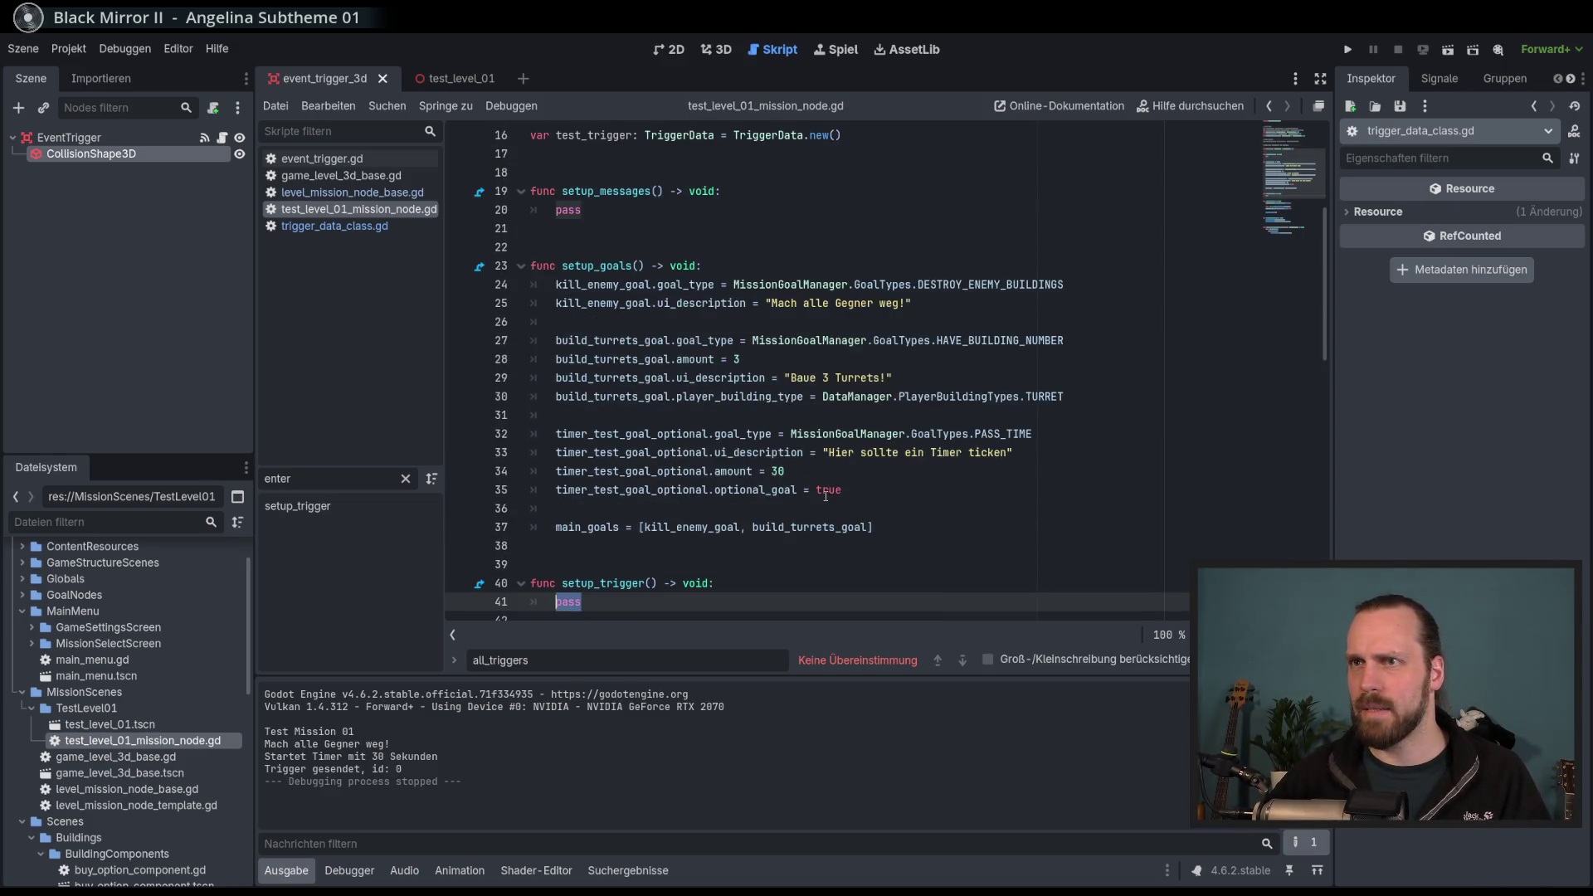
type("test")
key("Return")
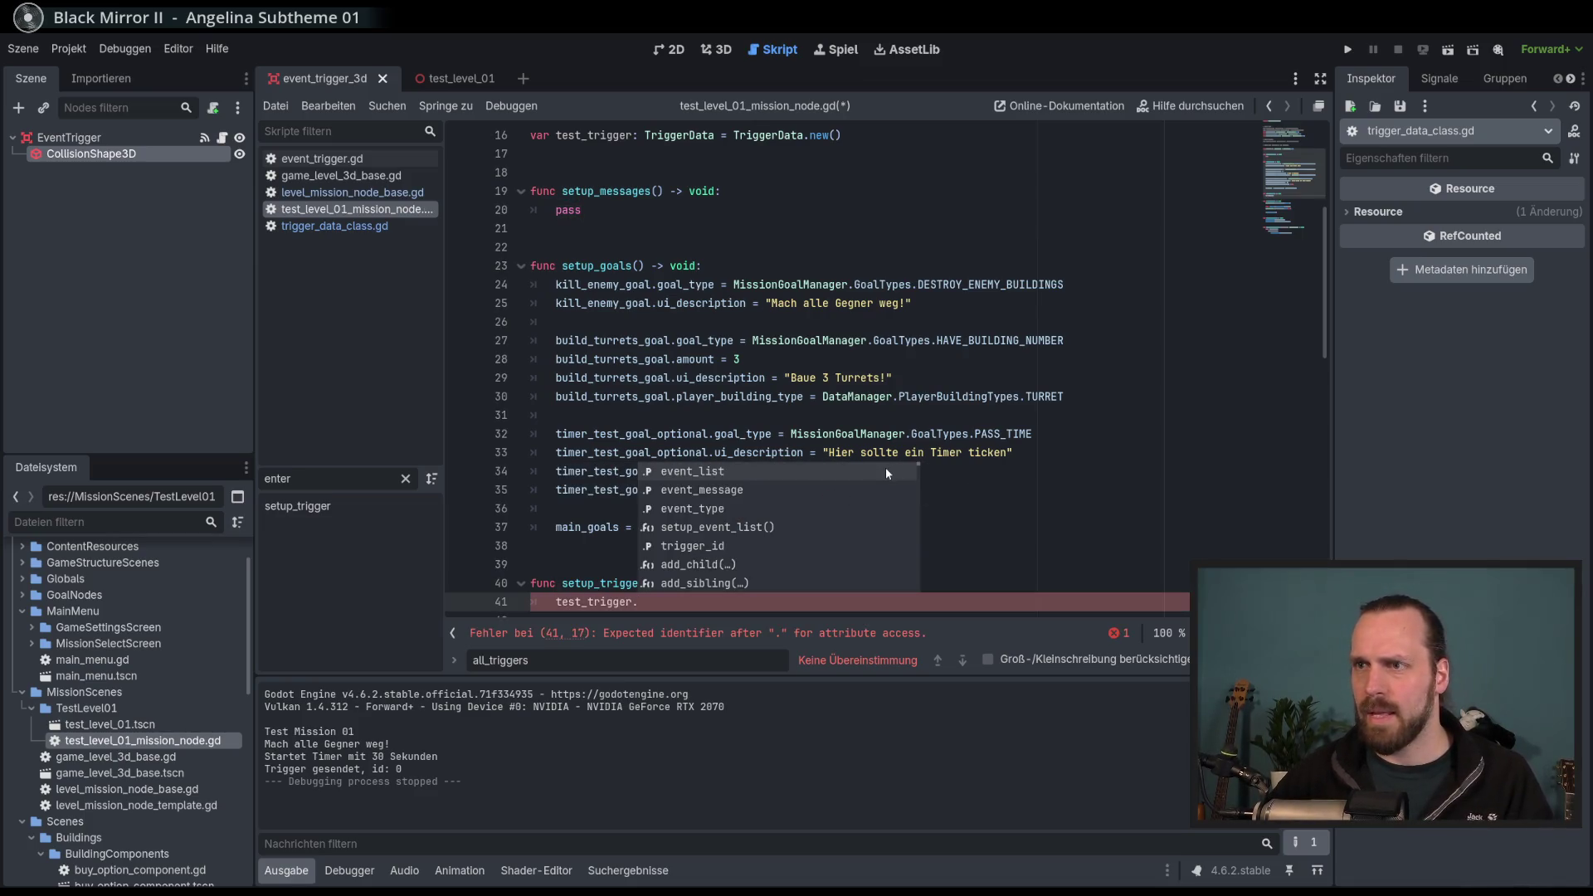
key("Escape")
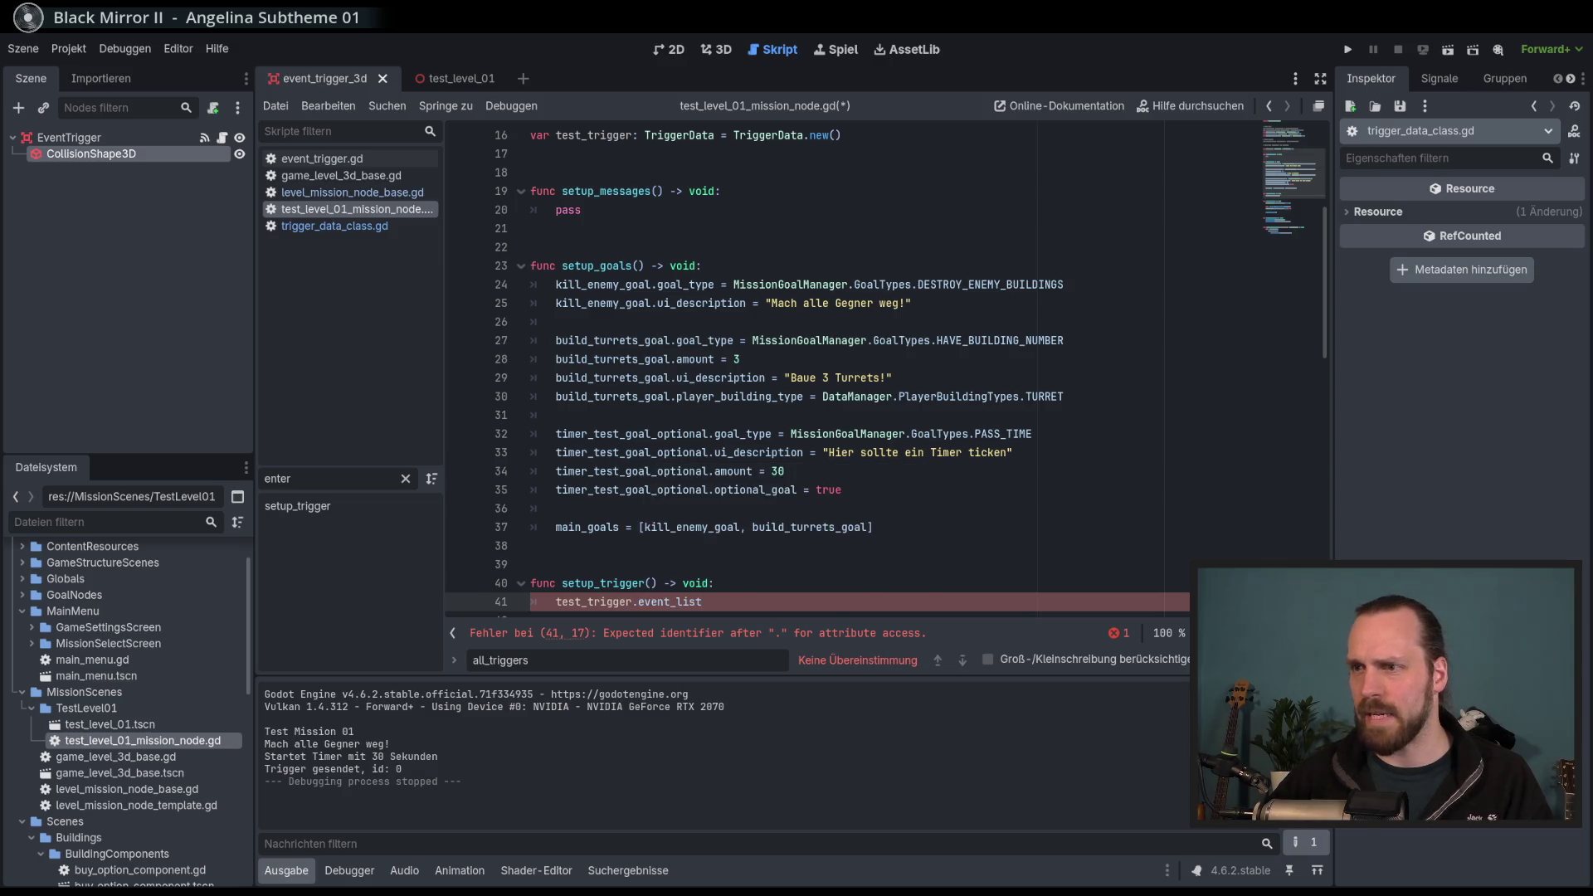
key("alt+Tab")
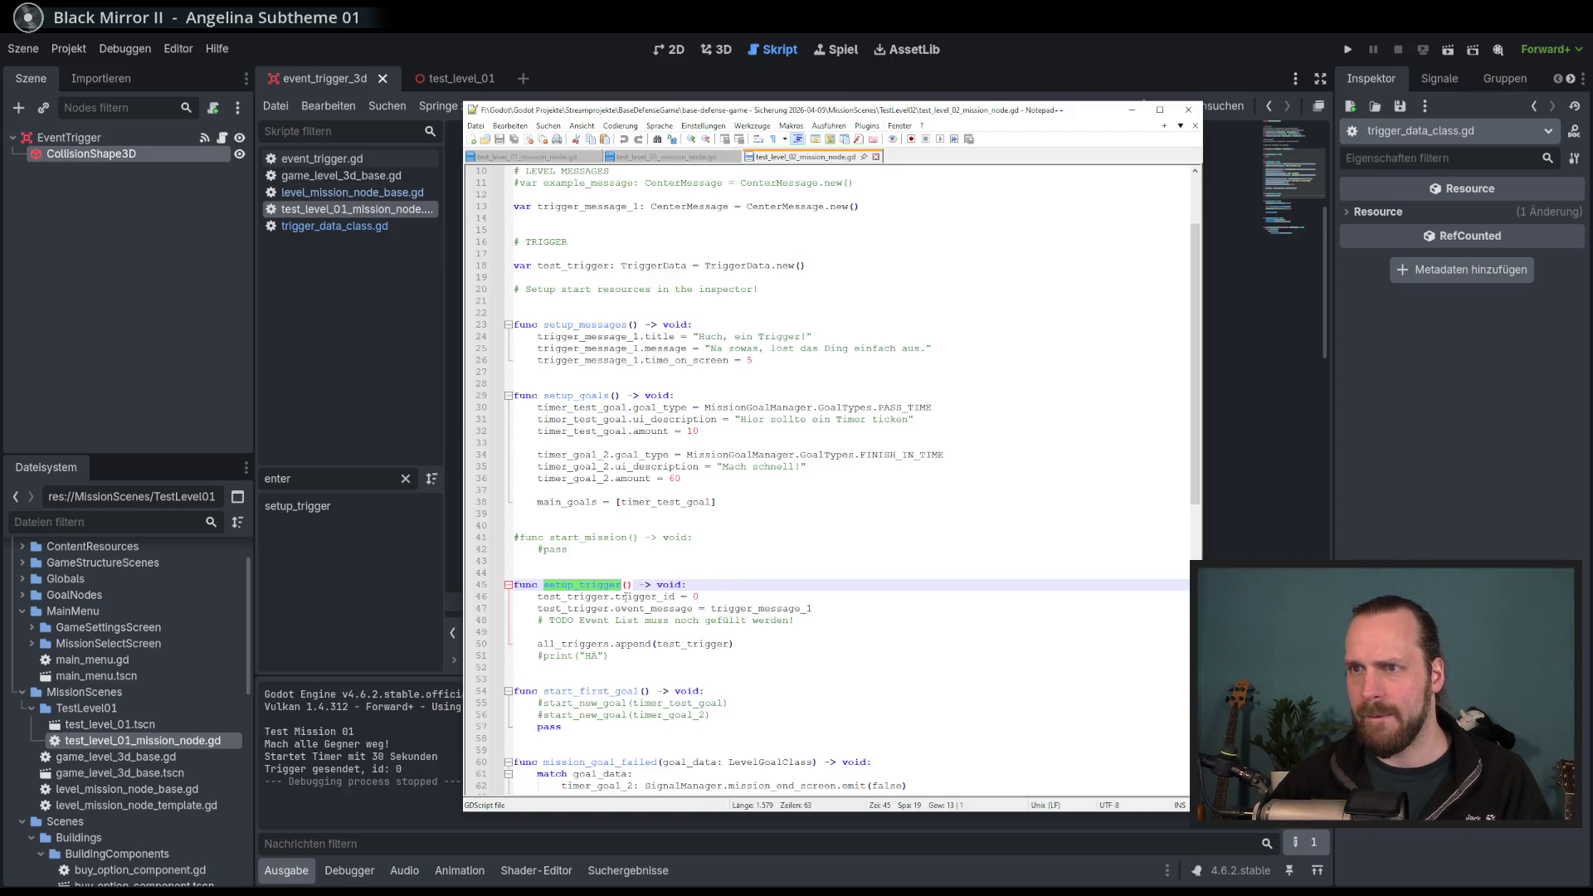
In setup_trigger, replace the event_list reference with test_trigger.trigger_id = 0.
key("alt+Tab")
scroll(793, 521, "down", 3)
key("BackSpace")
key("BackSpace")
key("BackSpace")
type(".tri")
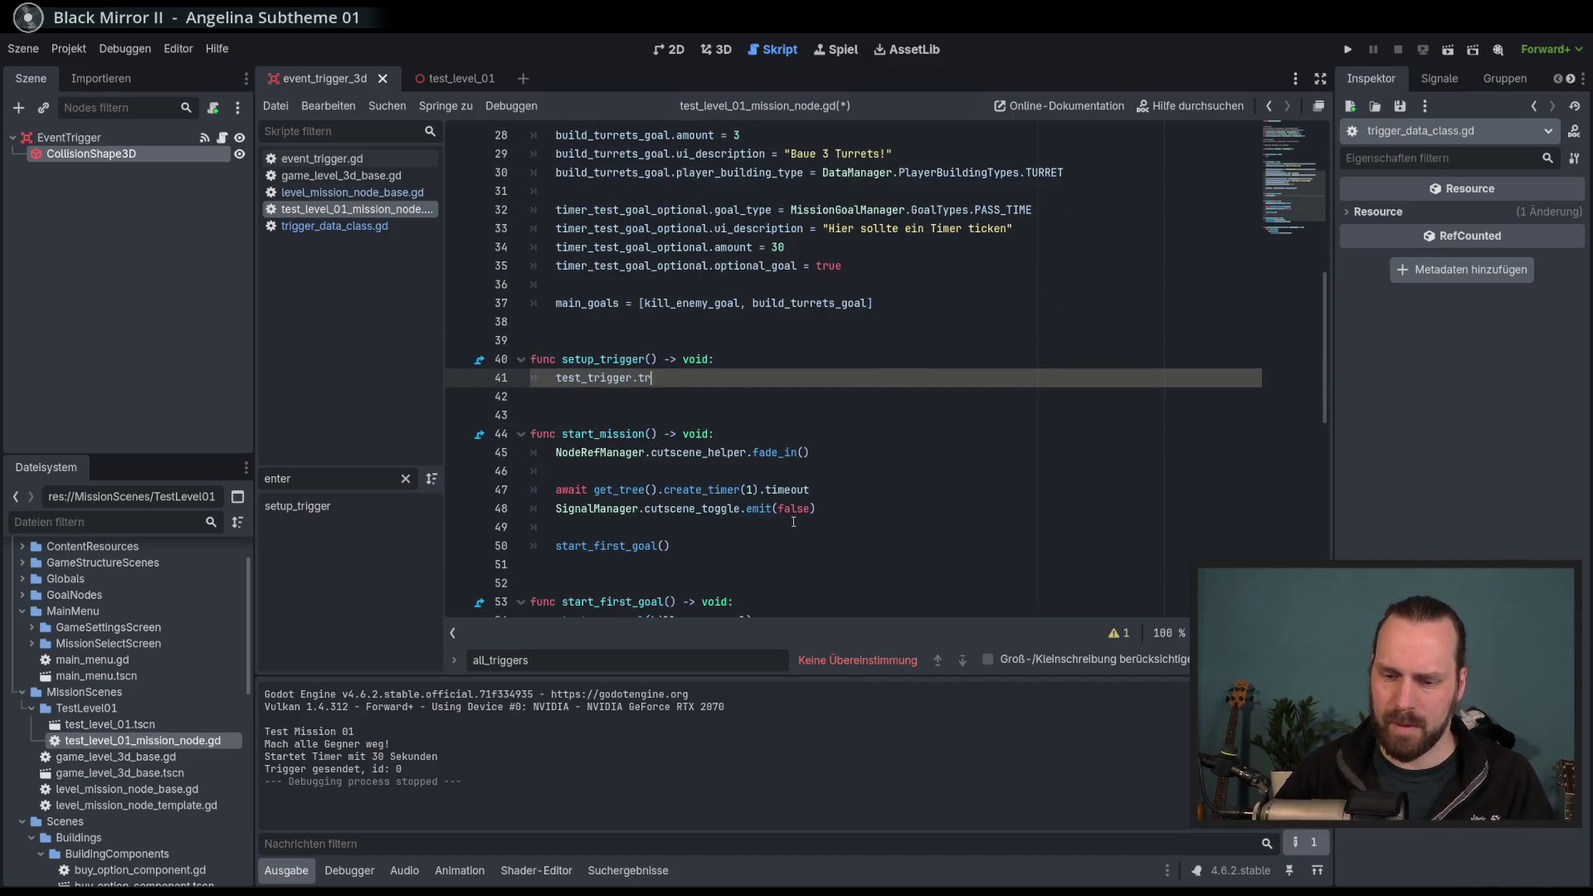
key("Return")
type("= 0")
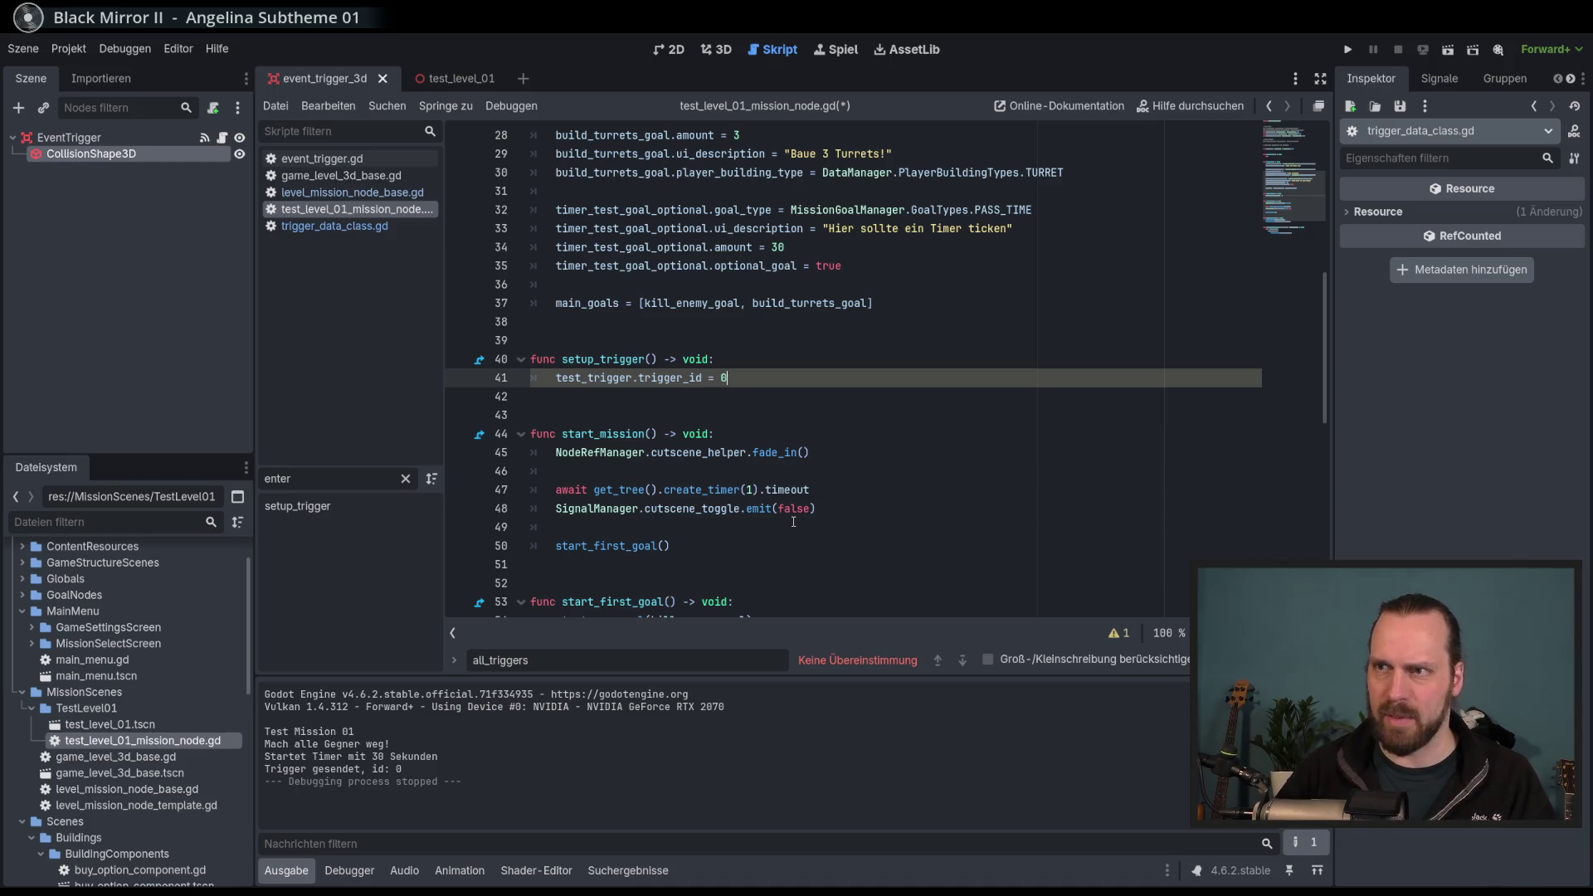
key("Return")
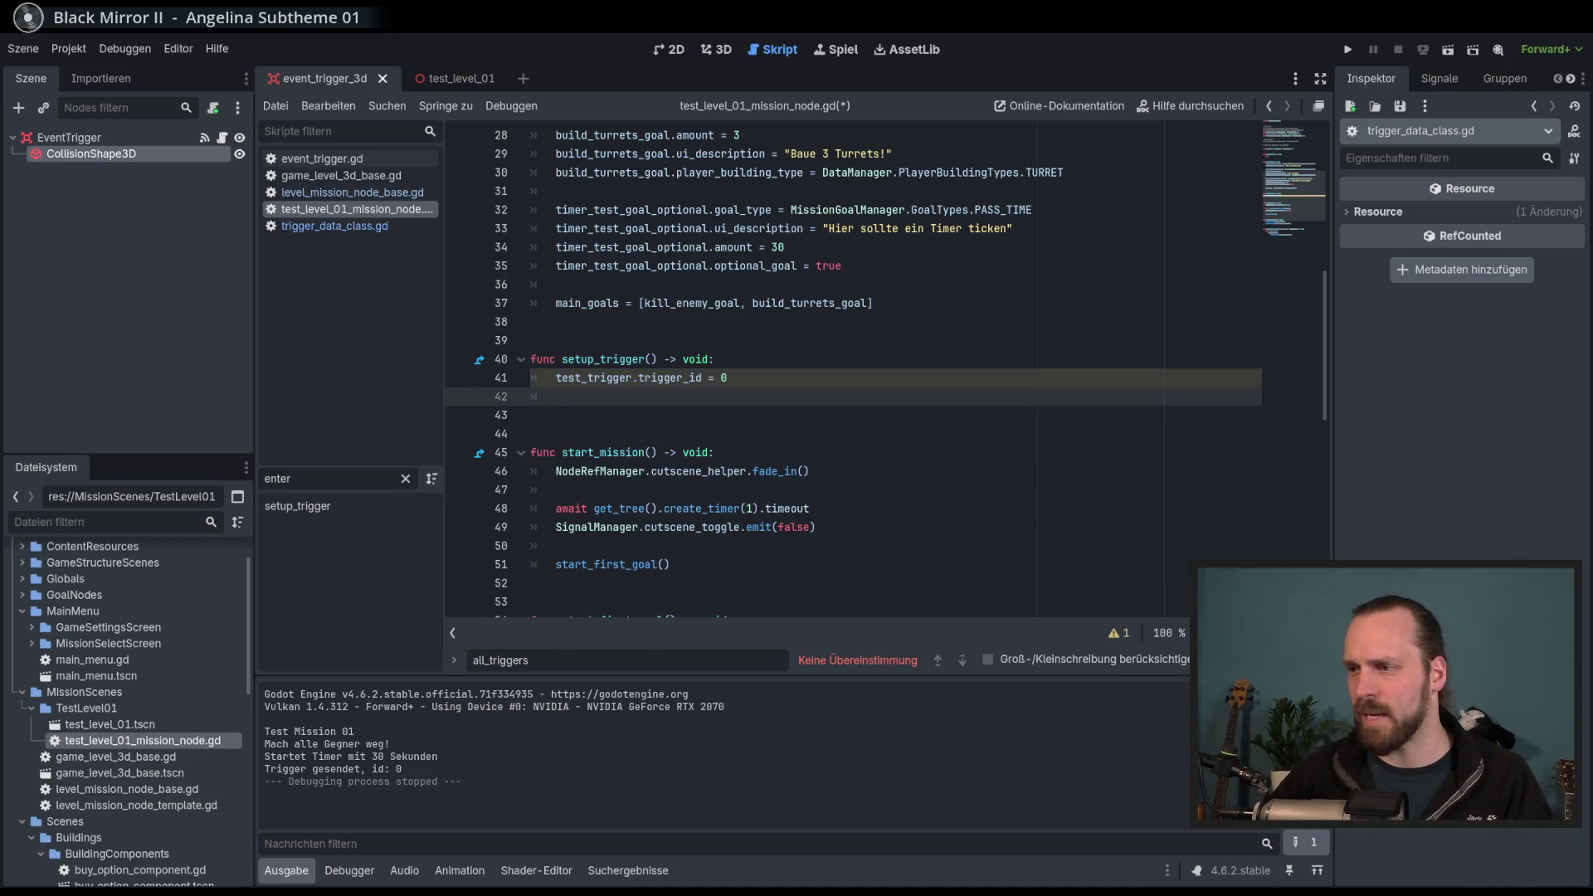
Copy the event_message = trigger_message_1 line from the level 02 script into setup_trigger and save.
key("alt+Tab")
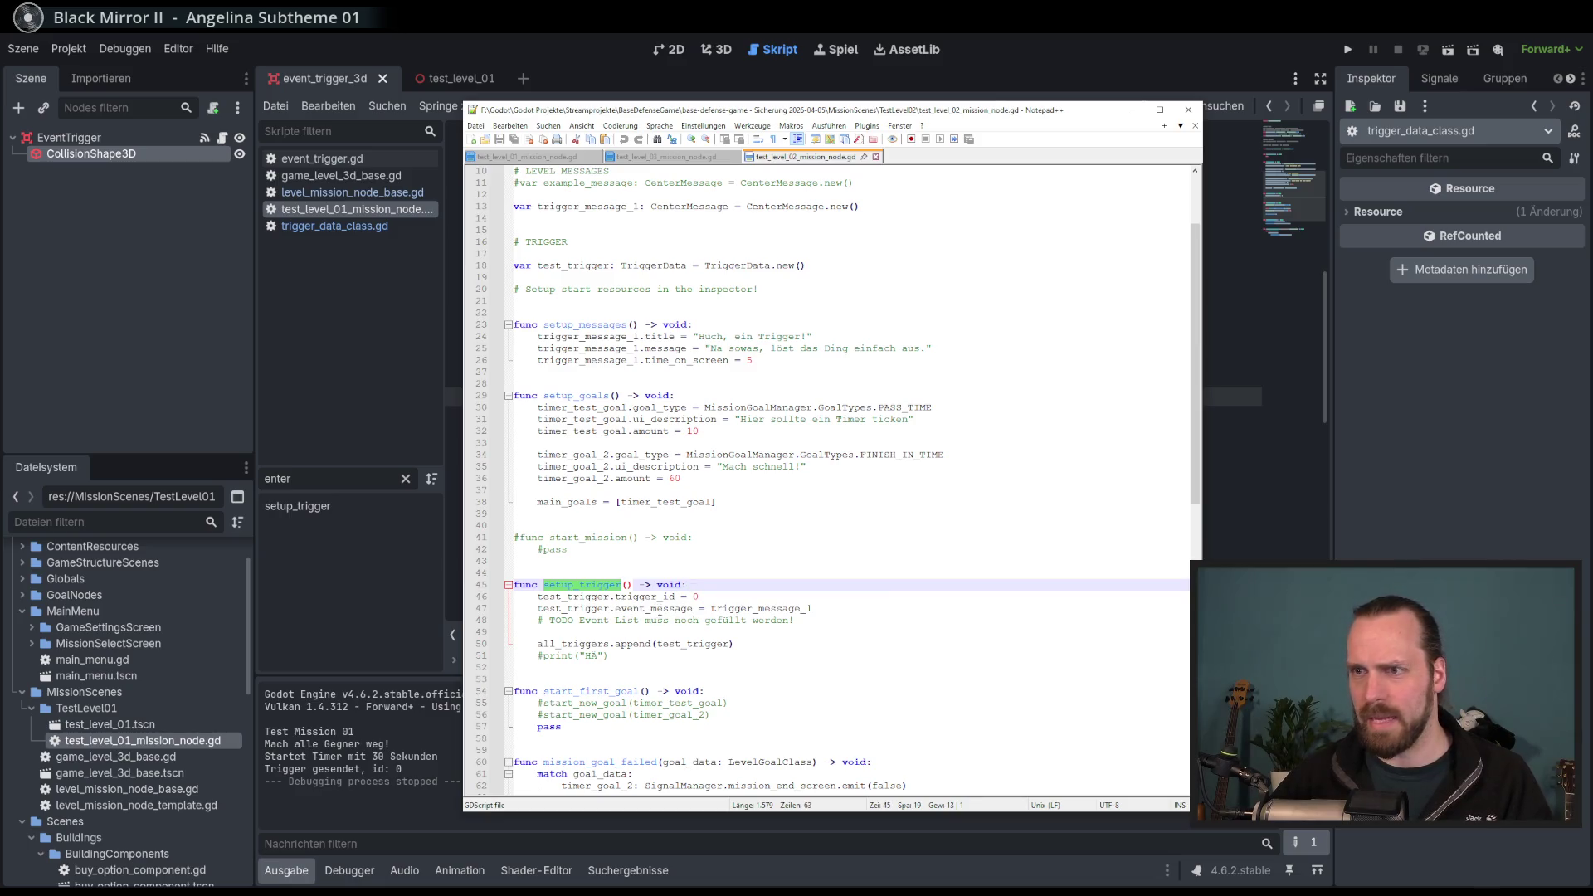
left_click(833, 611)
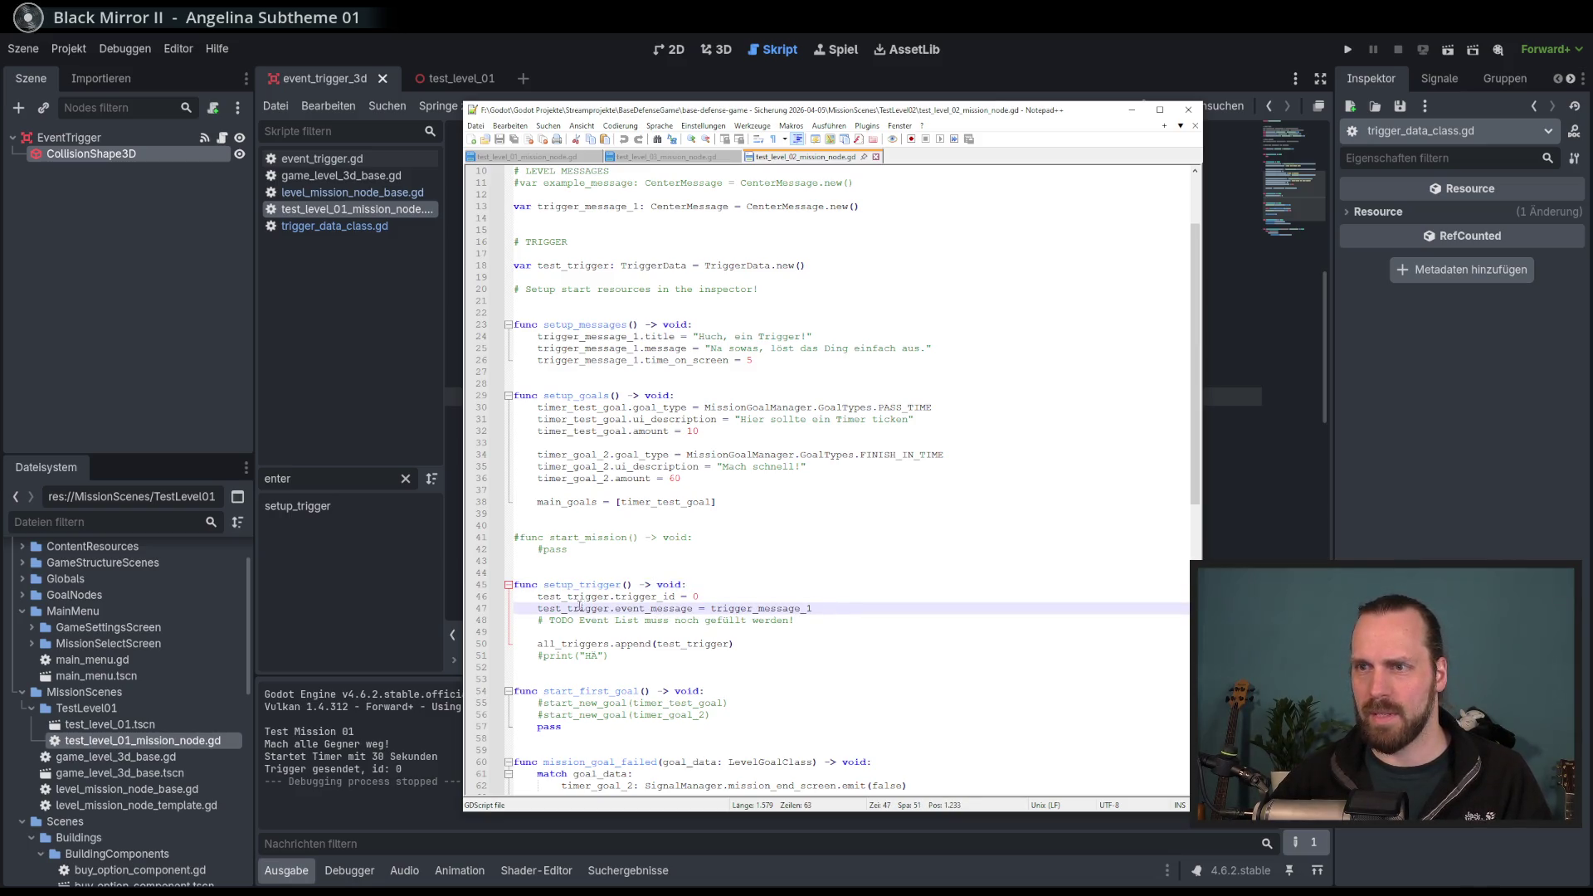
scroll(749, 599, "up", 3)
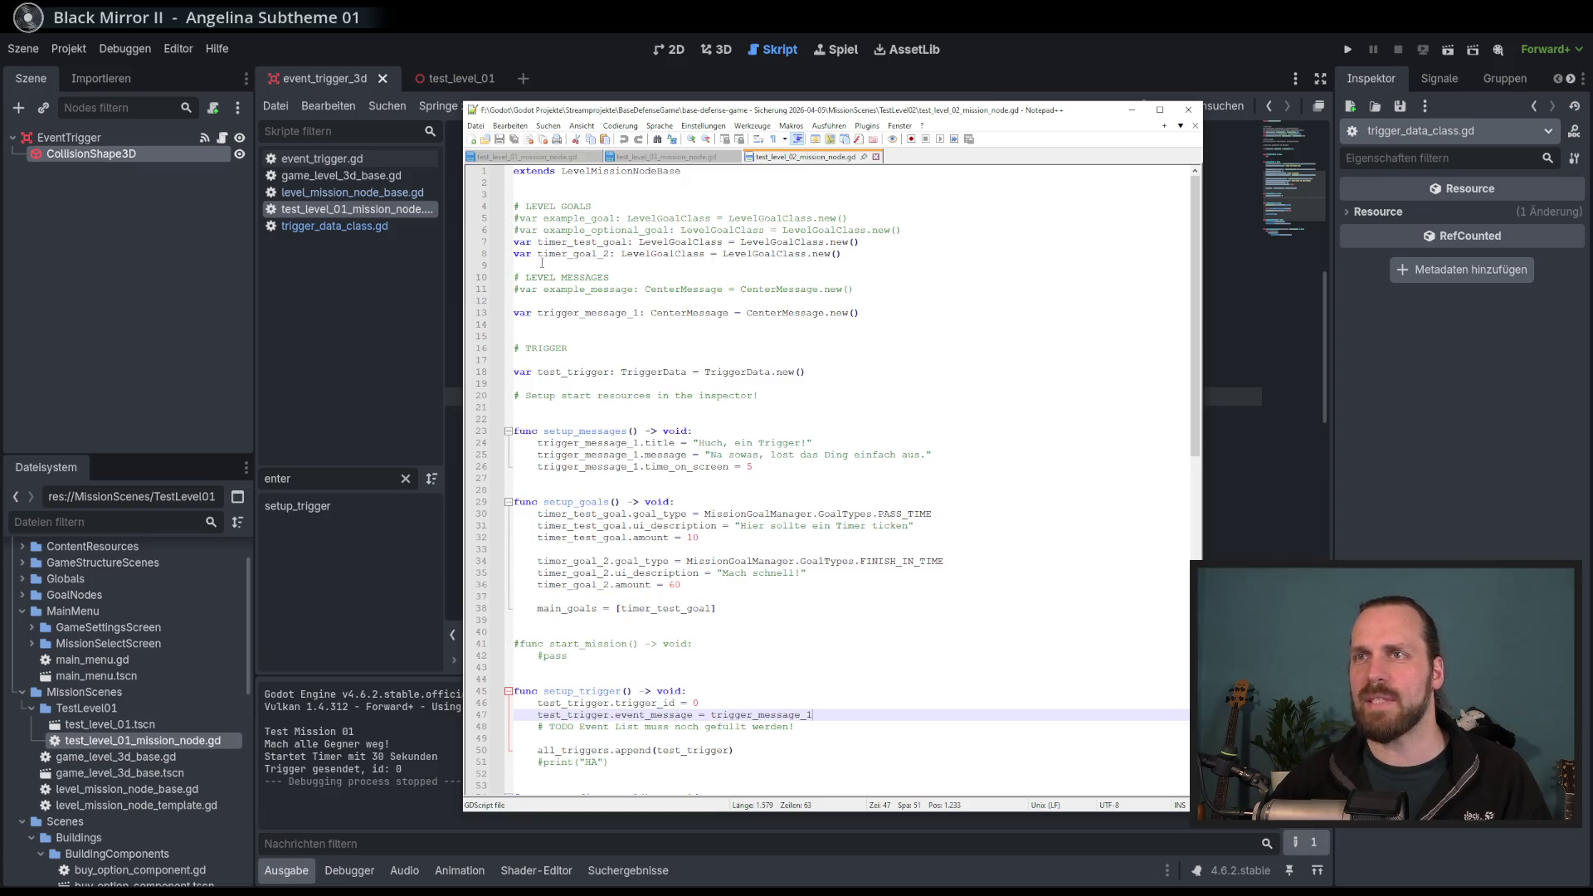
scroll(778, 487, "down", 3)
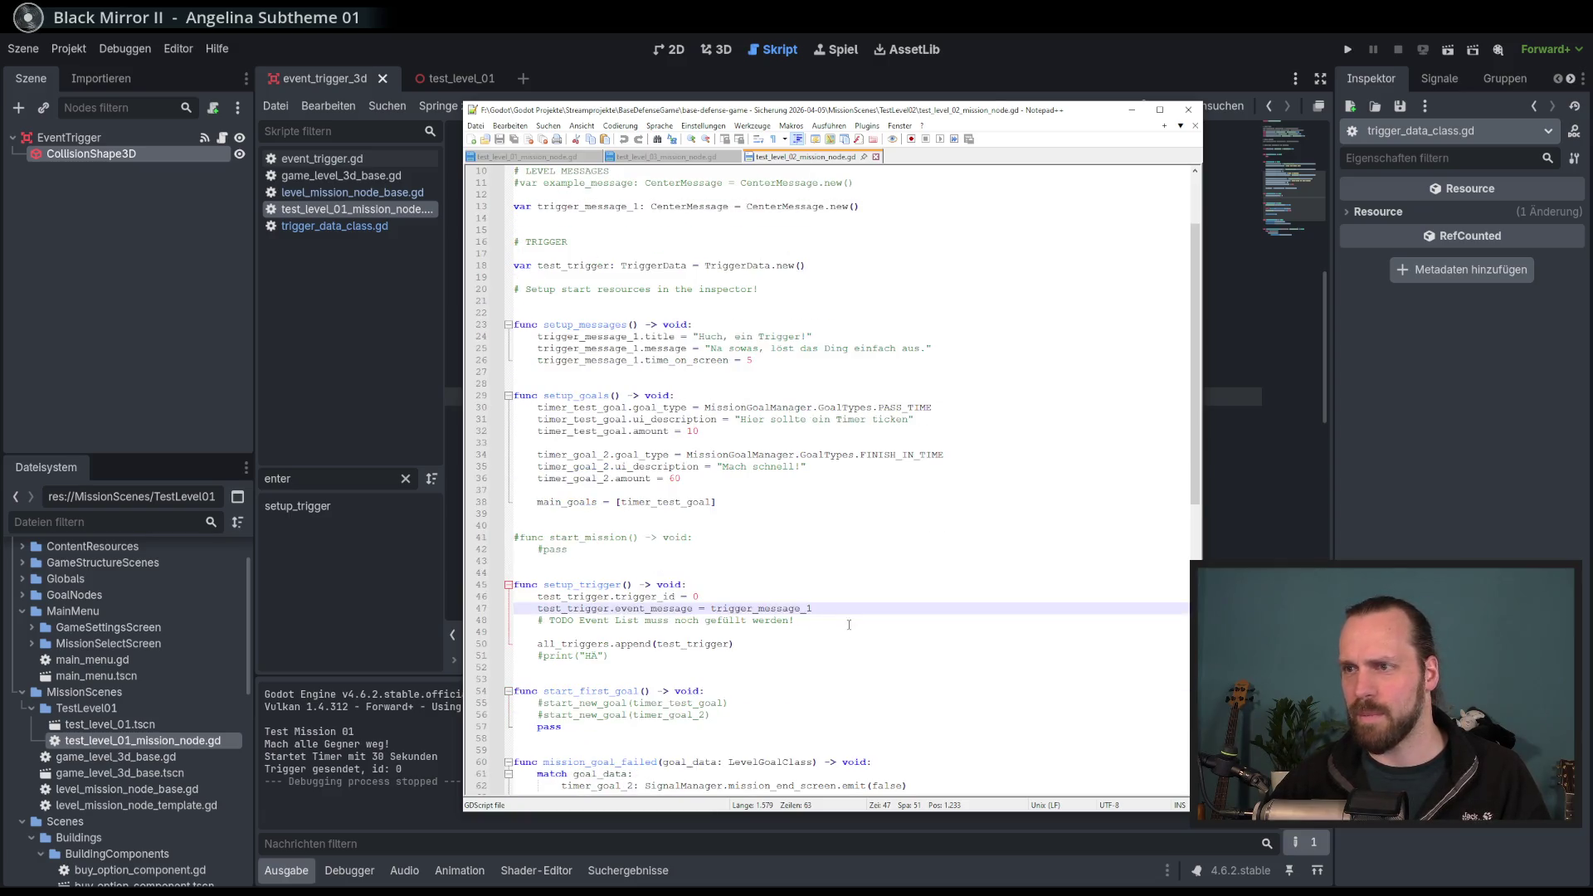
left_click(536, 608, "shift")
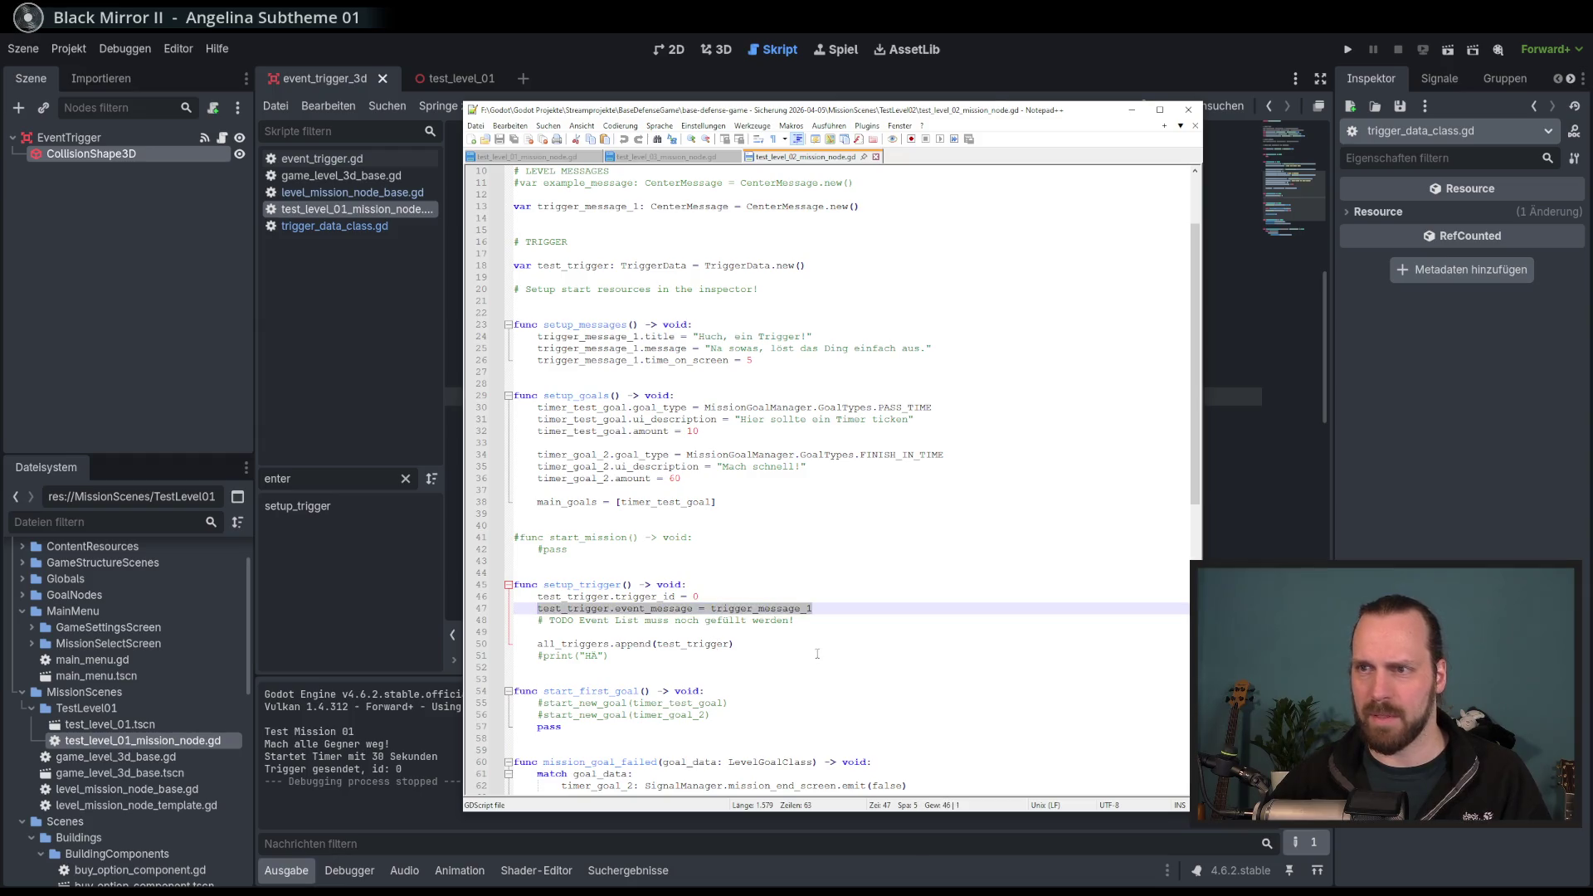
key("alt+Tab")
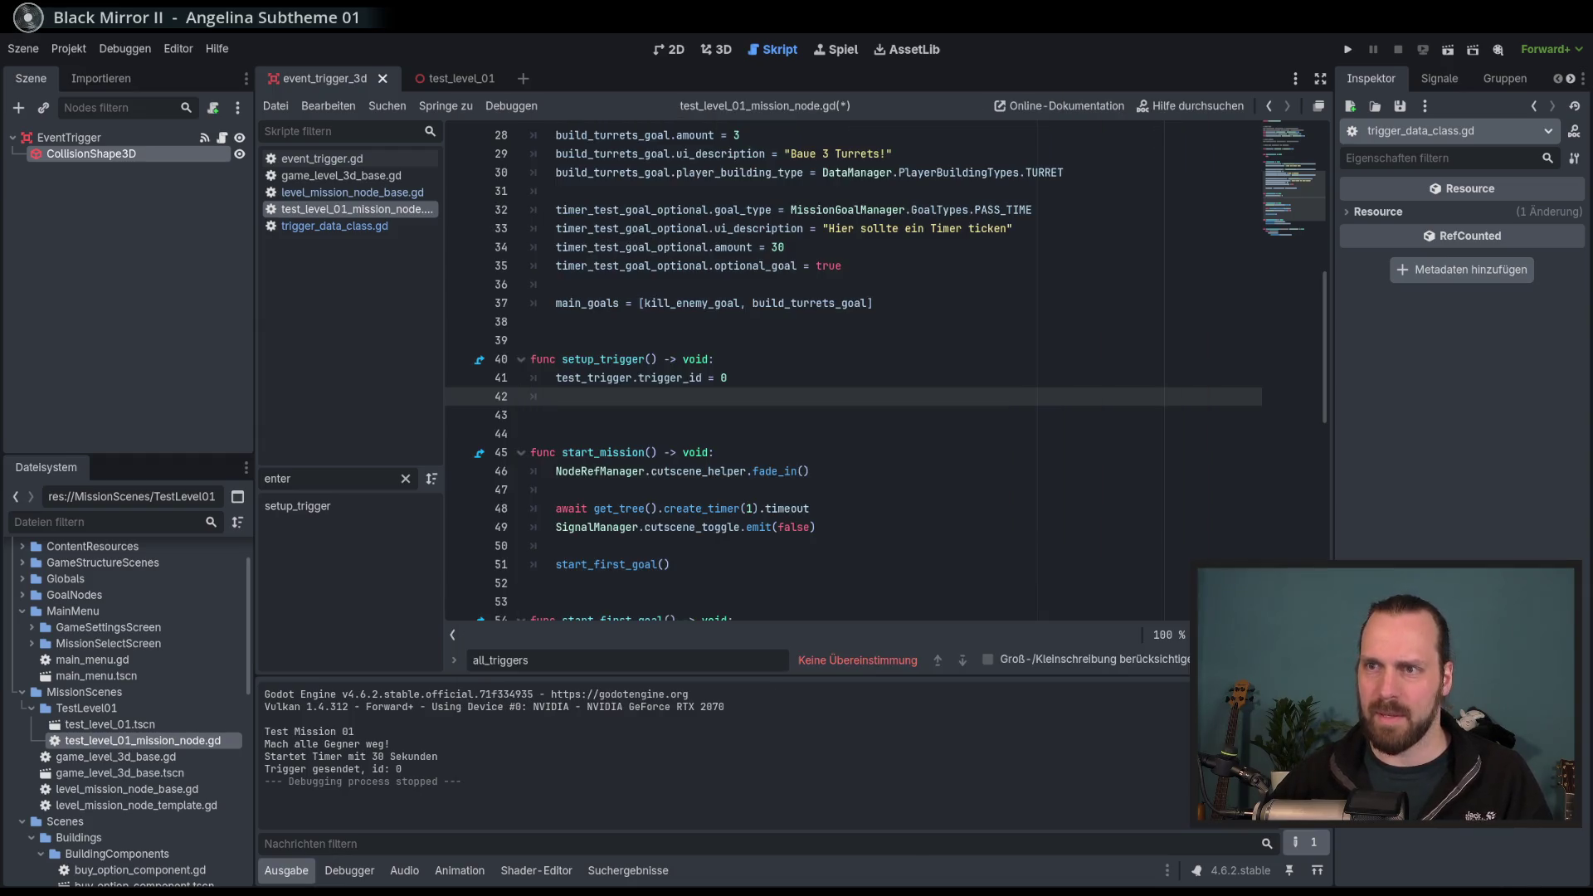
type("test_trigger.event_message = trigger_message_1")
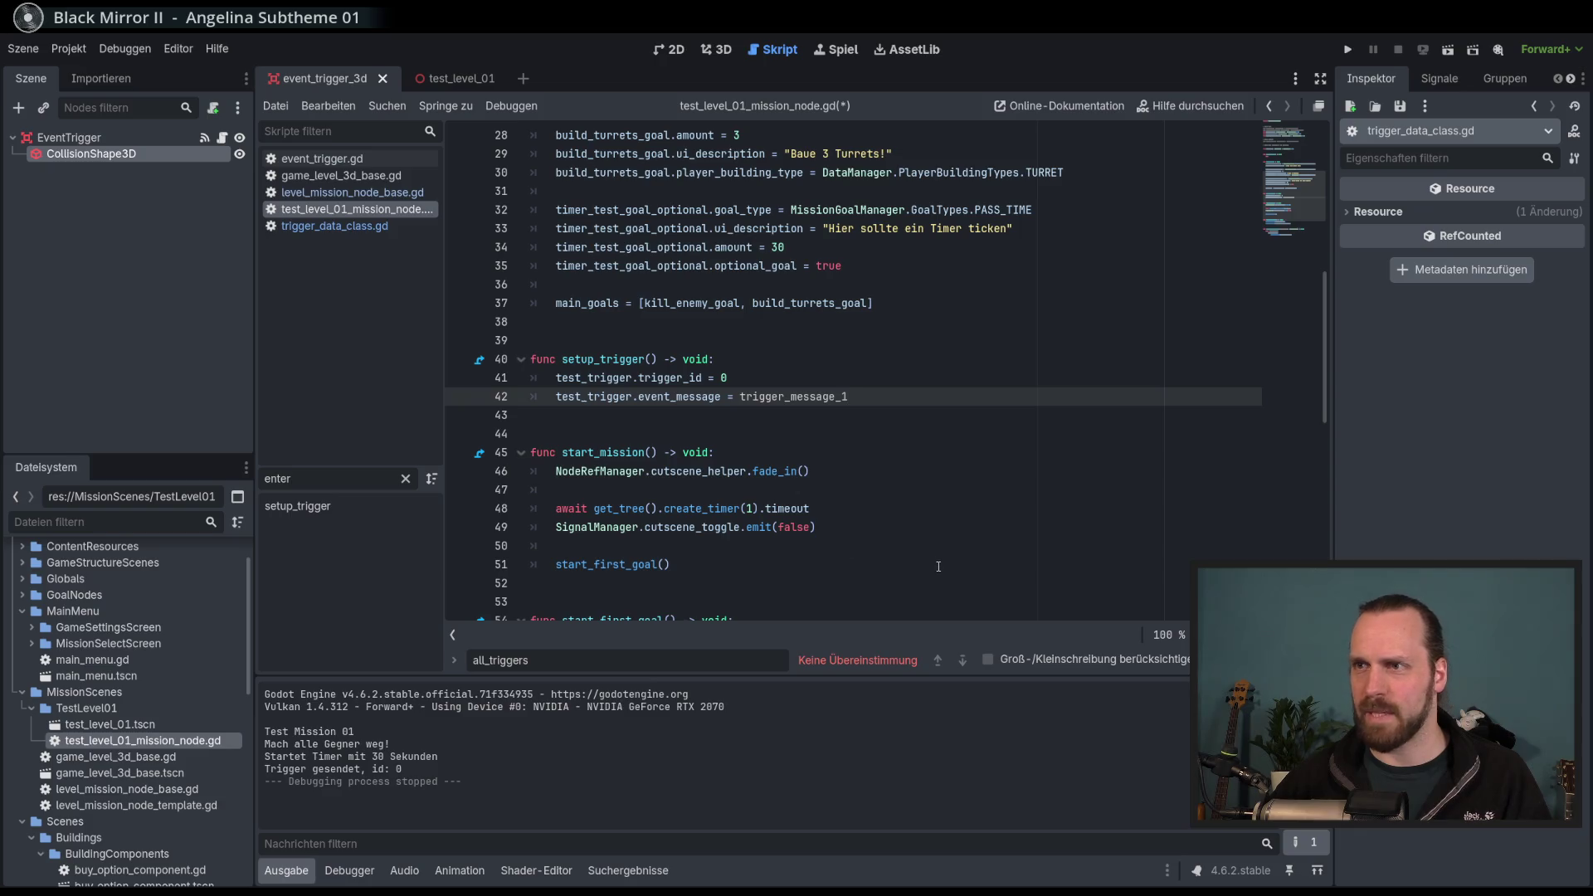
key("ctrl+s")
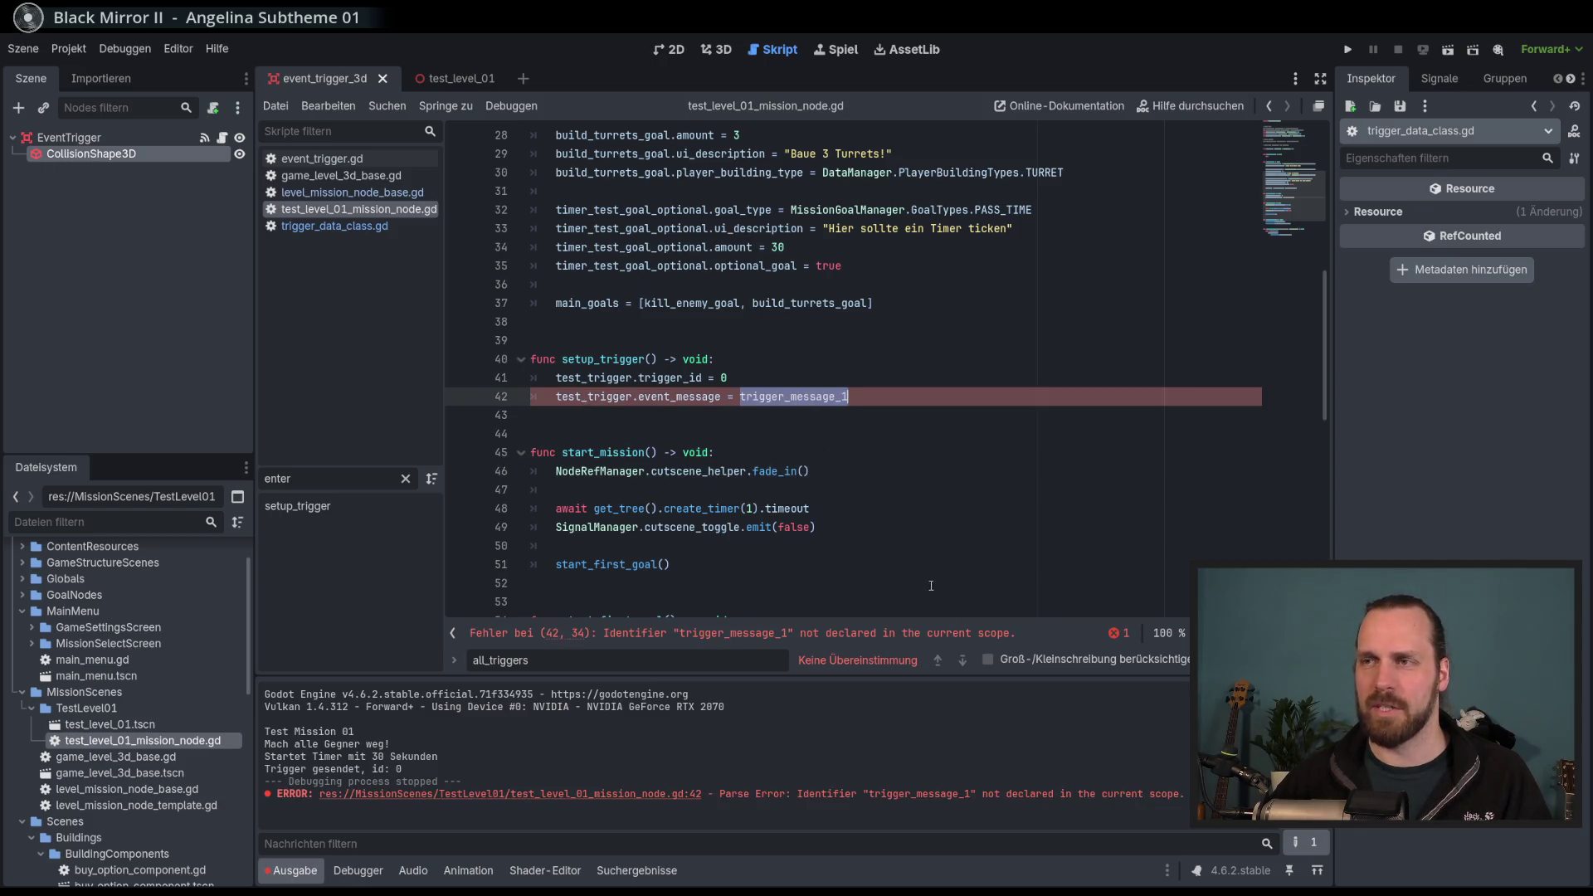
key("alt+Tab")
scroll(647, 390, "up", 3)
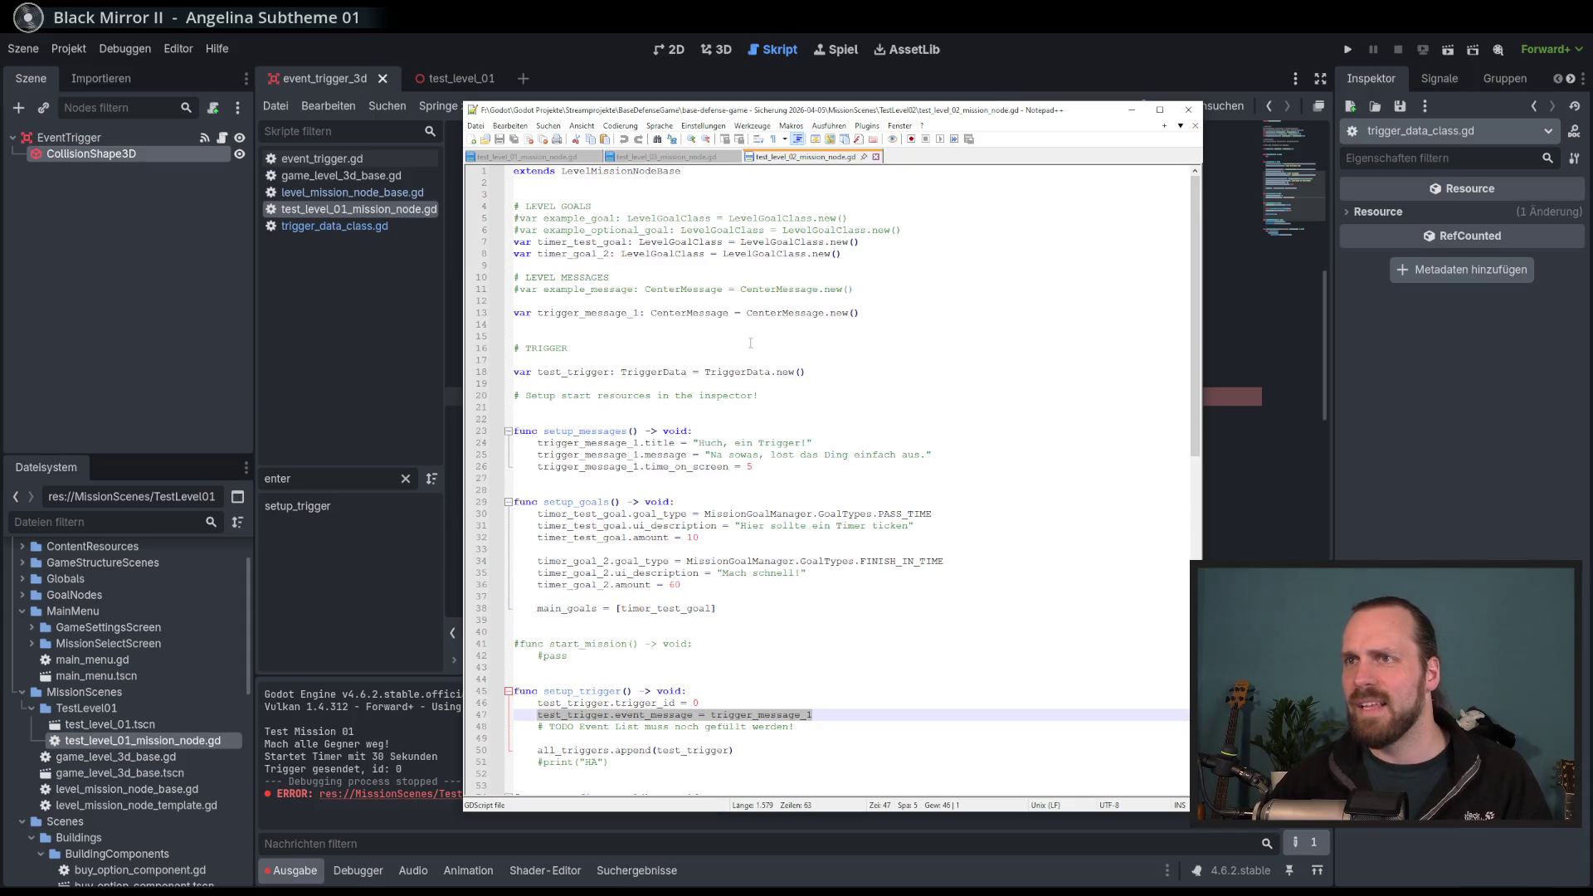
Paste var trigger_message_1: CenterMessage = CenterMessage.new() from level 02 below # LEVEL MESSAGES.
left_click(647, 384)
left_click(867, 311)
key("shift+Home")
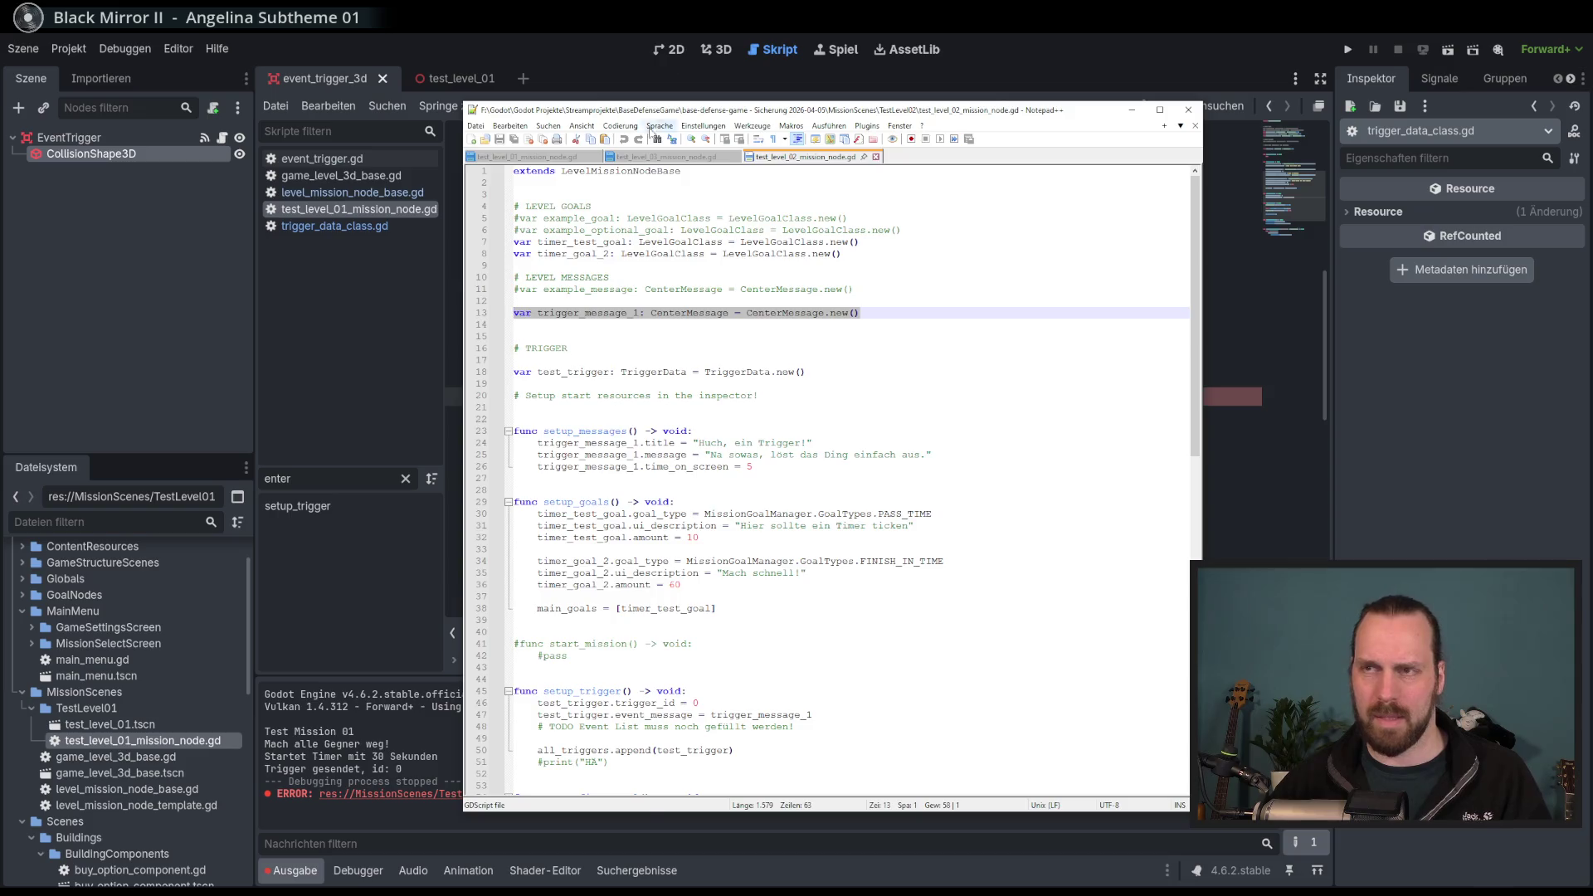
key("alt+Tab")
scroll(653, 379, "up", 10)
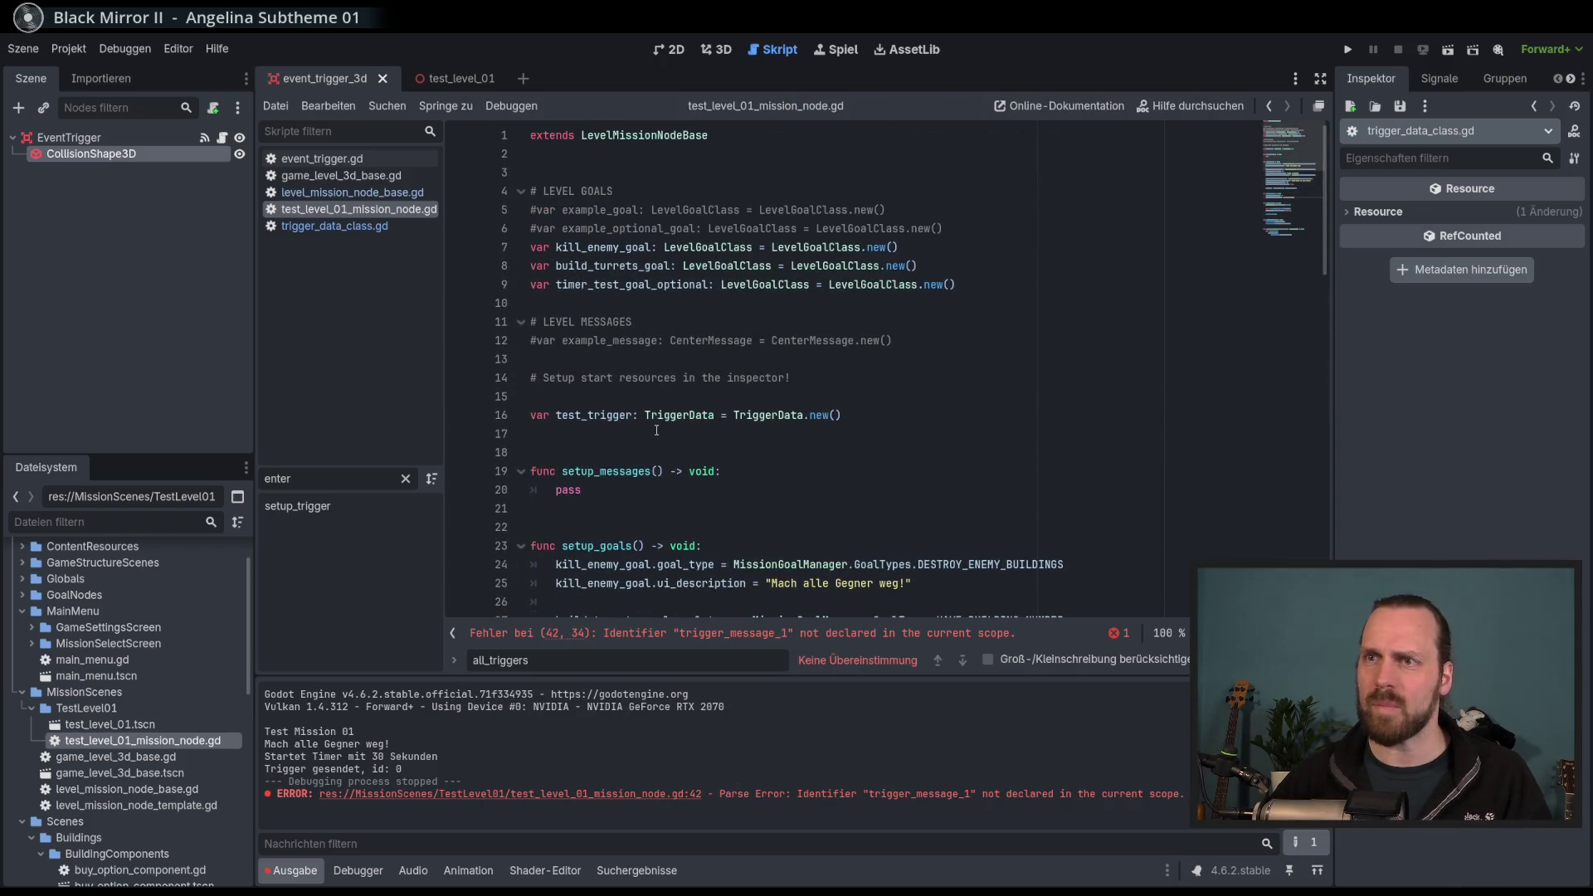
left_click(605, 360)
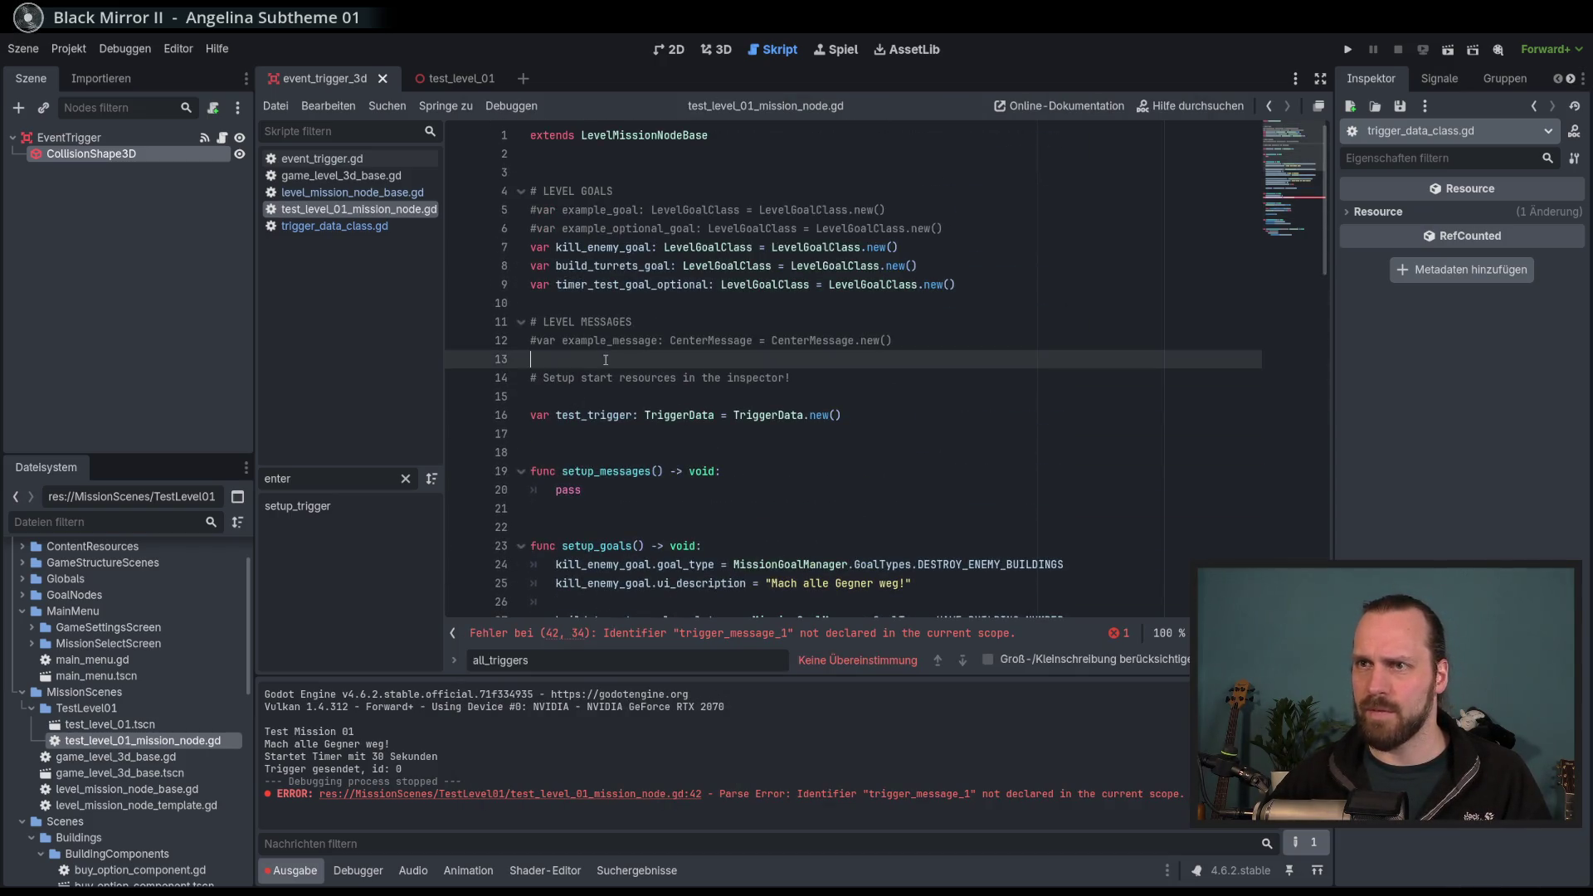
key("Return")
key("Return")
key("Return")
key("Up")
key("Up")
key("ctrl+v")
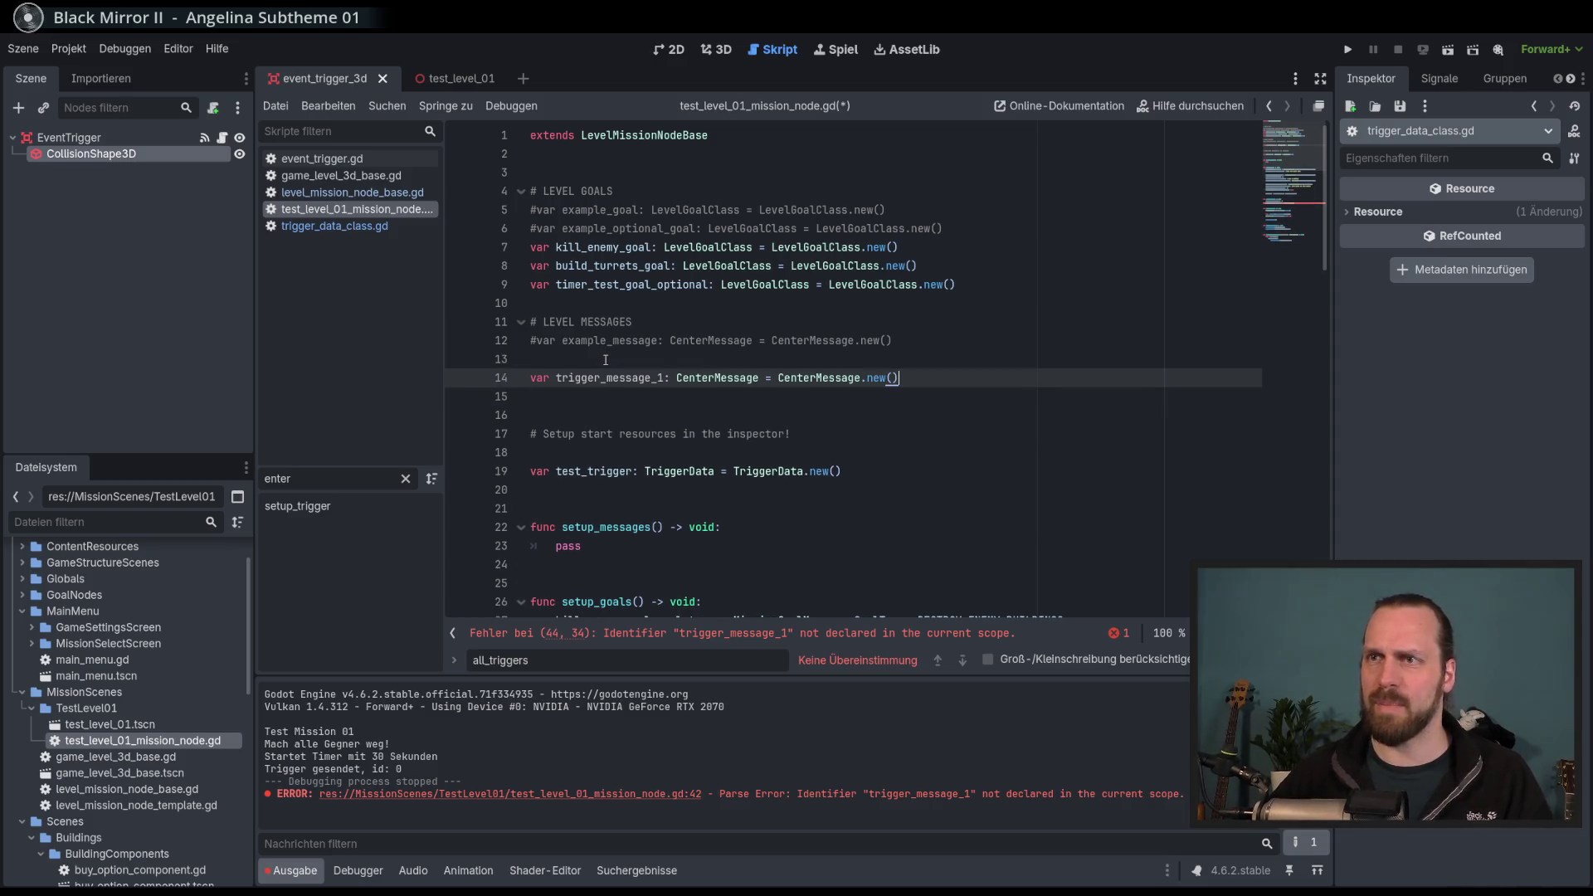
key("Delete")
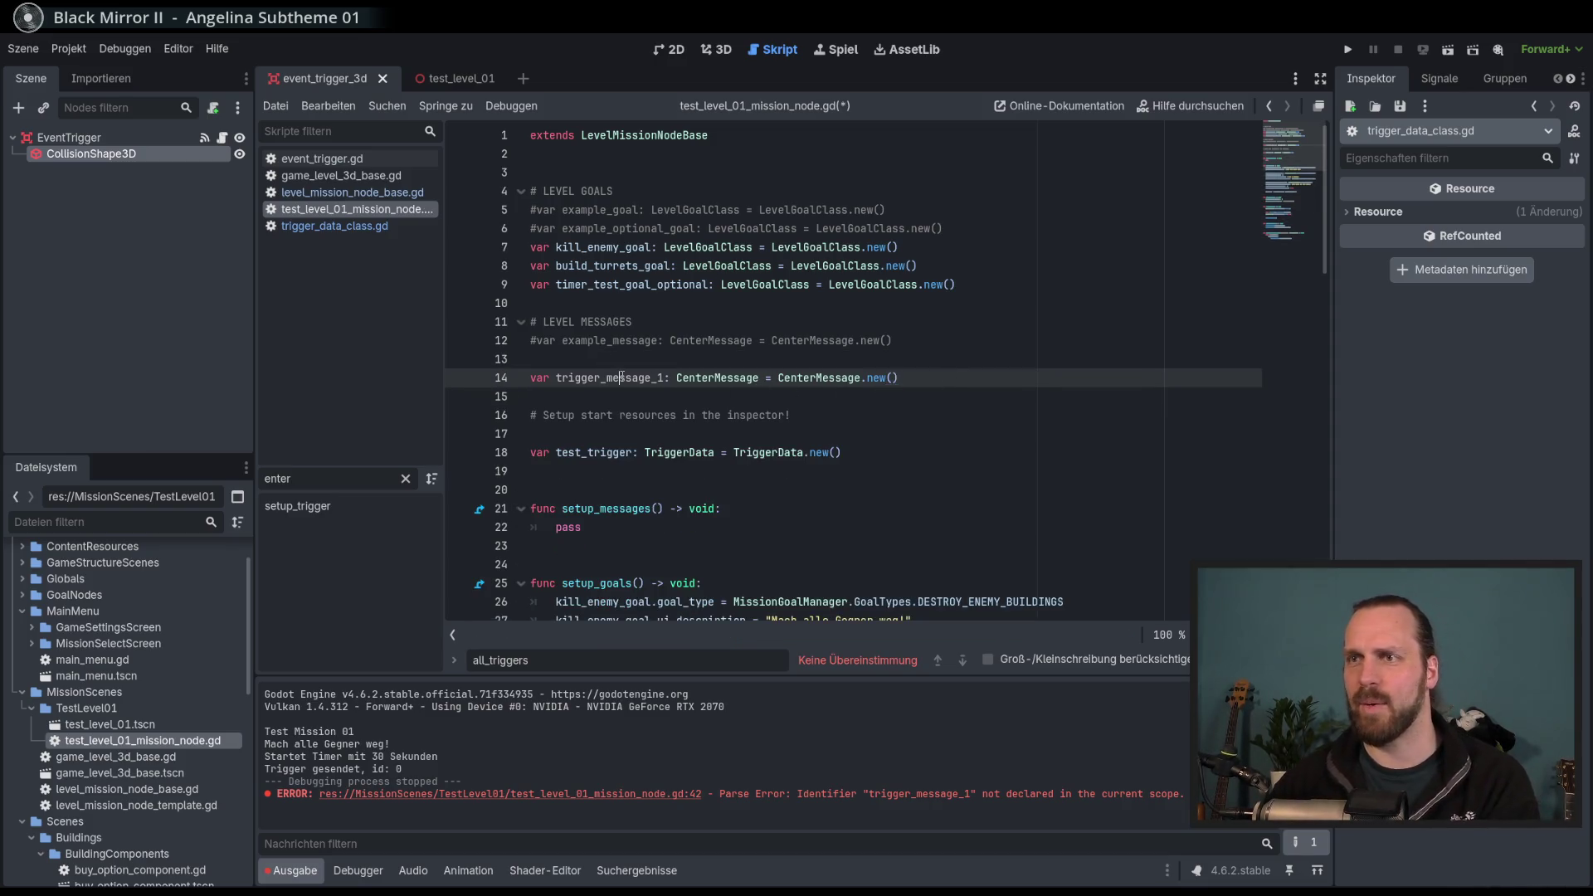
Highlight trigger_message_1 to check its uses in the level 01 script.
double_click(610, 377)
scroll(850, 453, "down", 5)
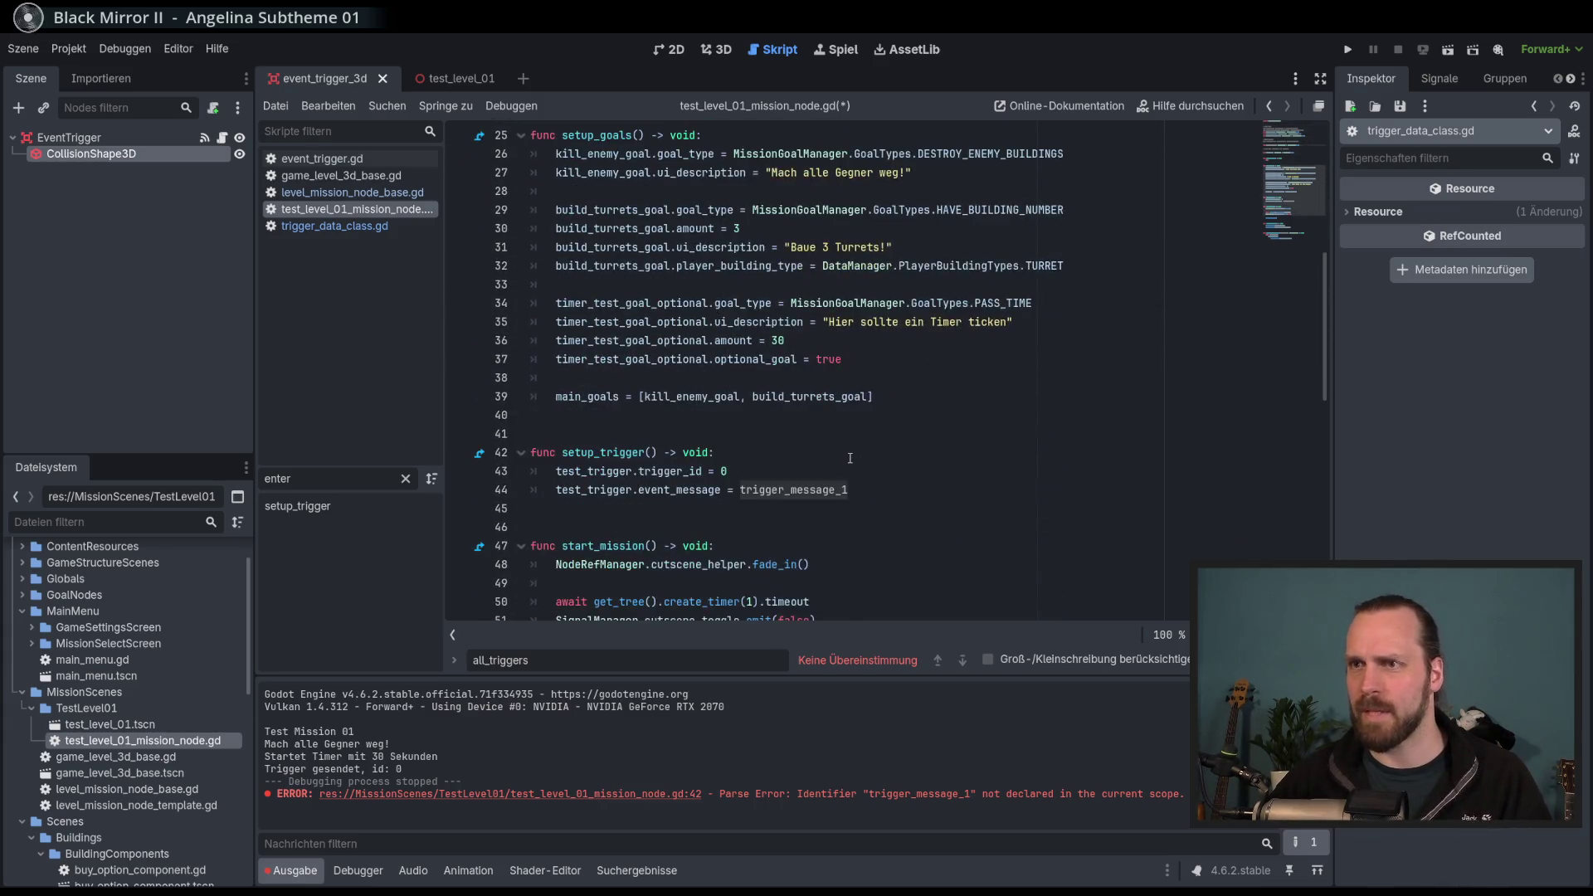
scroll(657, 357, "up", 3)
scroll(657, 360, "down", 4)
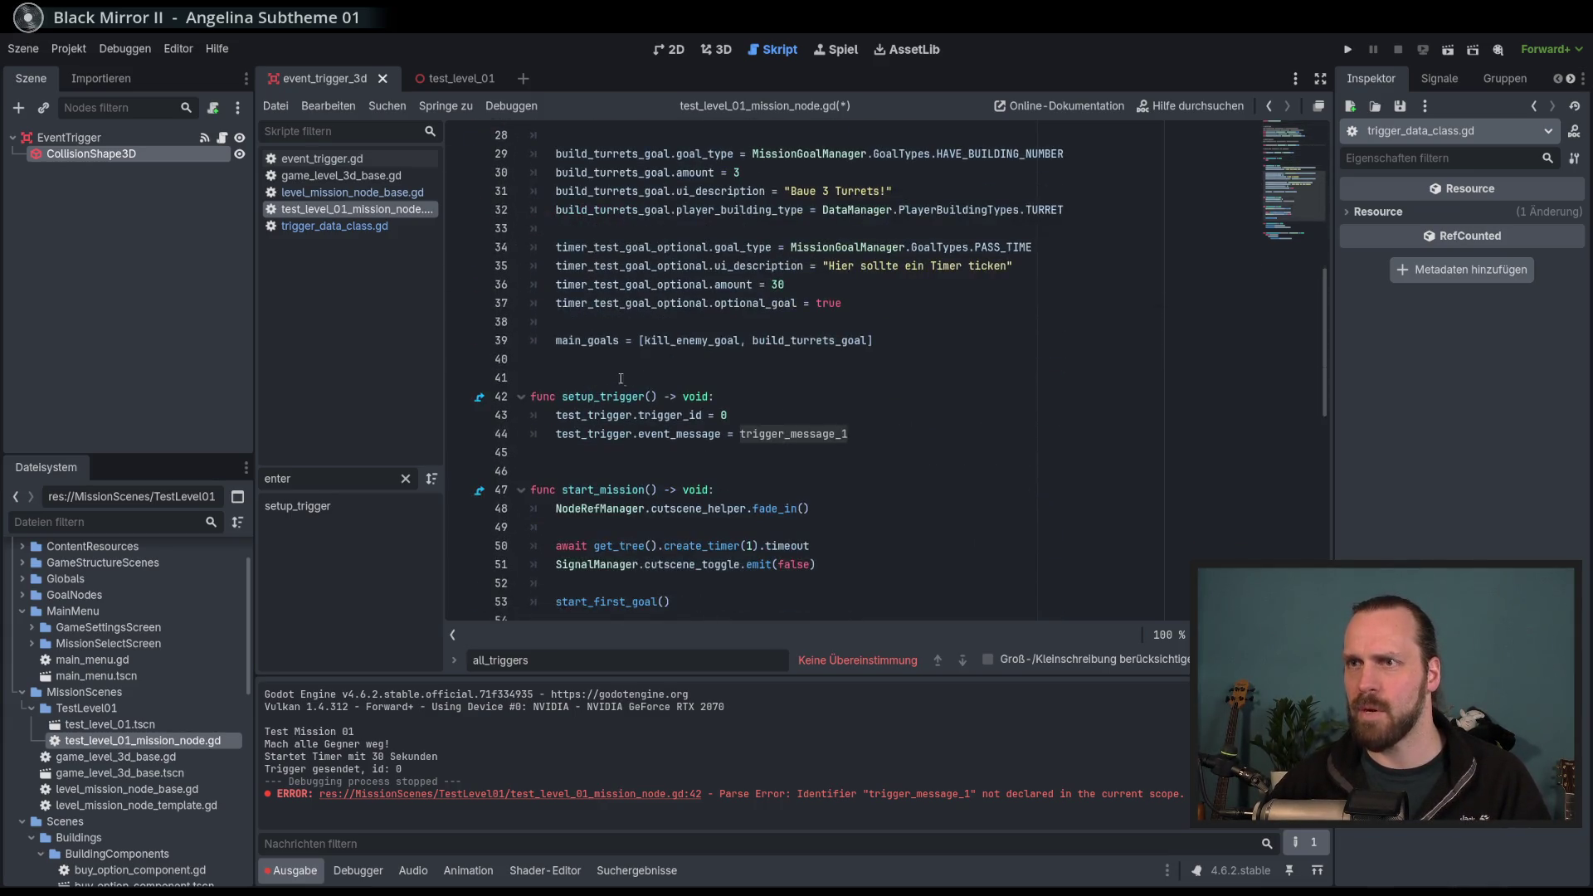
Start a new function stub above setup_trigger, then delete the abandoned line.
left_click(583, 395)
key("Return")
key("Up")
type("func setu")
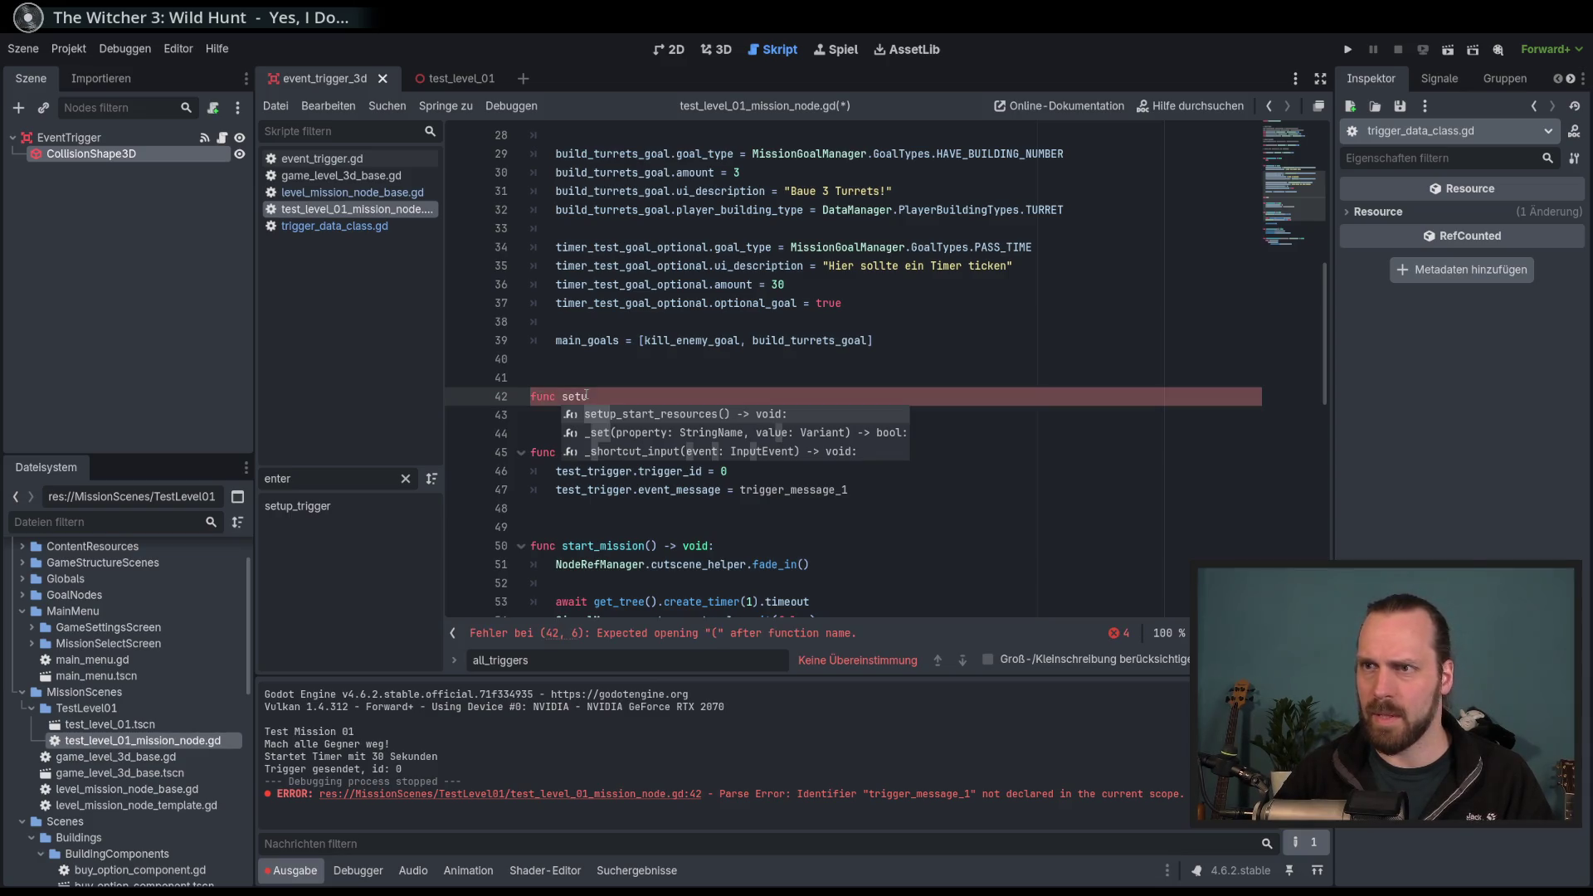
type("p")
key("BackSpace")
key("BackSpace")
key("BackSpace")
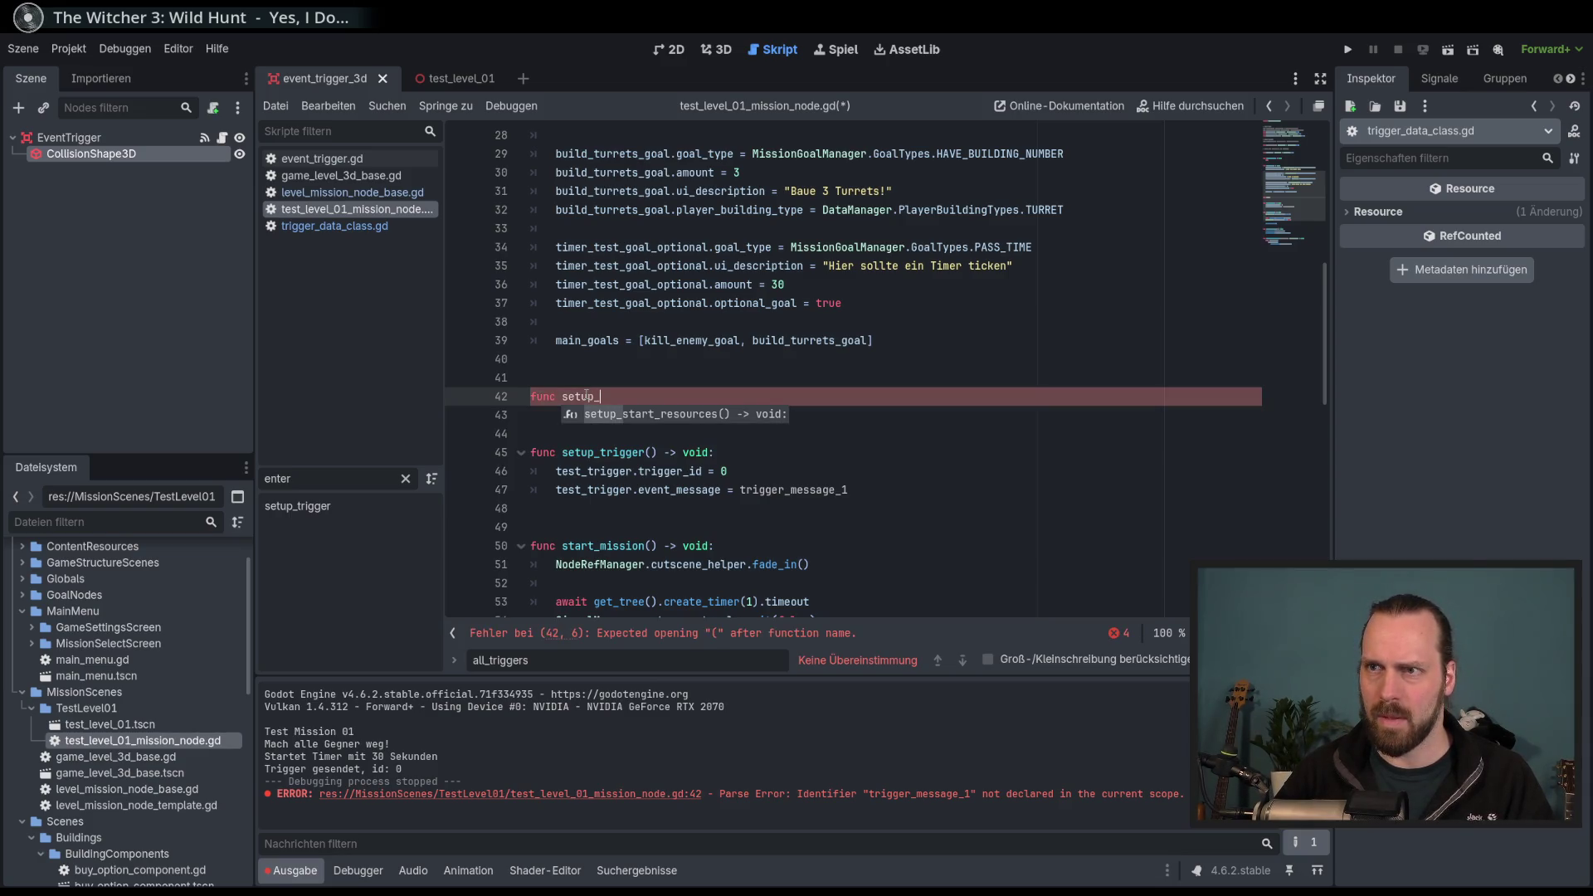
type("messa")
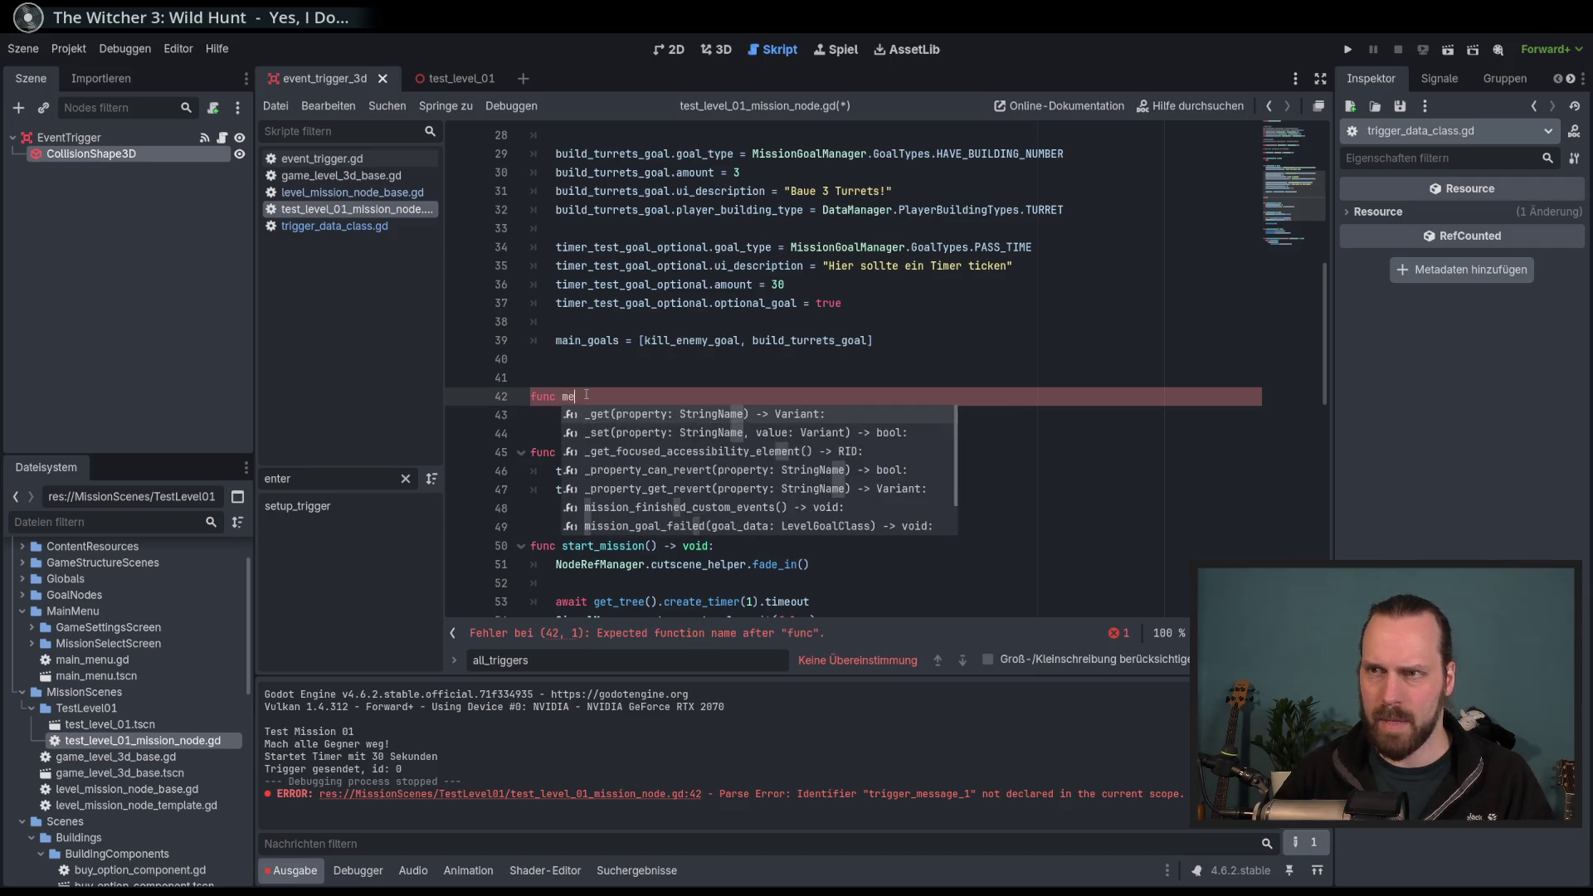
scroll(613, 417, "up", 1)
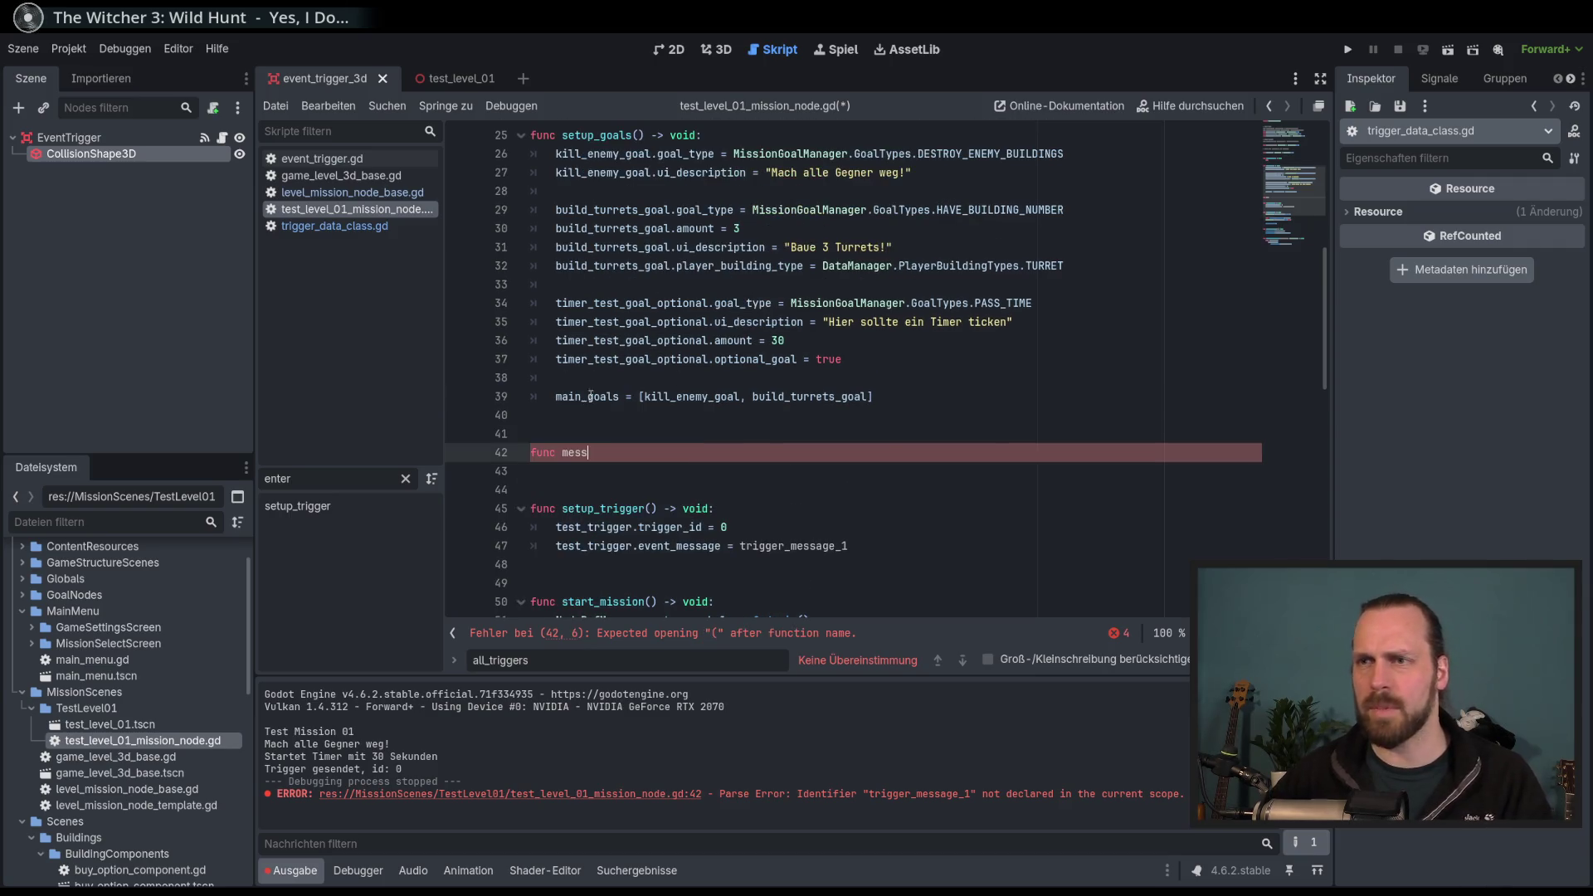
key("shift+Home")
key("shift+Up")
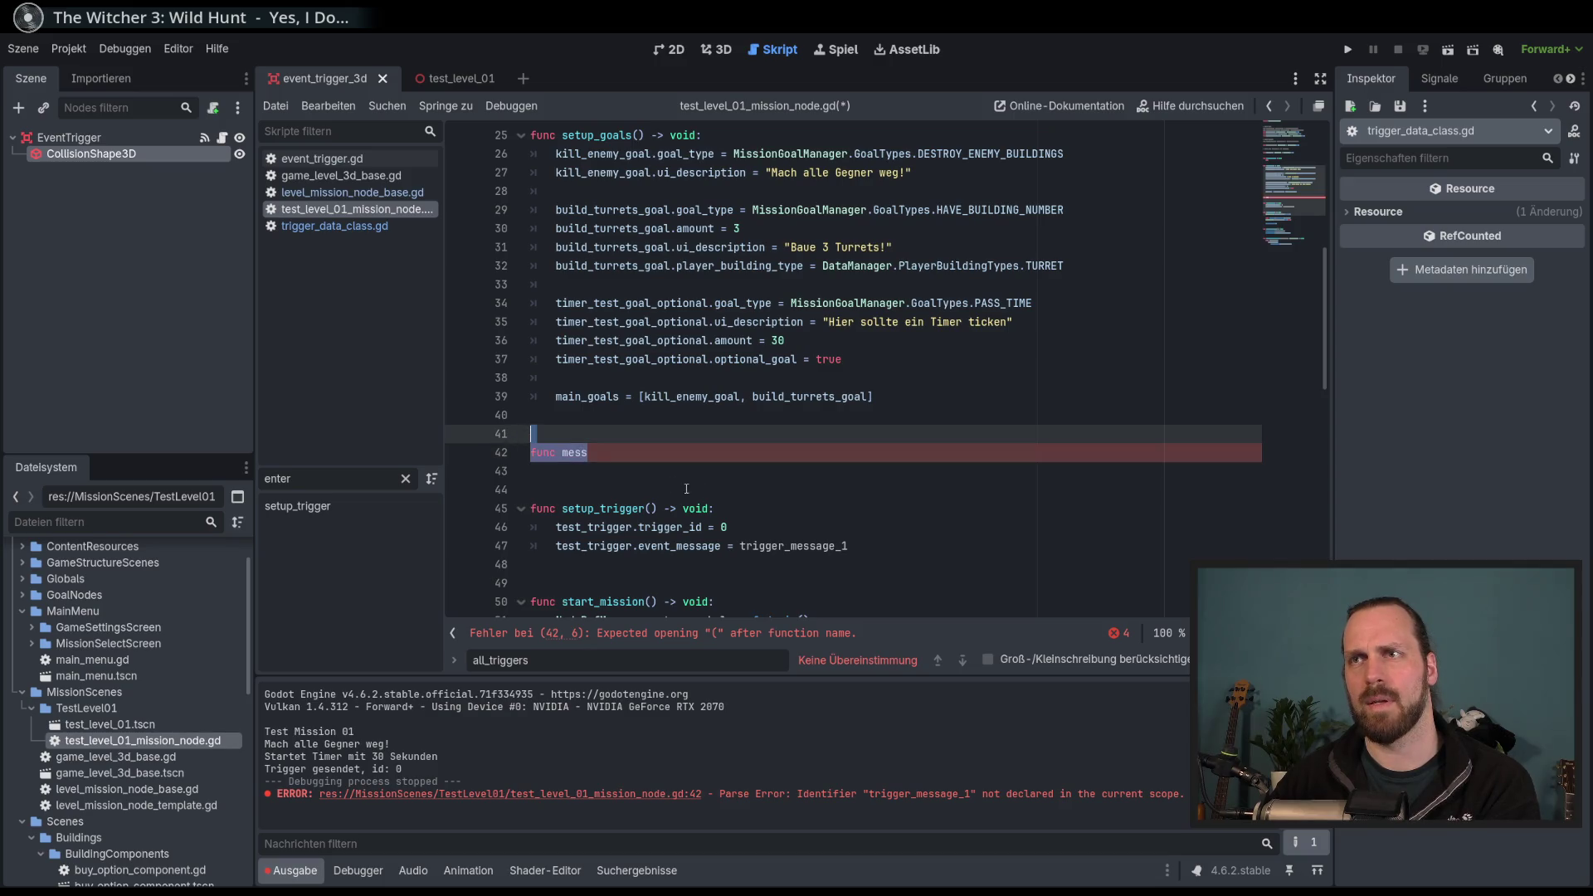
key("Delete")
key("Delete")
key("Delete")
scroll(757, 497, "down", 4)
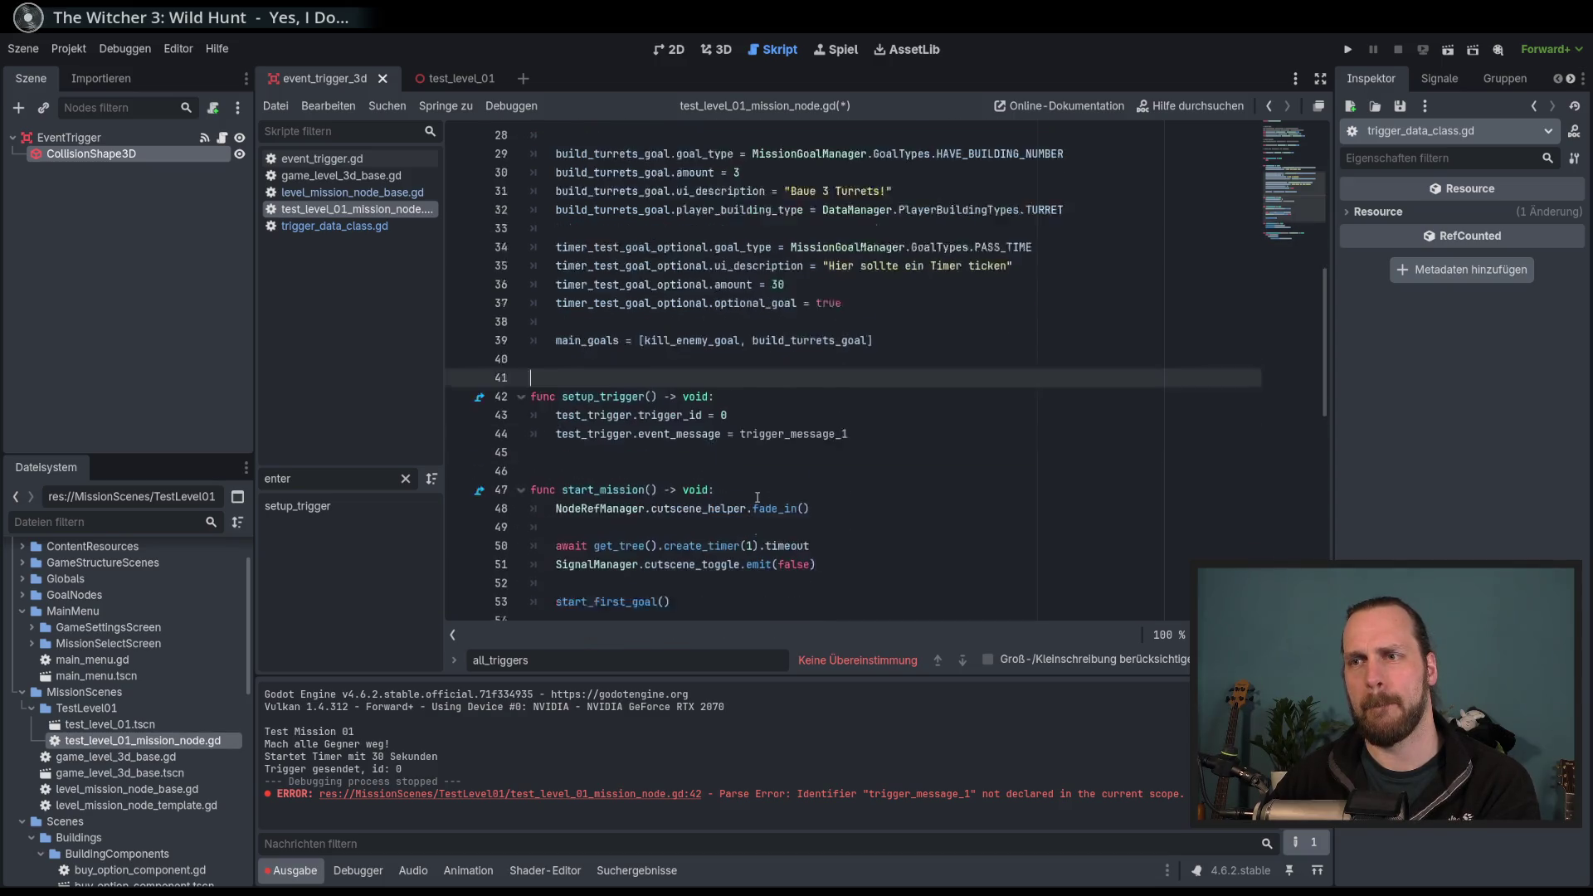
scroll(757, 497, "up", 9)
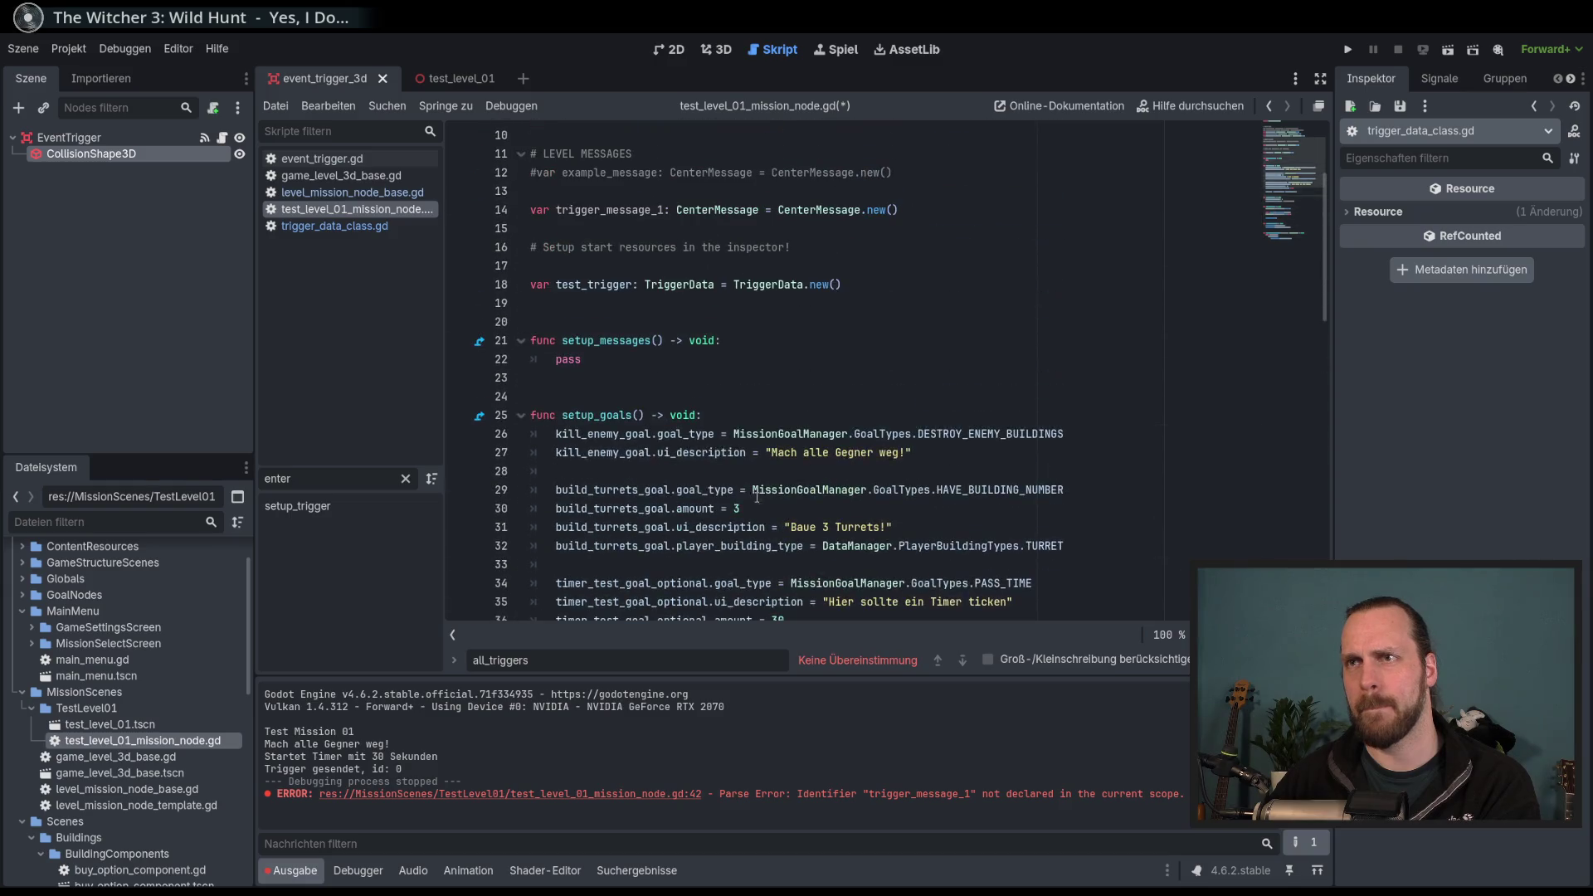
Highlight trigger_message_1's uses in the level 02 reference script.
key("alt+Tab")
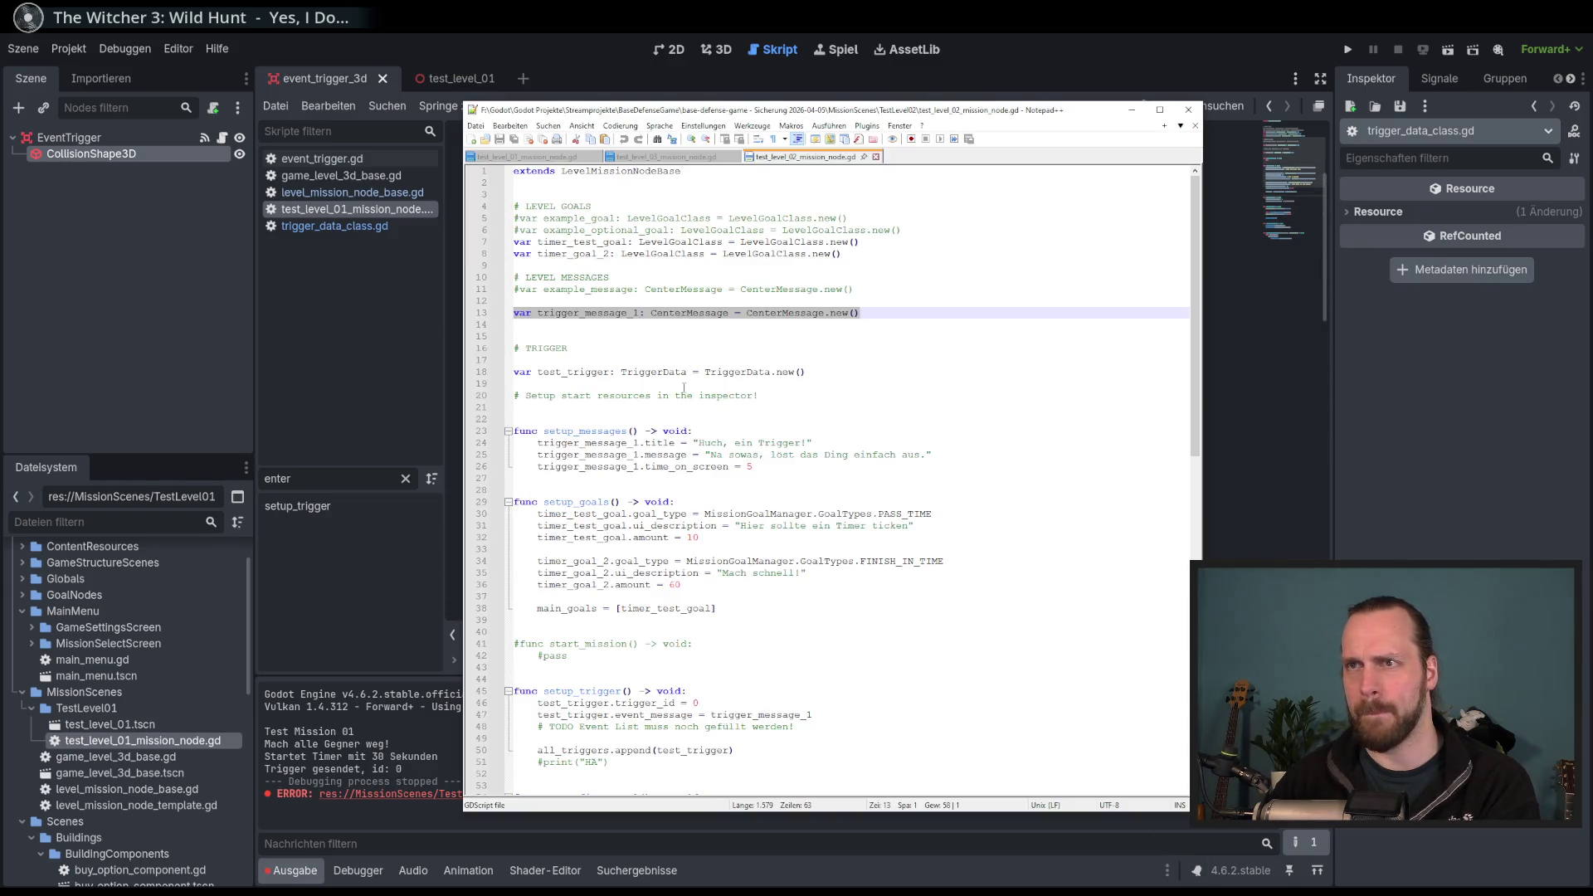
double_click(585, 315)
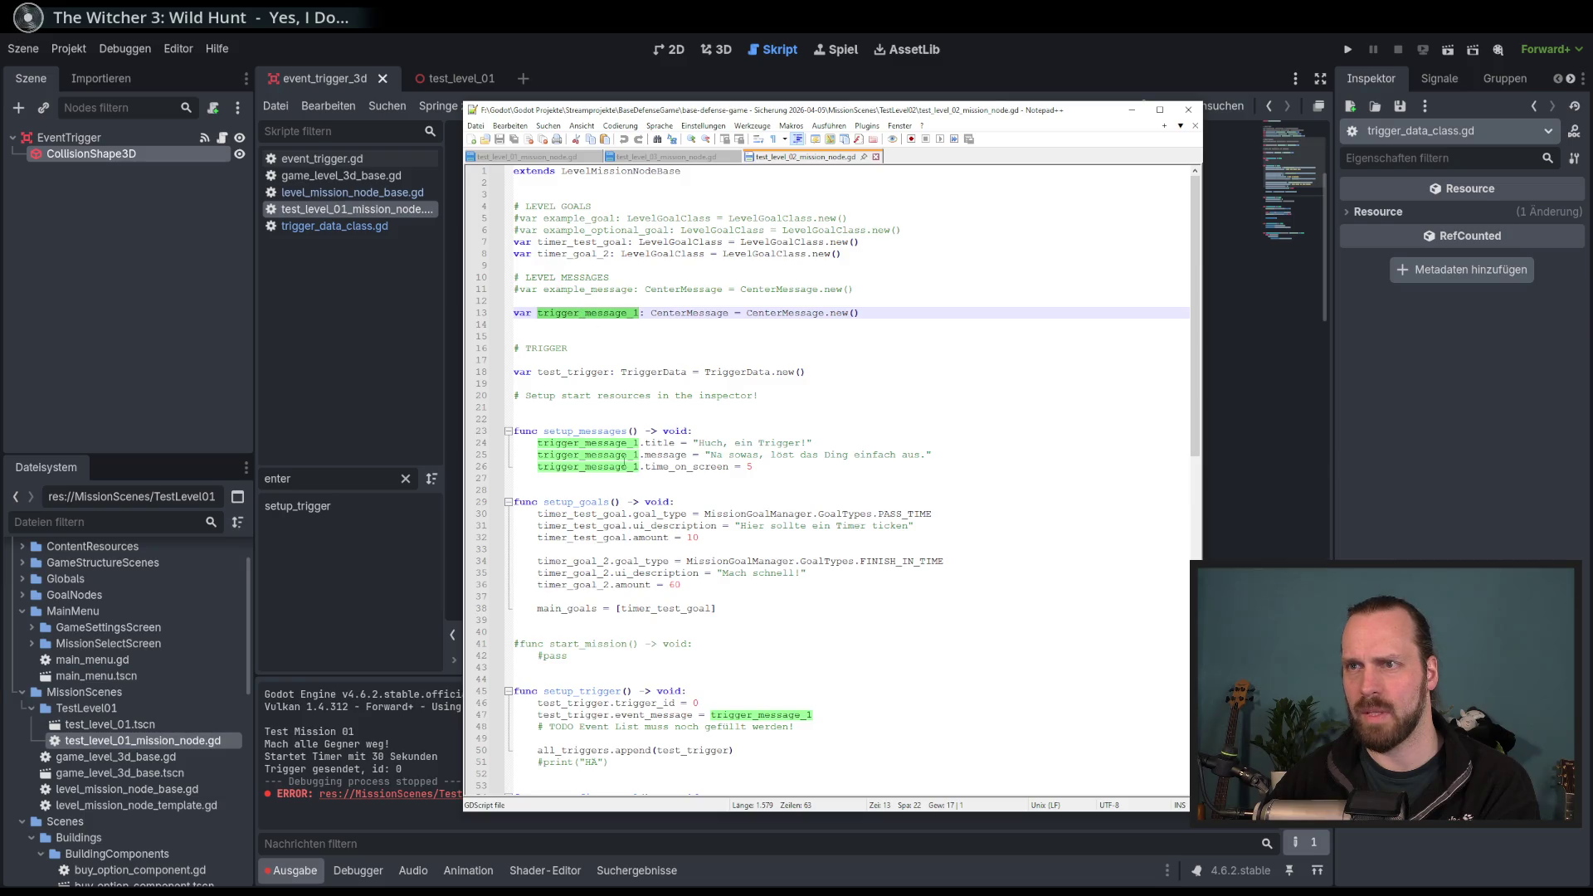
left_click(1073, 82)
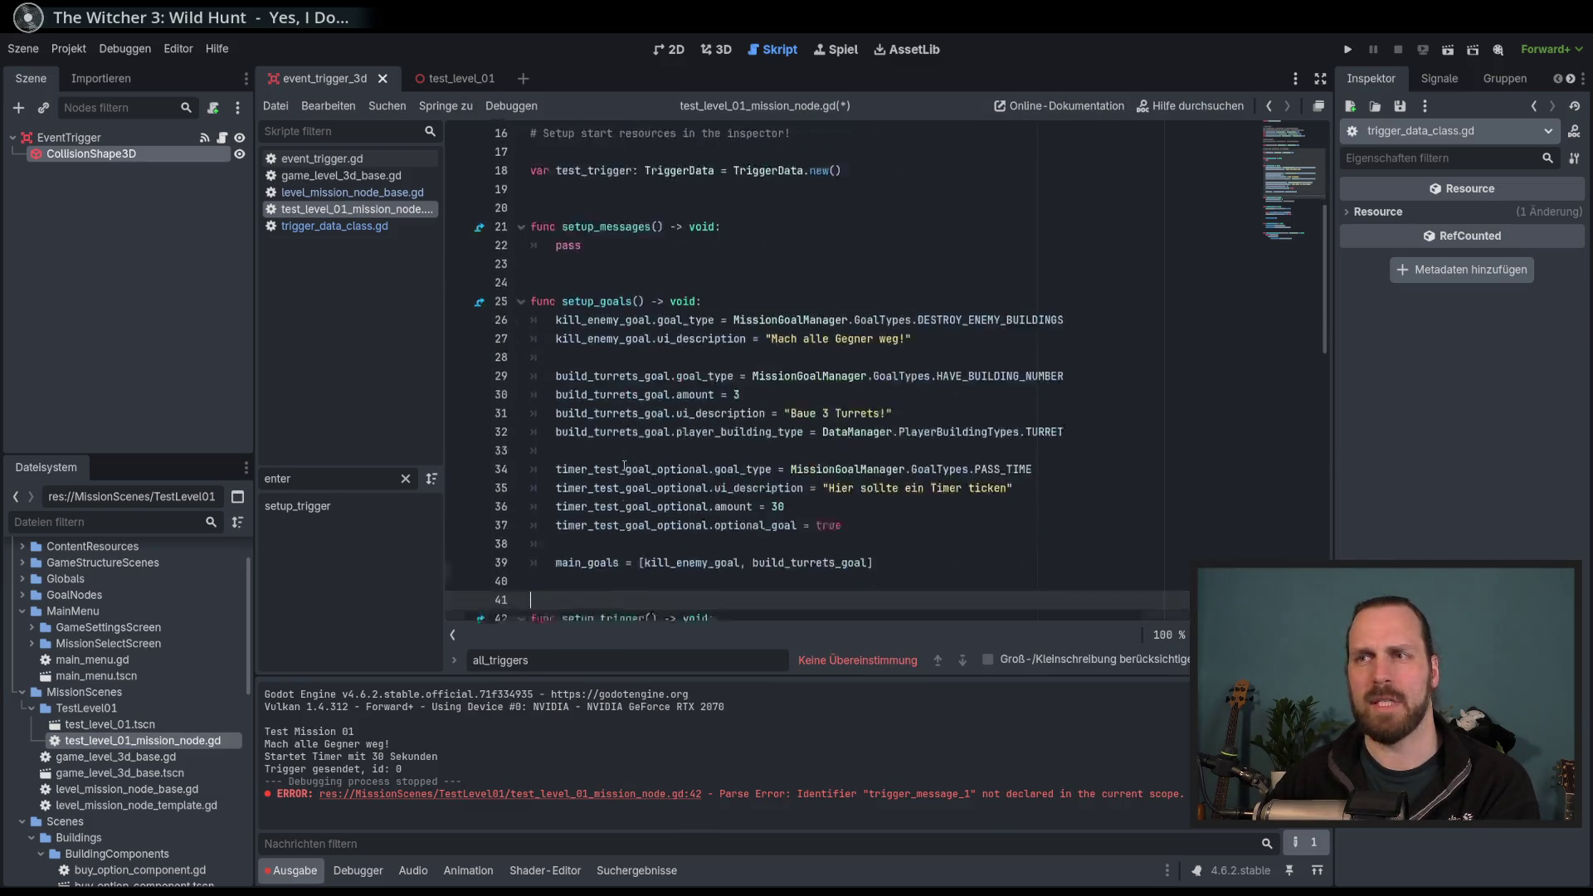
scroll(622, 463, "down", 8)
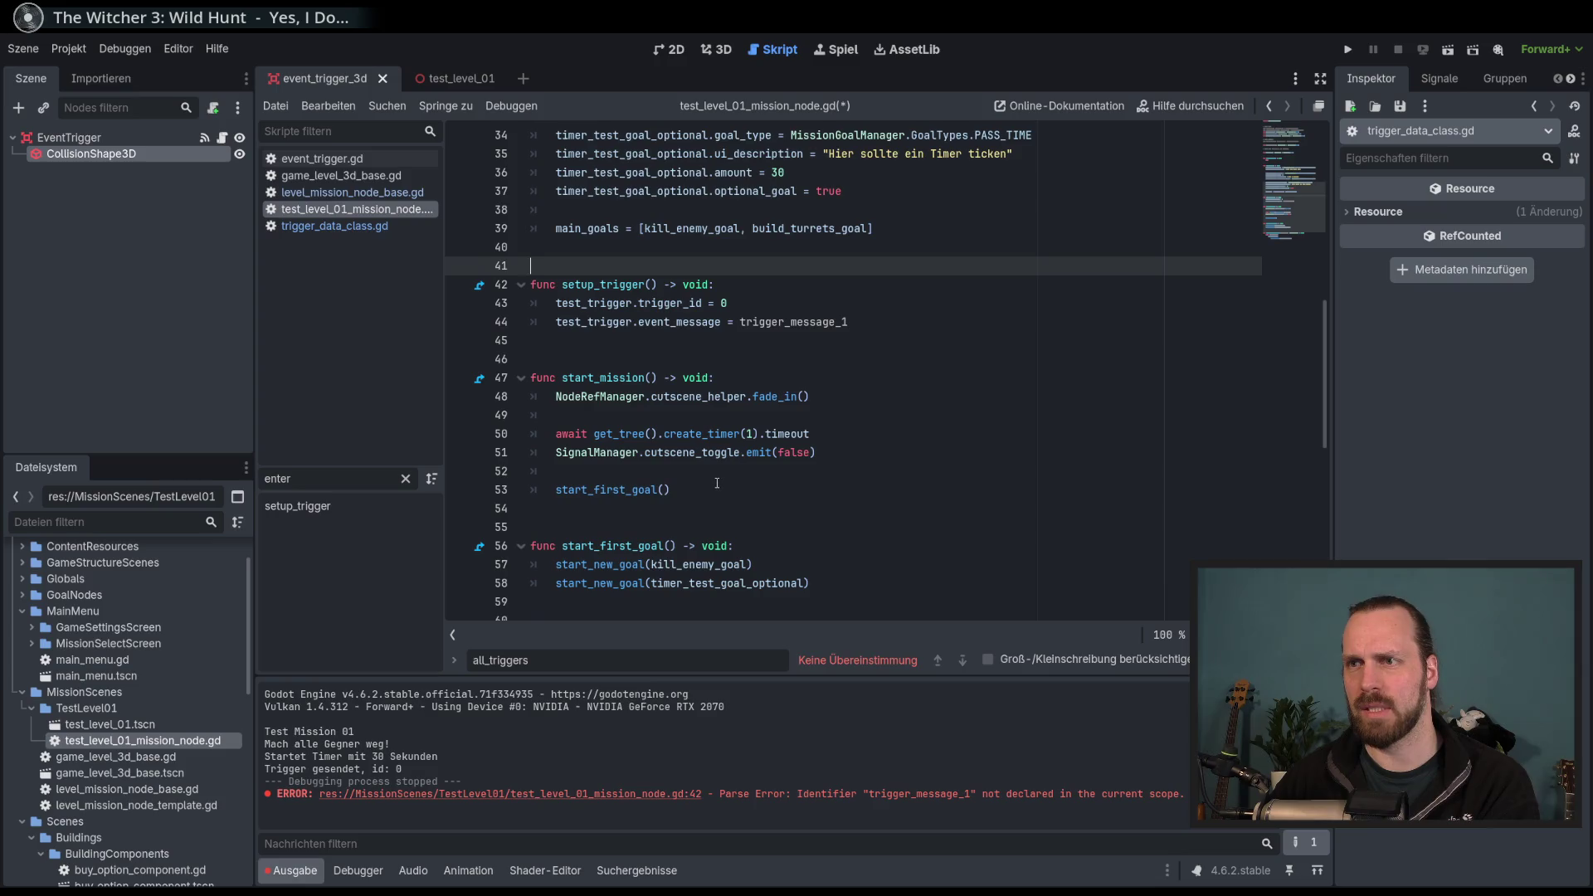
Jump to setup_messages via the method list and select its pass placeholder.
scroll(720, 487, "down", 3)
scroll(581, 497, "up", 5)
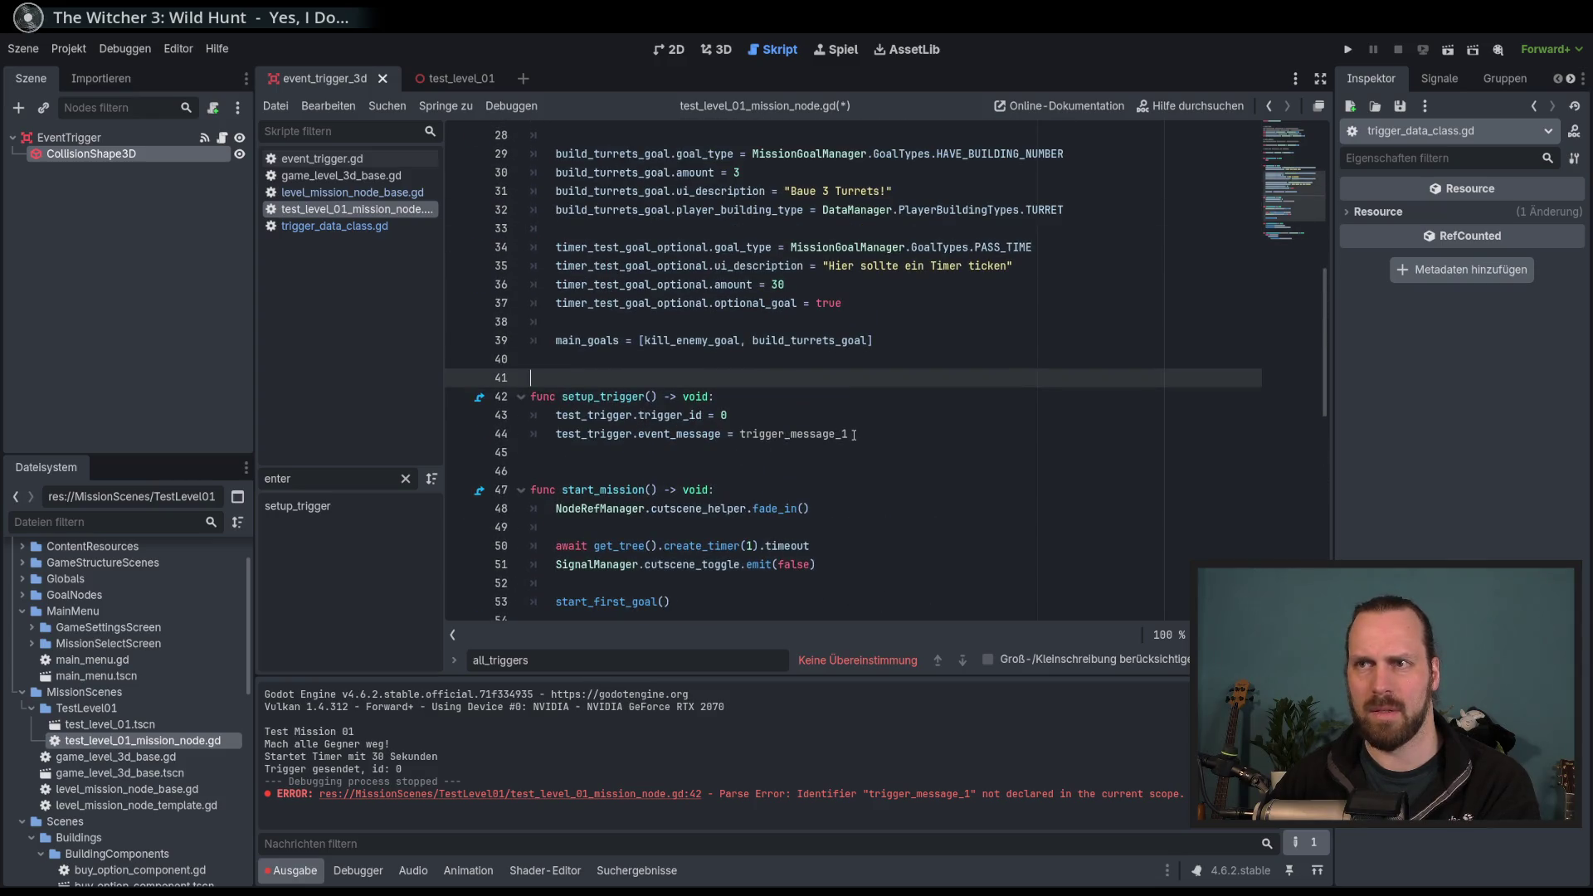
left_click(630, 434)
left_click(405, 478)
left_click(306, 506)
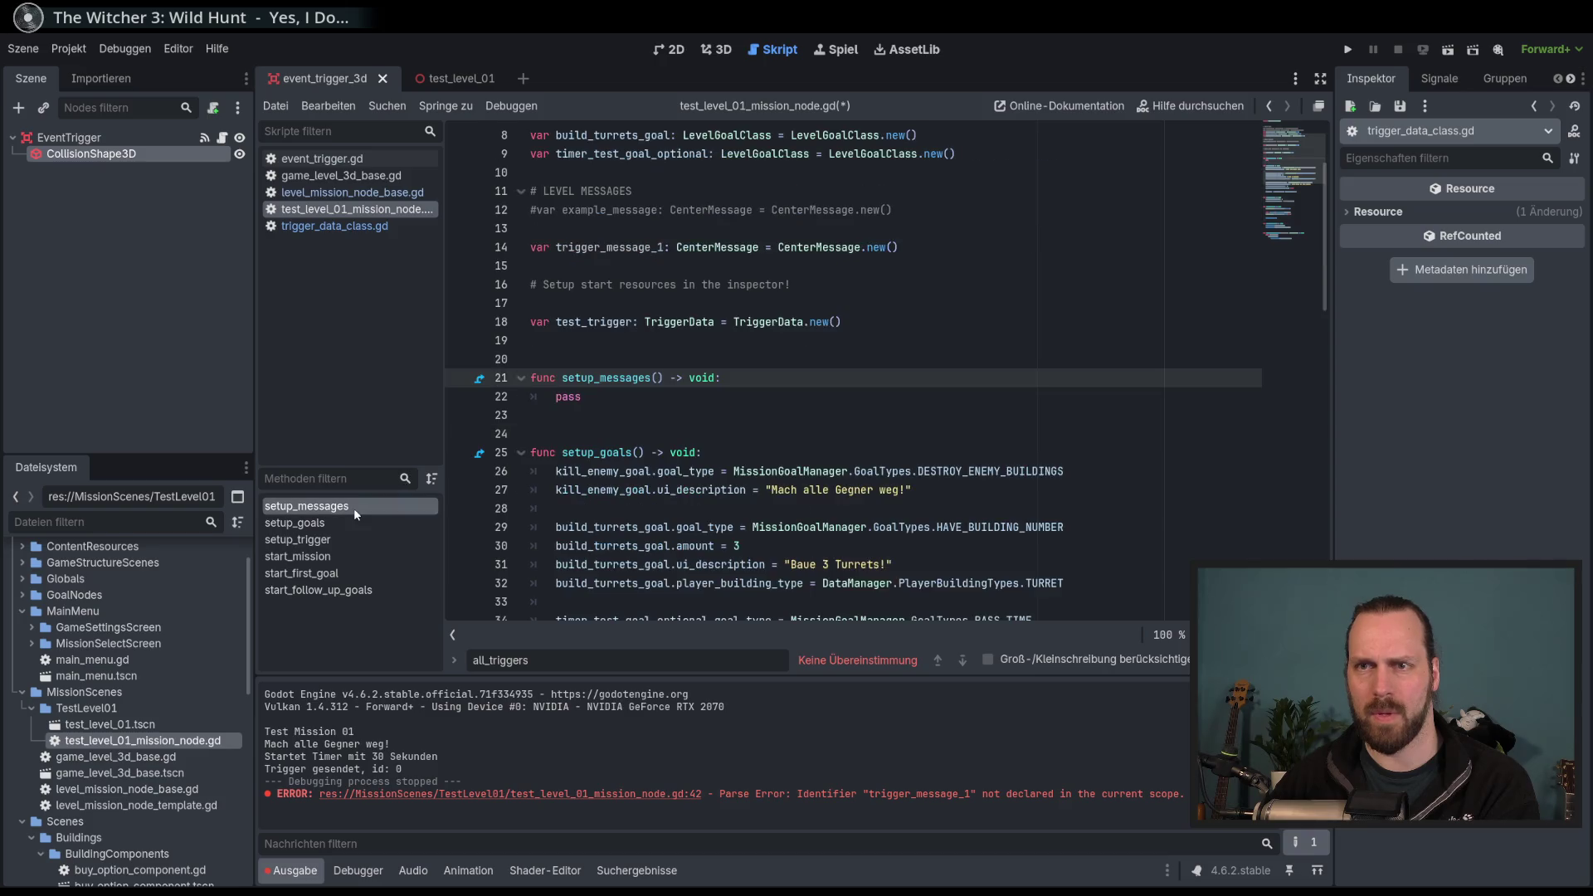
left_click(558, 398)
double_click(558, 398)
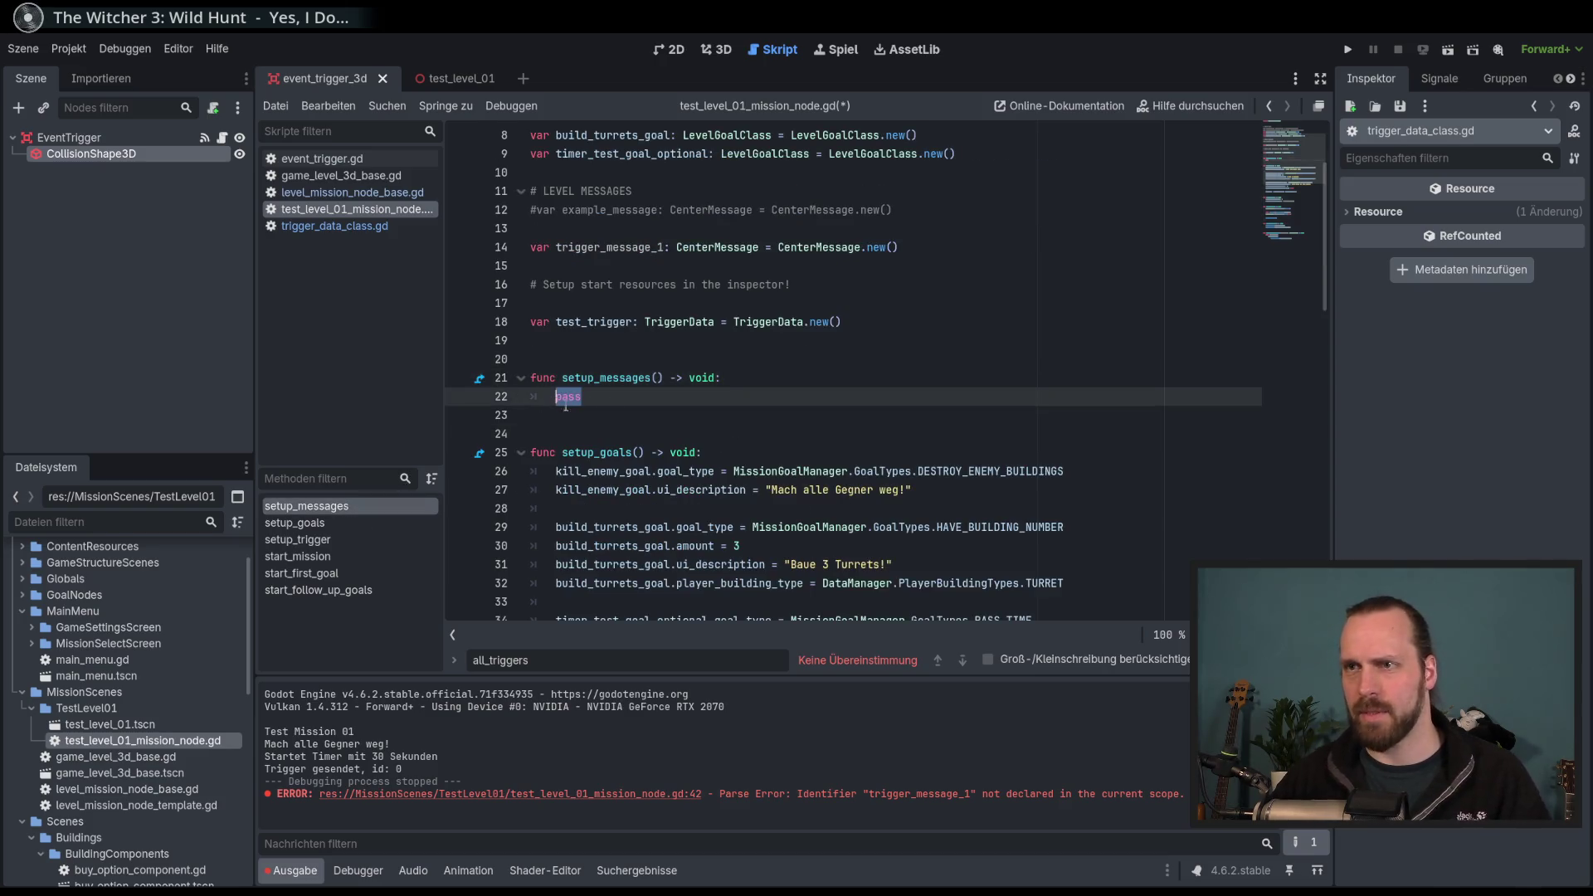
Set trigger_message_1.title = "TRIGGER!" in setup_messages.
type("messa")
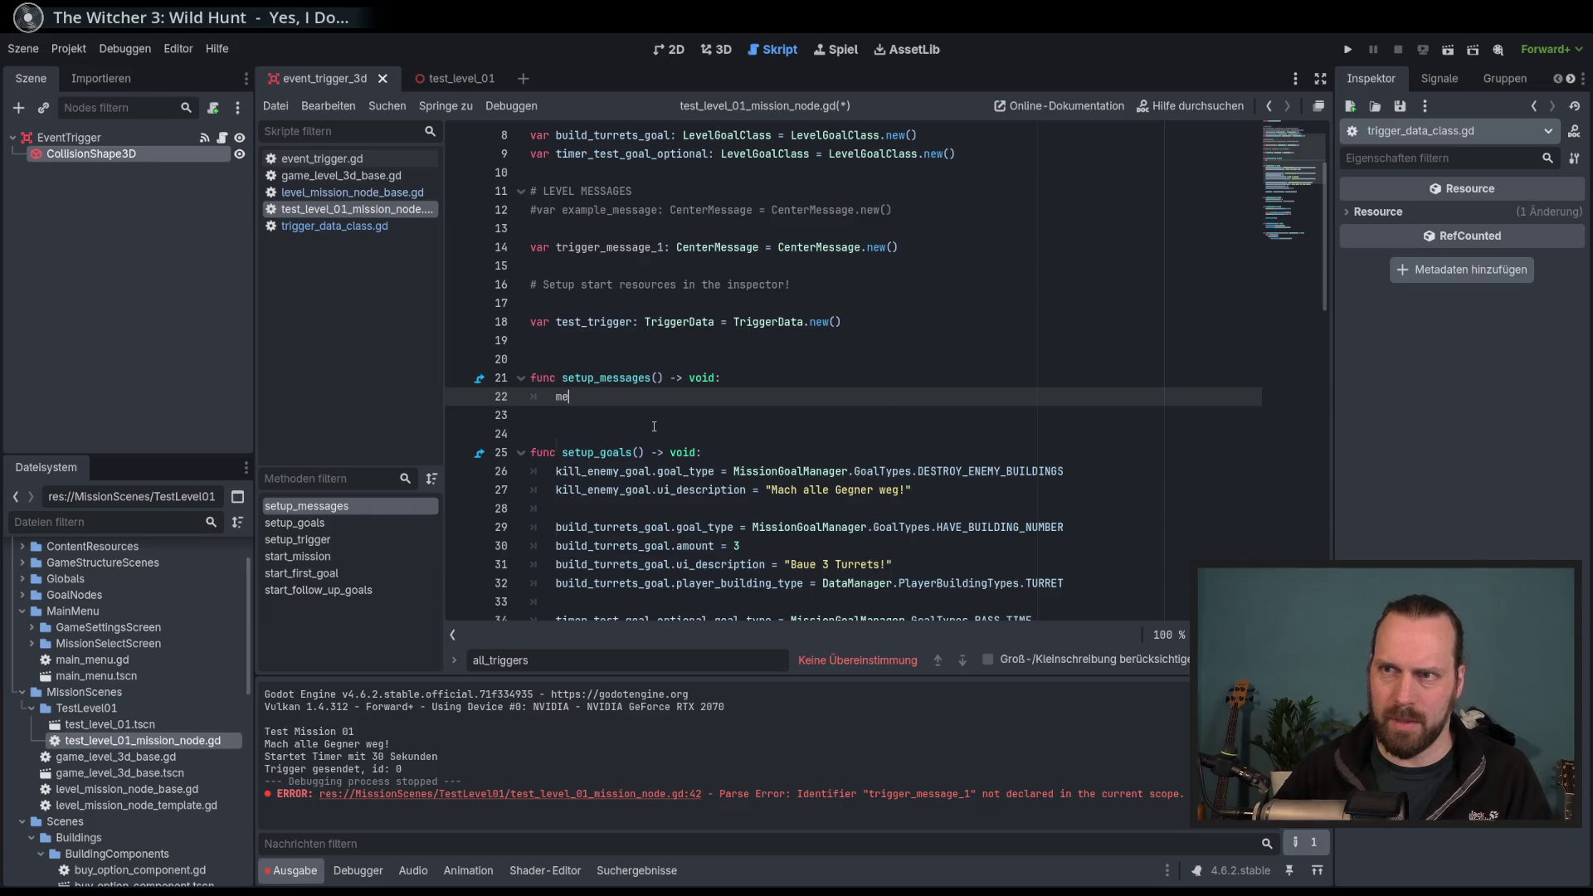
key("Return")
type(".")
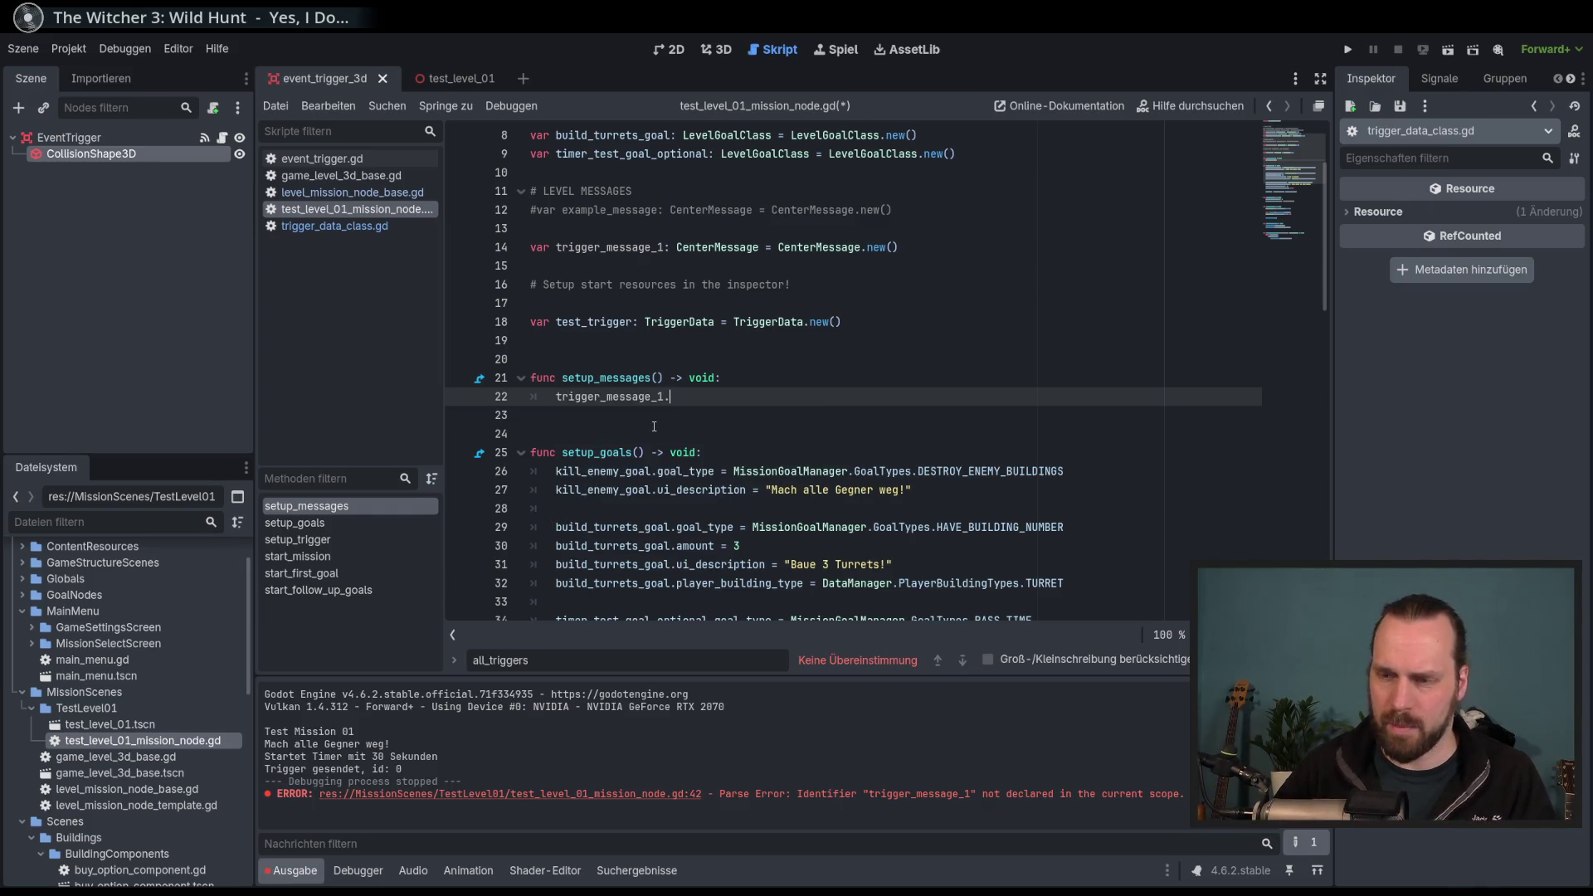
key("Down")
key("Down")
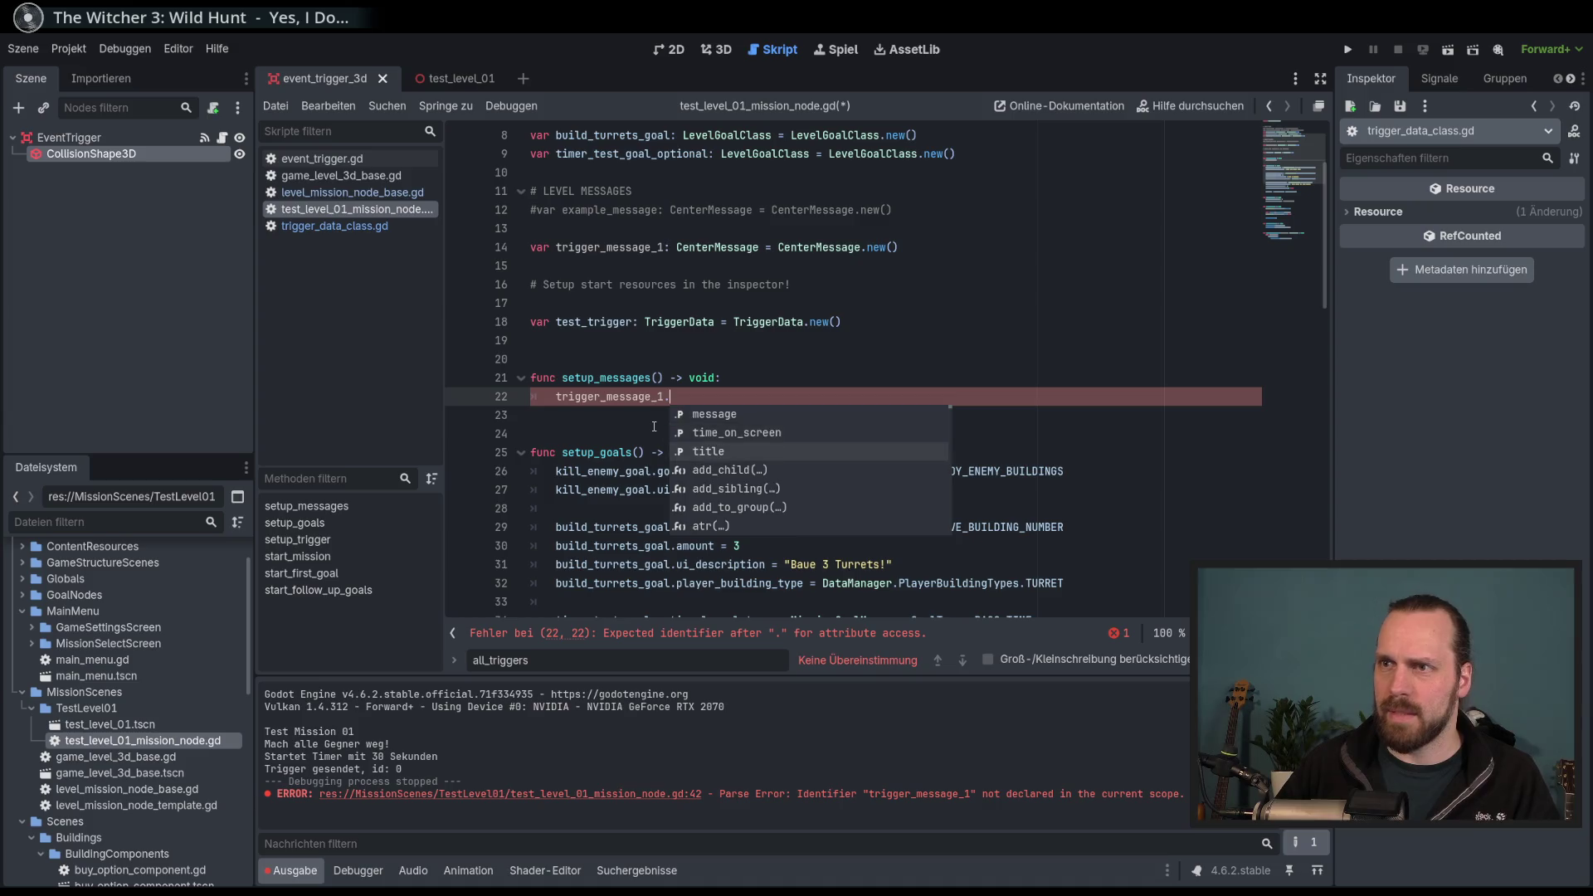
key("Return")
type("= \"")
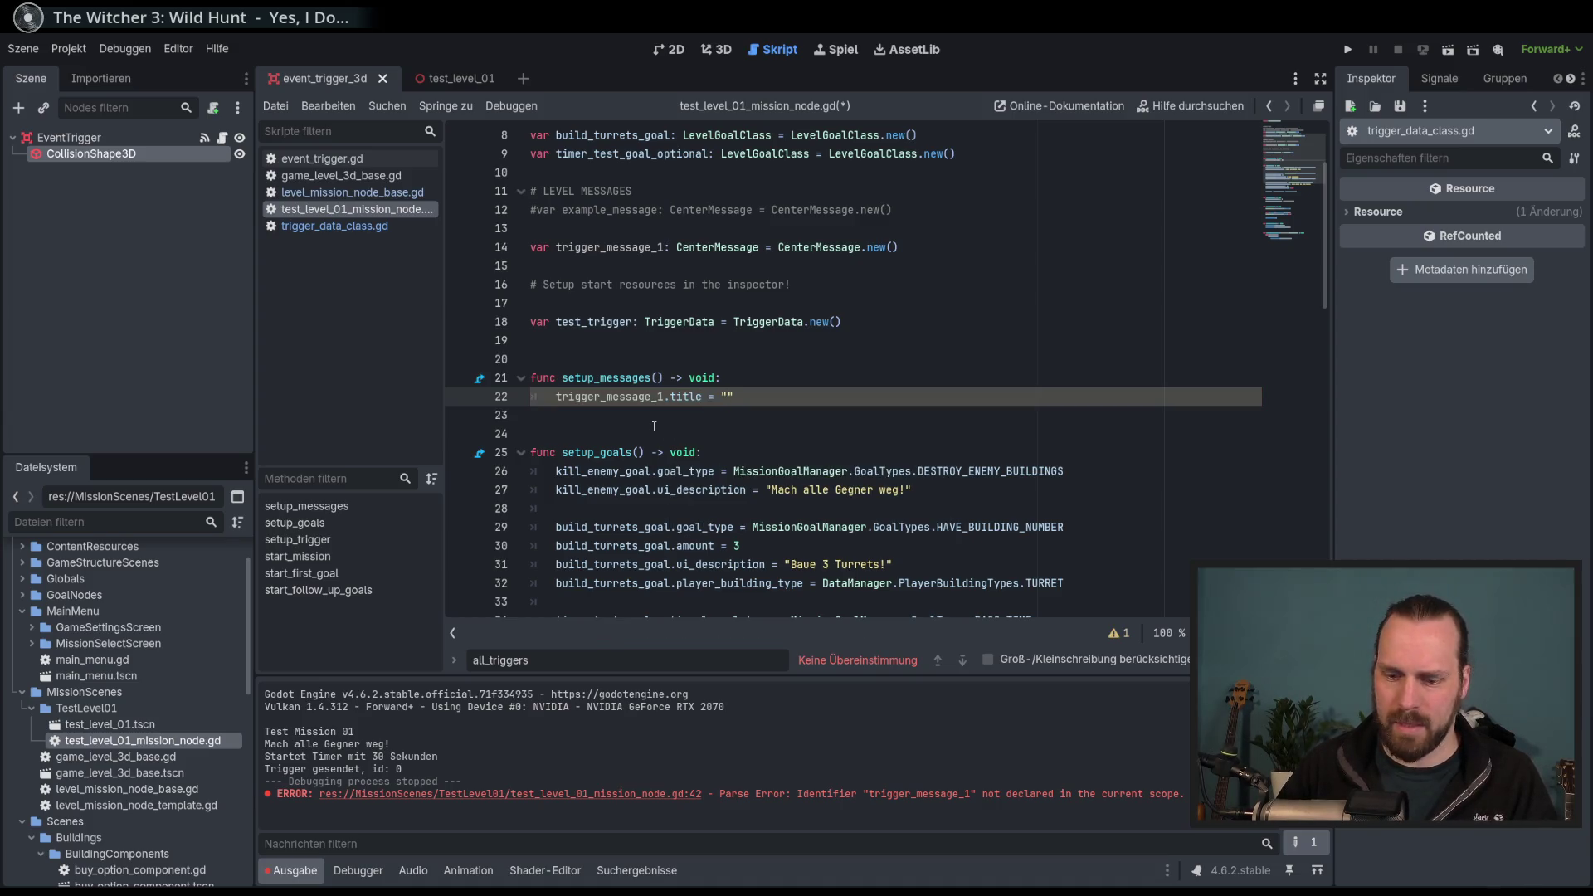
type("TRIGGER!")
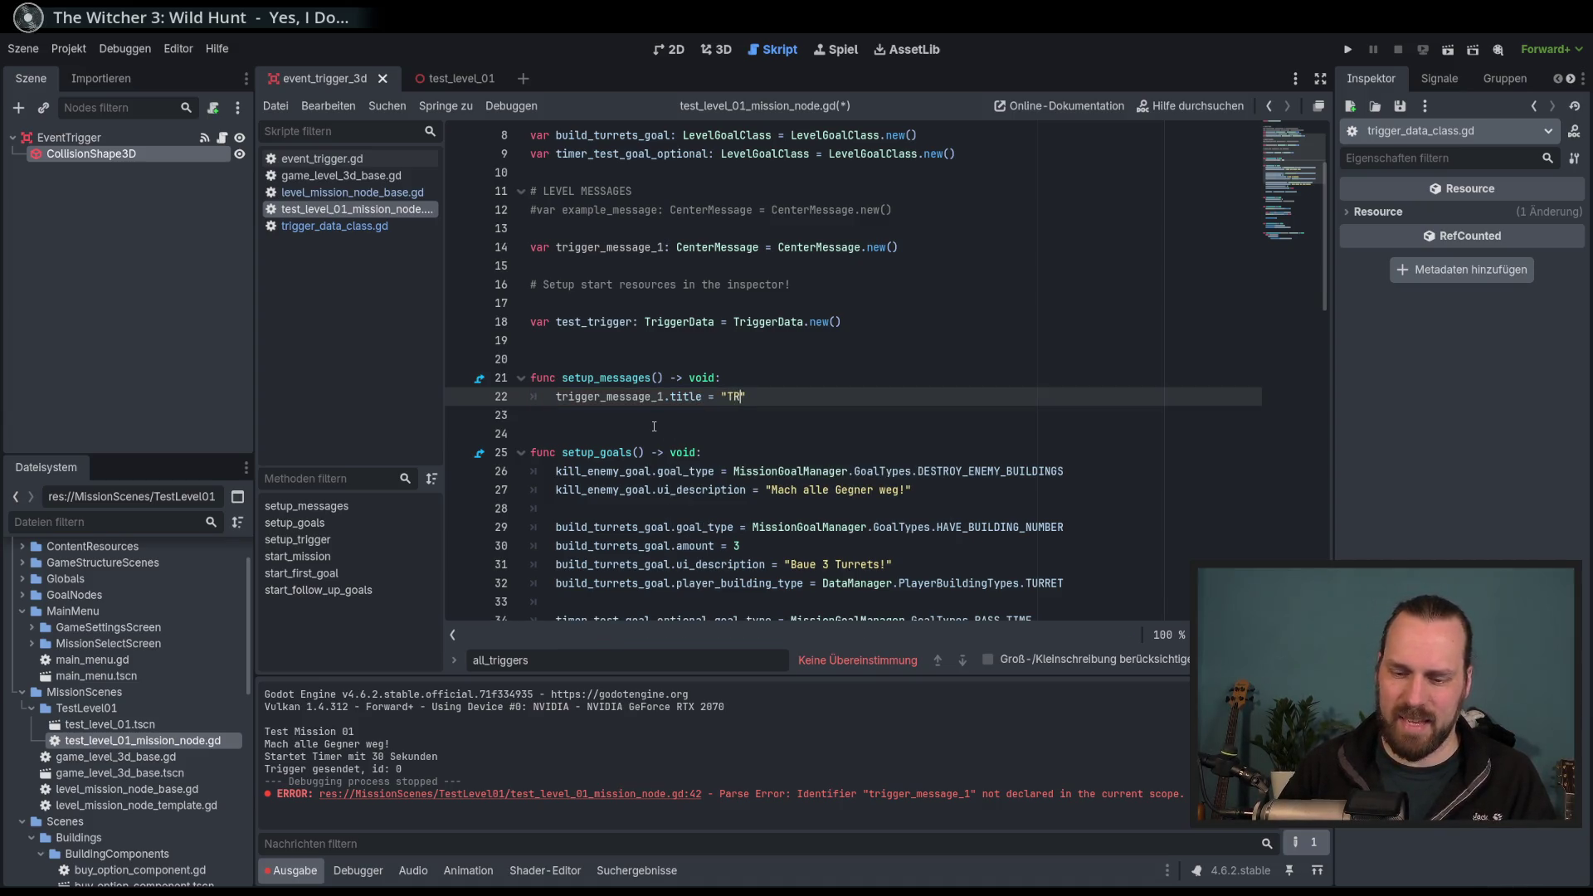
key("Delete")
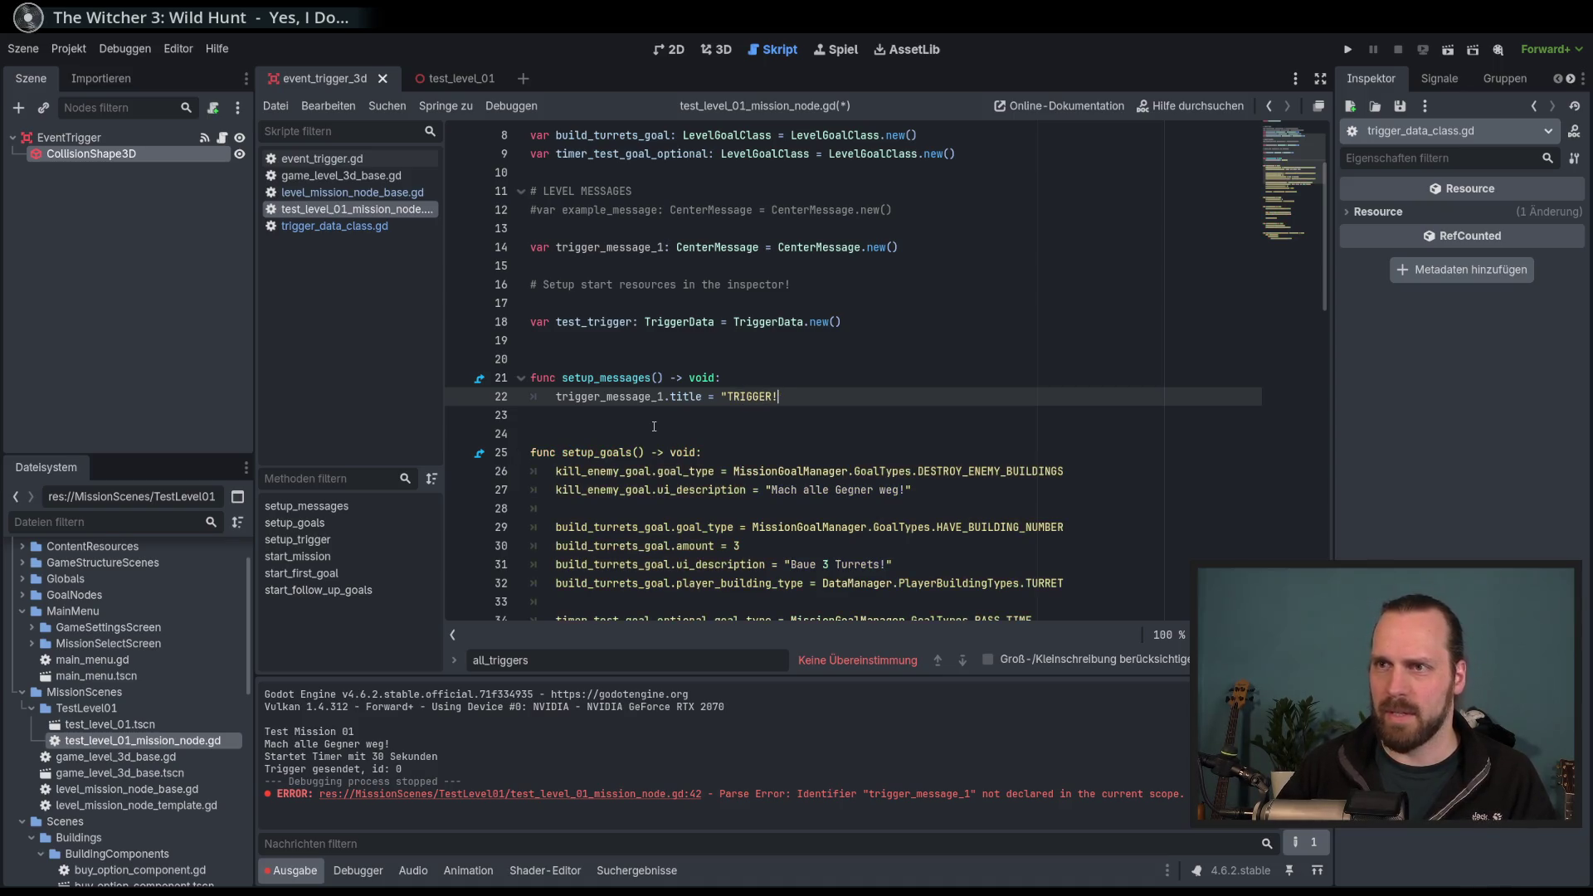
type("\"")
Add trigger_message_1.time_on_screen = 4 on the next line.
key("Return")
type("trigger")
key("Return")
type(".")
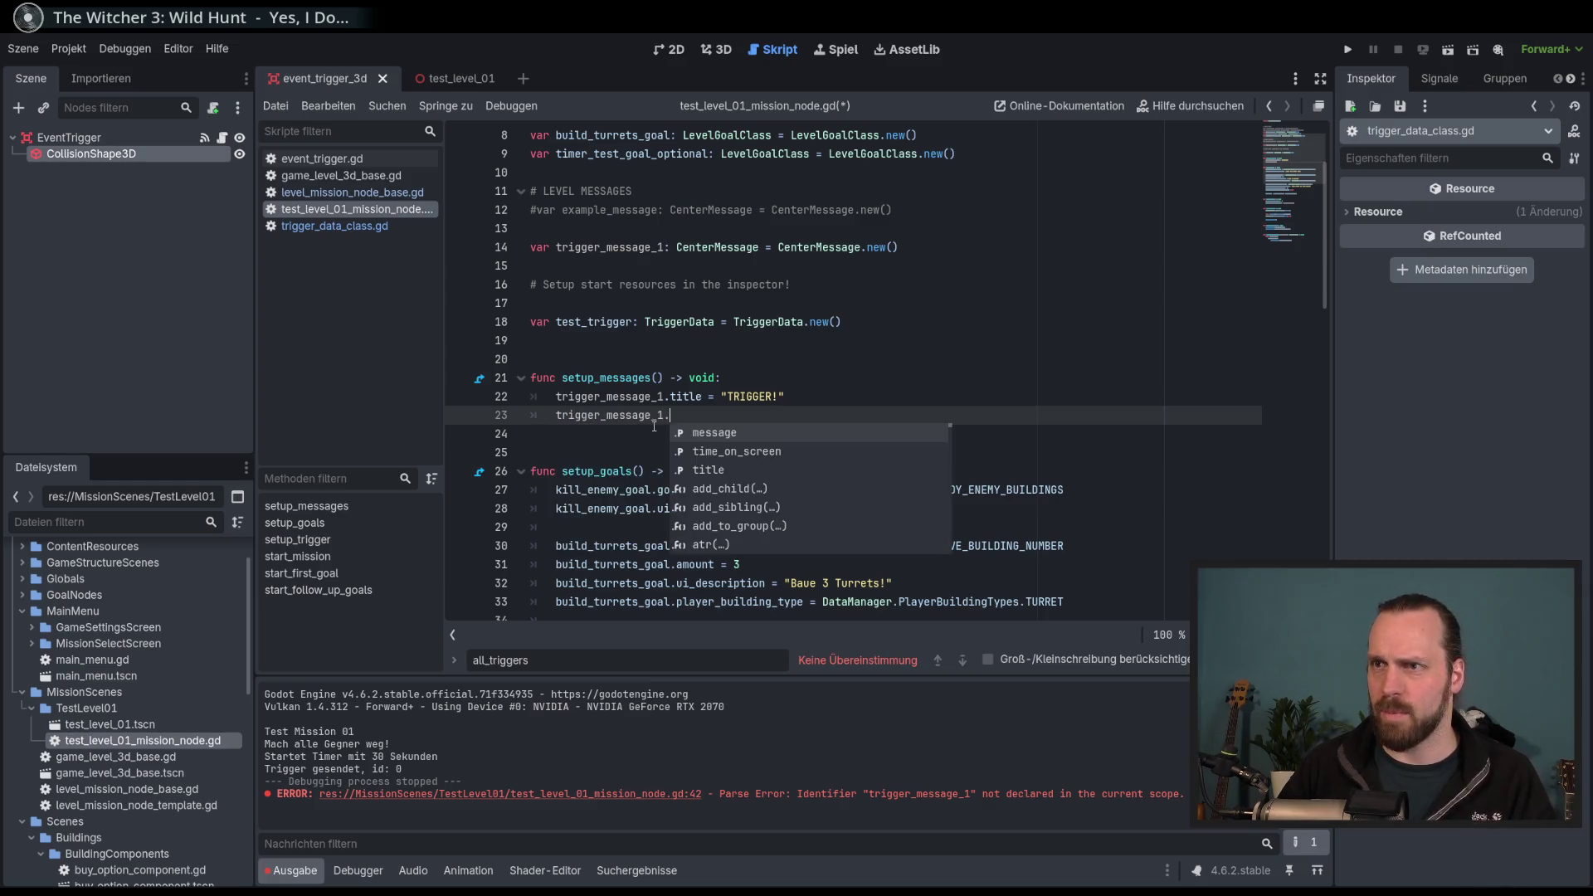
key("Down")
key("Return")
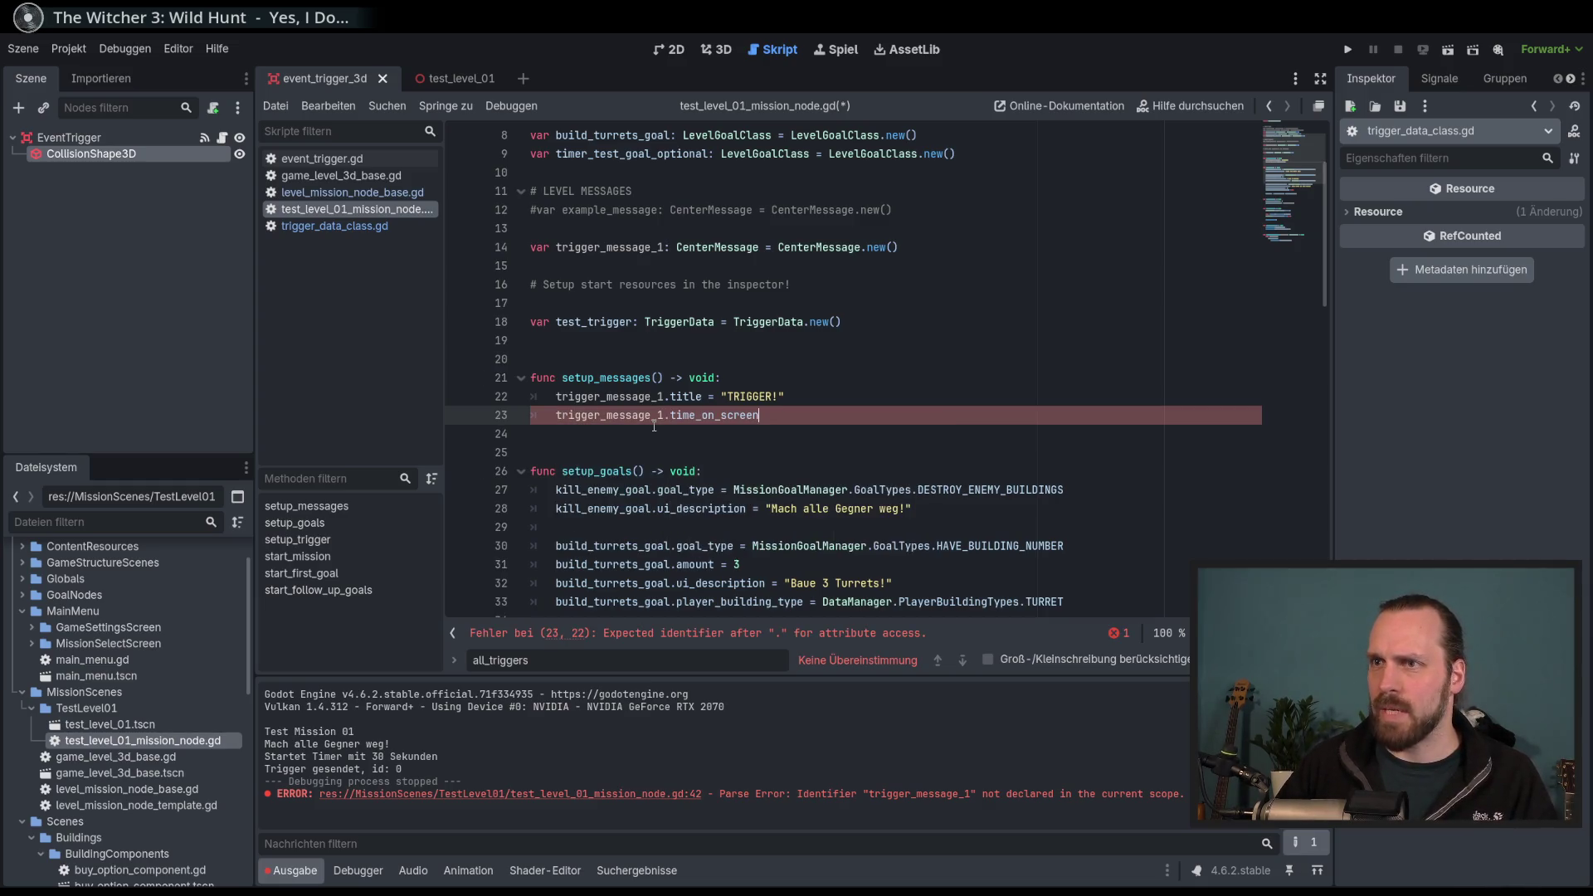
type("= ")
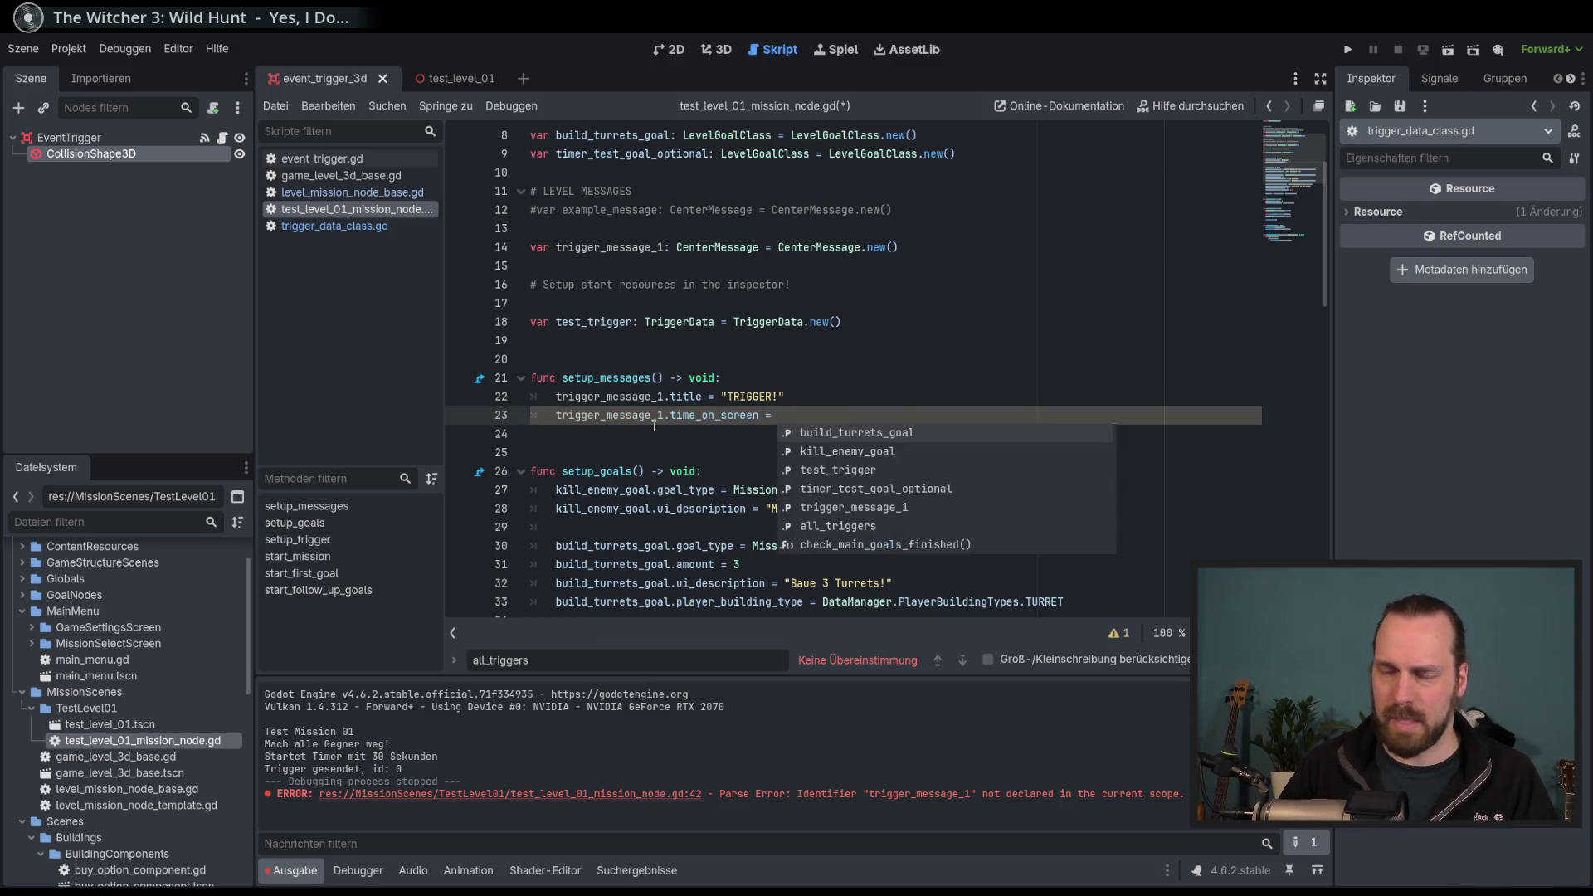
type("4")
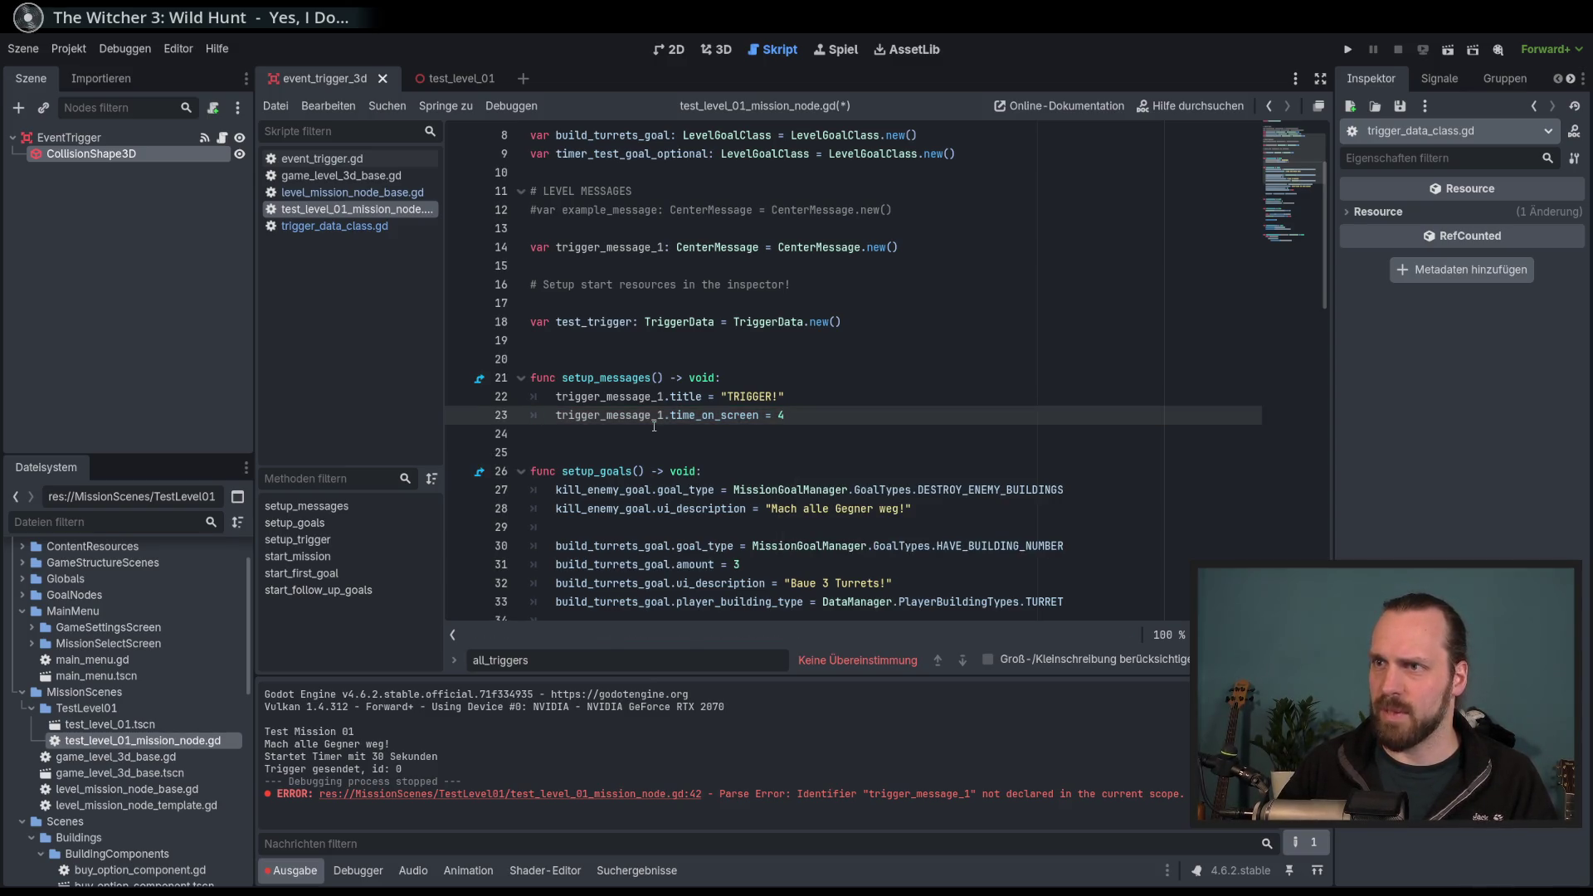
key("Return")
Add trigger_message_1.message = "Da ist ein Trigger ausgelöst worden. Krass." and save.
type("trigger#")
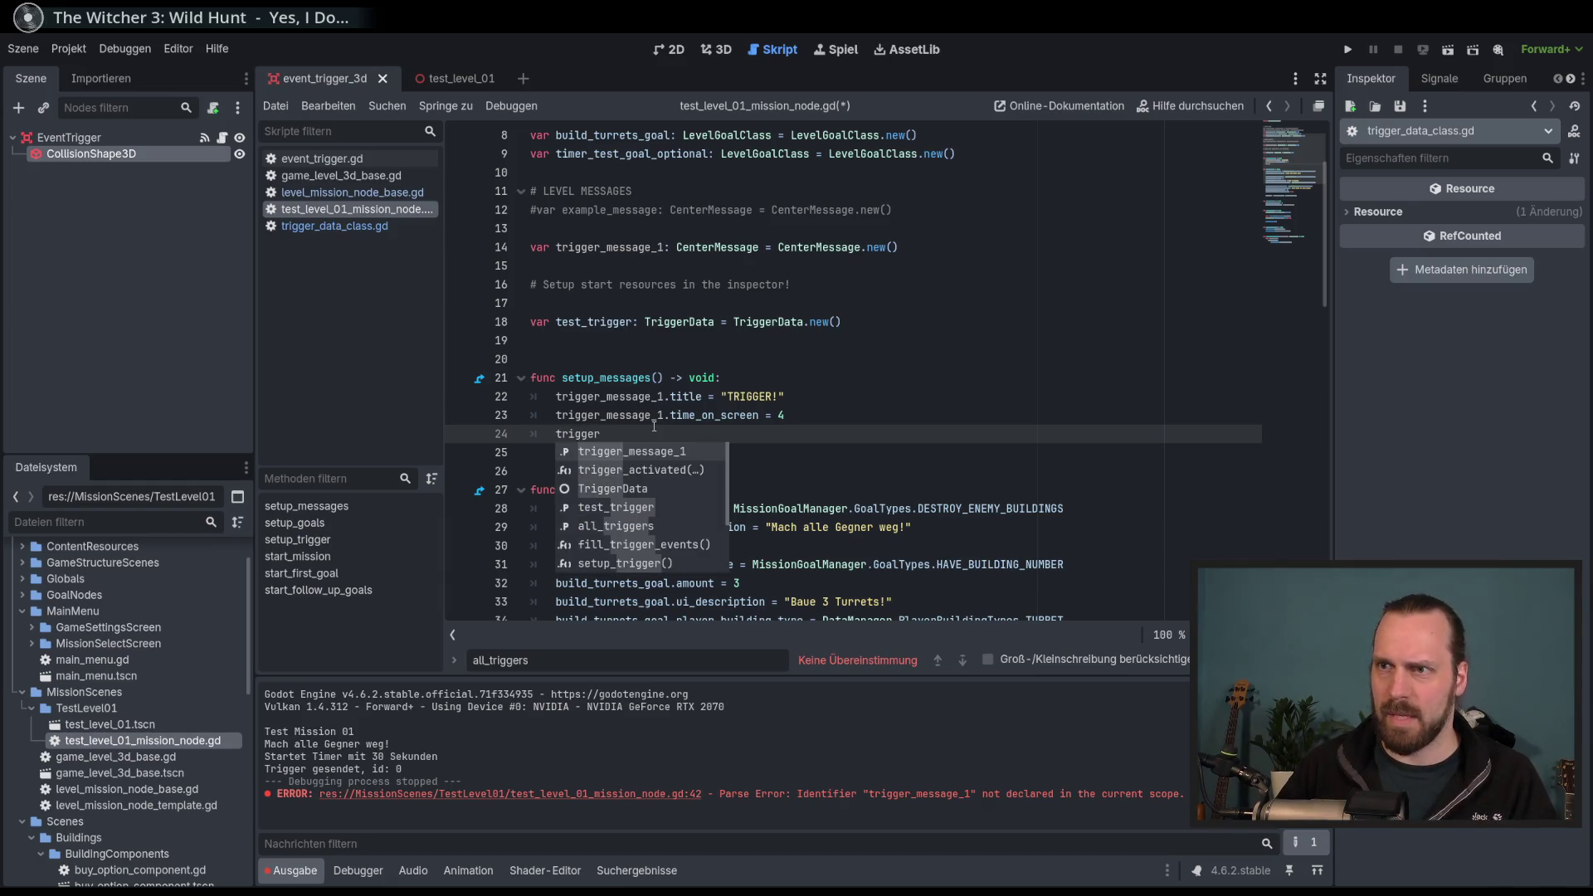
type("_message_1.")
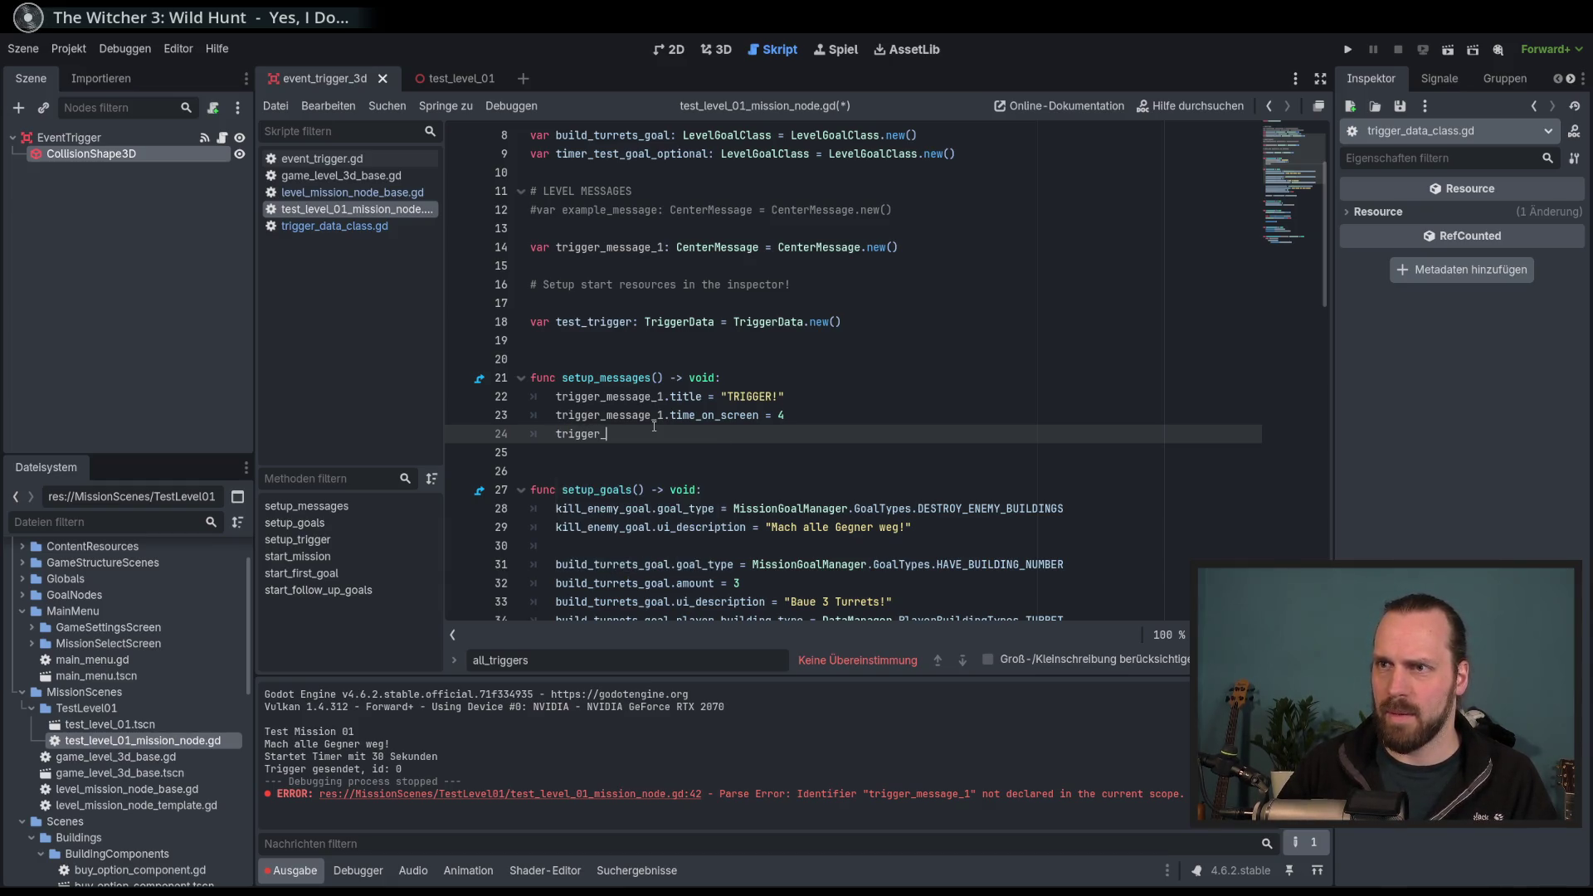
key("Down")
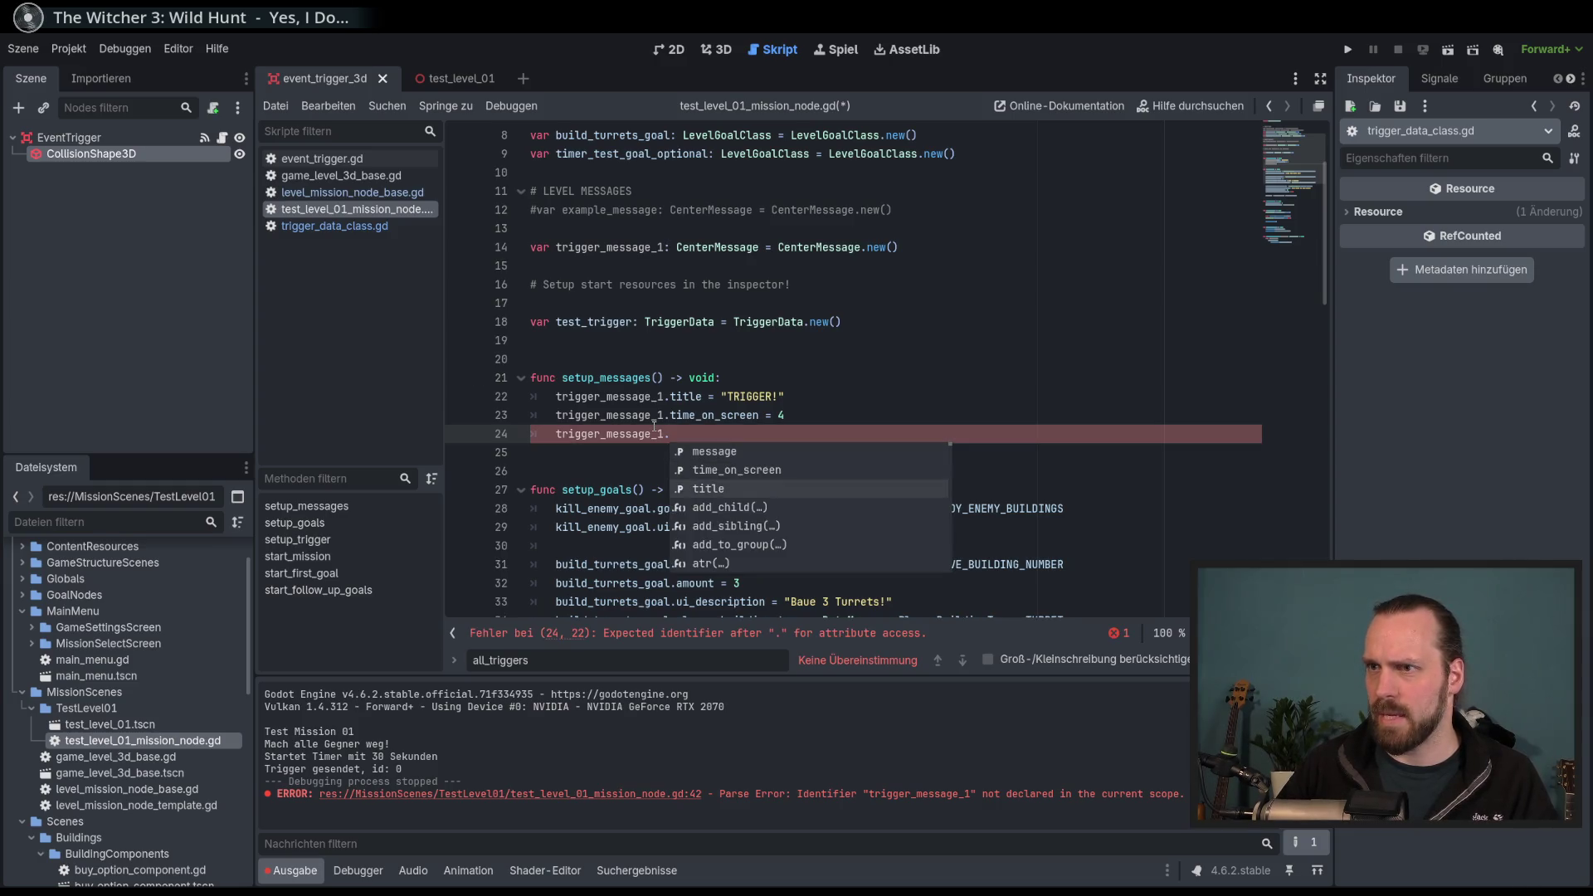
key("Up")
key("Up")
key("Return")
type("= \"")
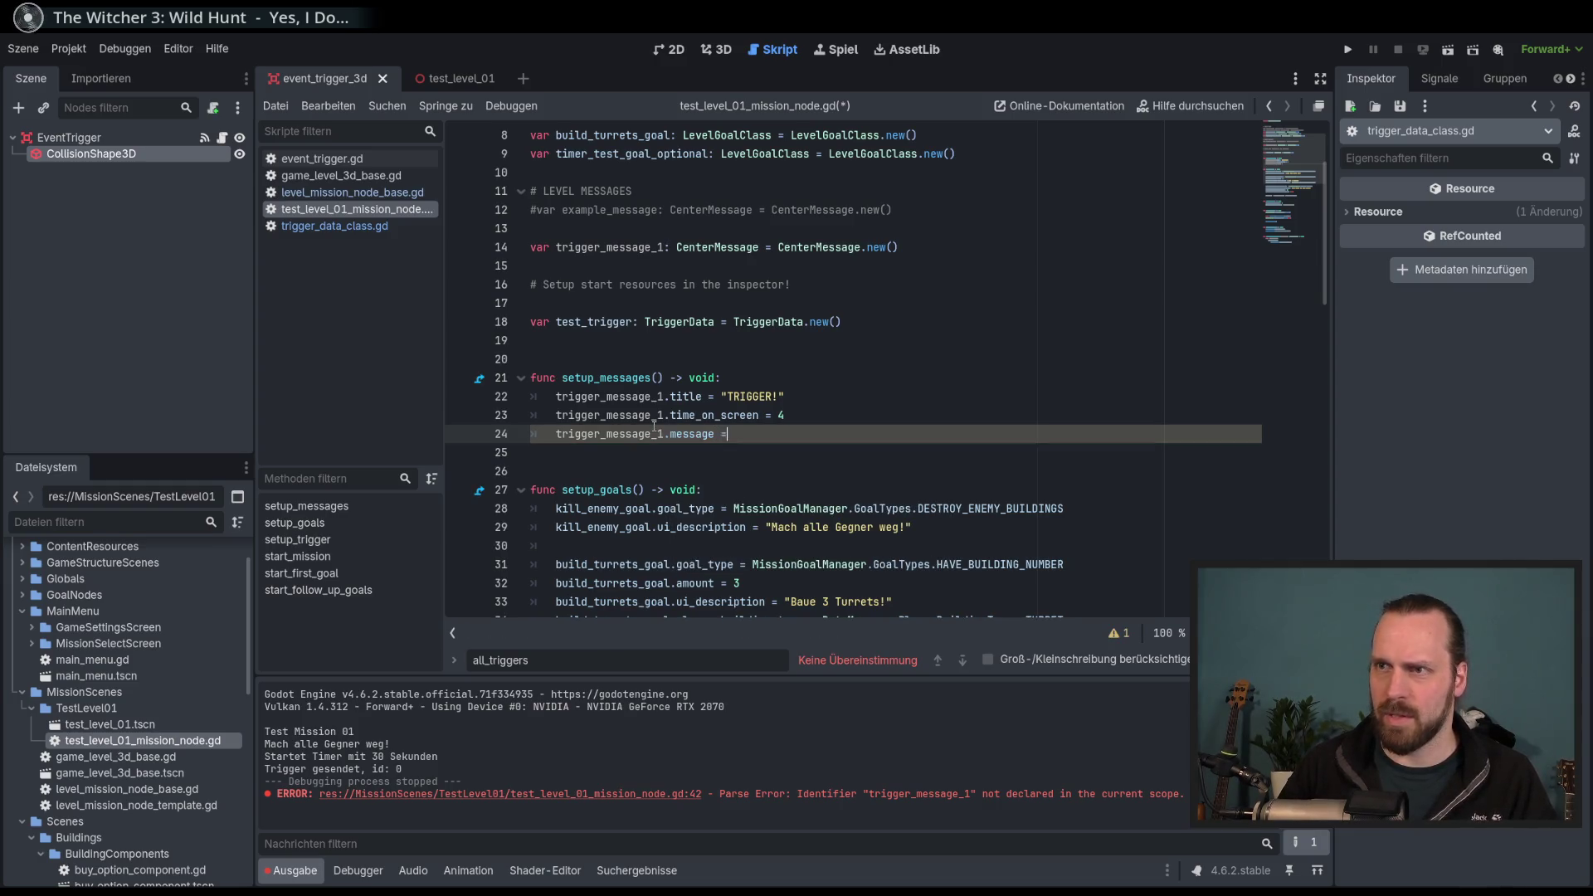
type("da")
key("BackSpace")
key("BackSpace")
key("BackSpace")
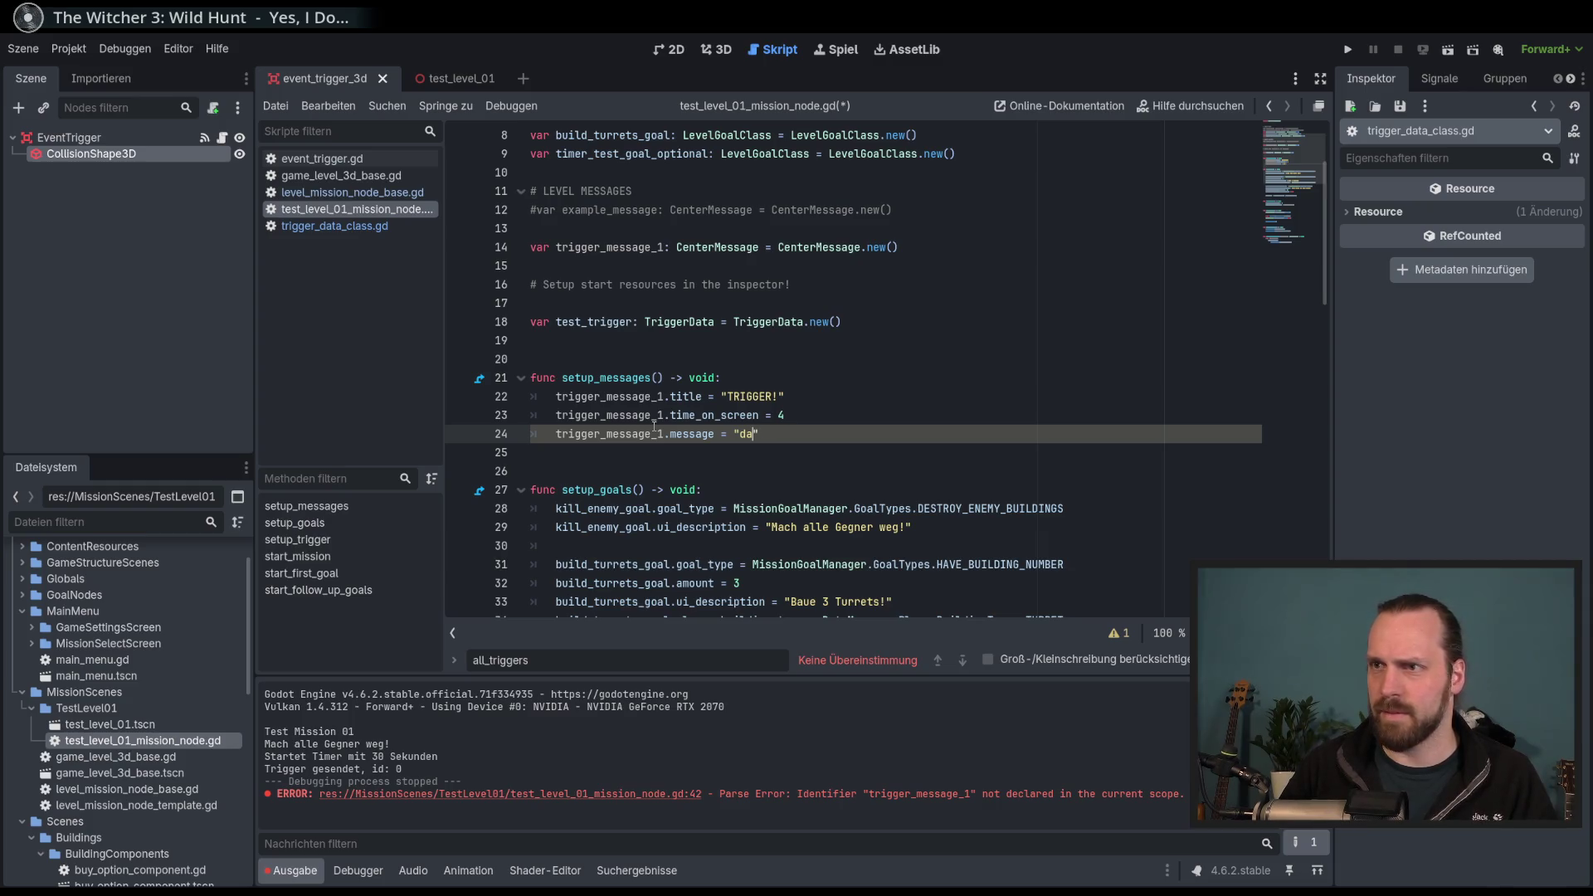
type("Da ist ein Trei")
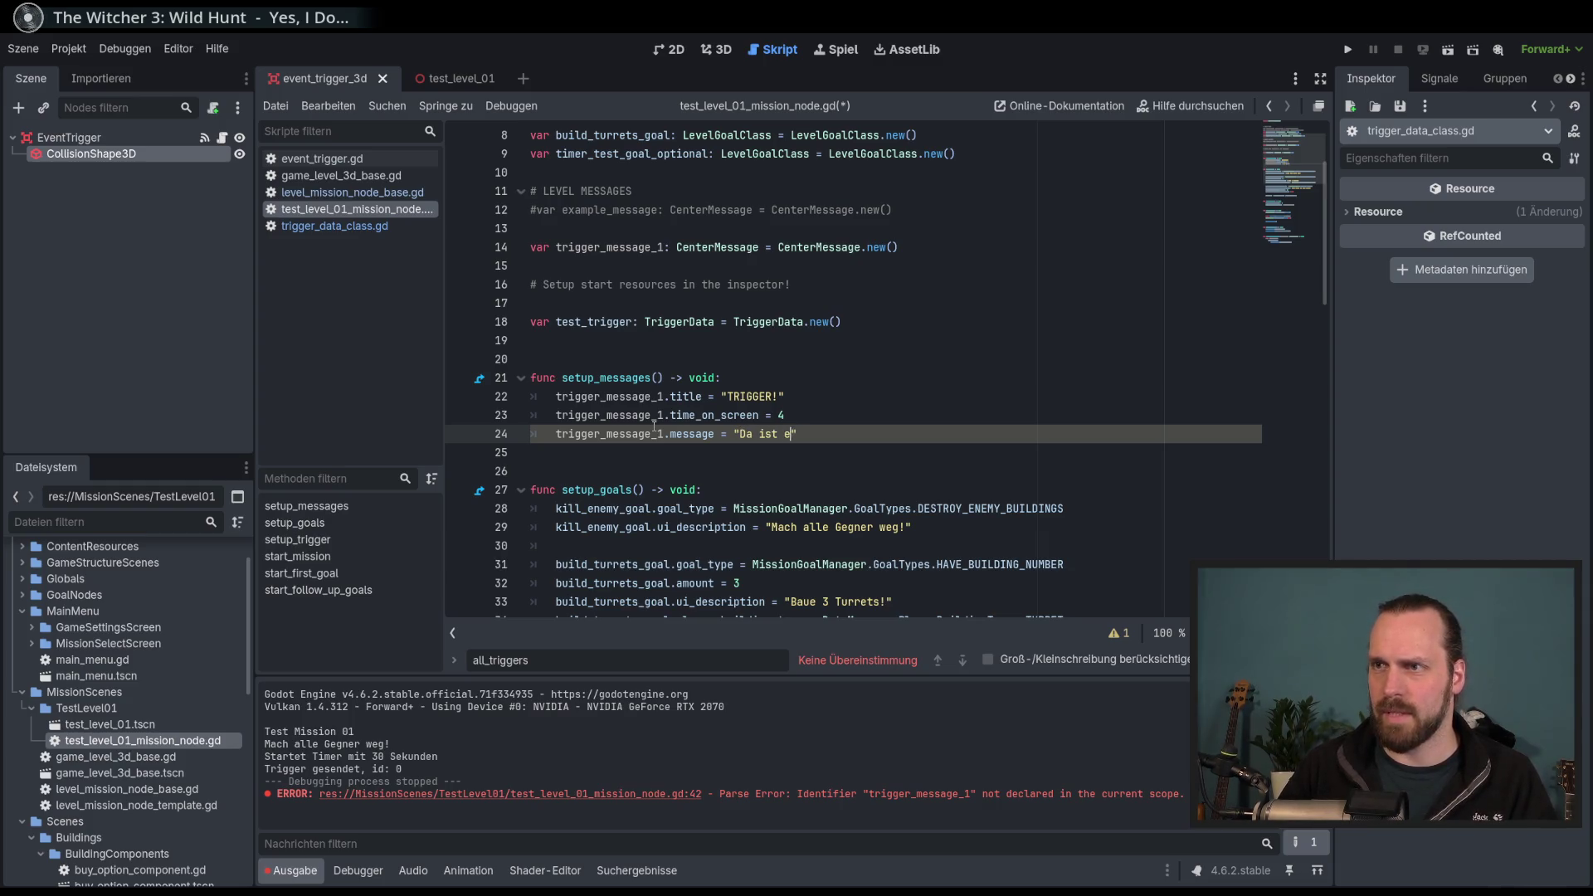
key("BackSpace")
key("BackSpace")
type("igger ausgelö")
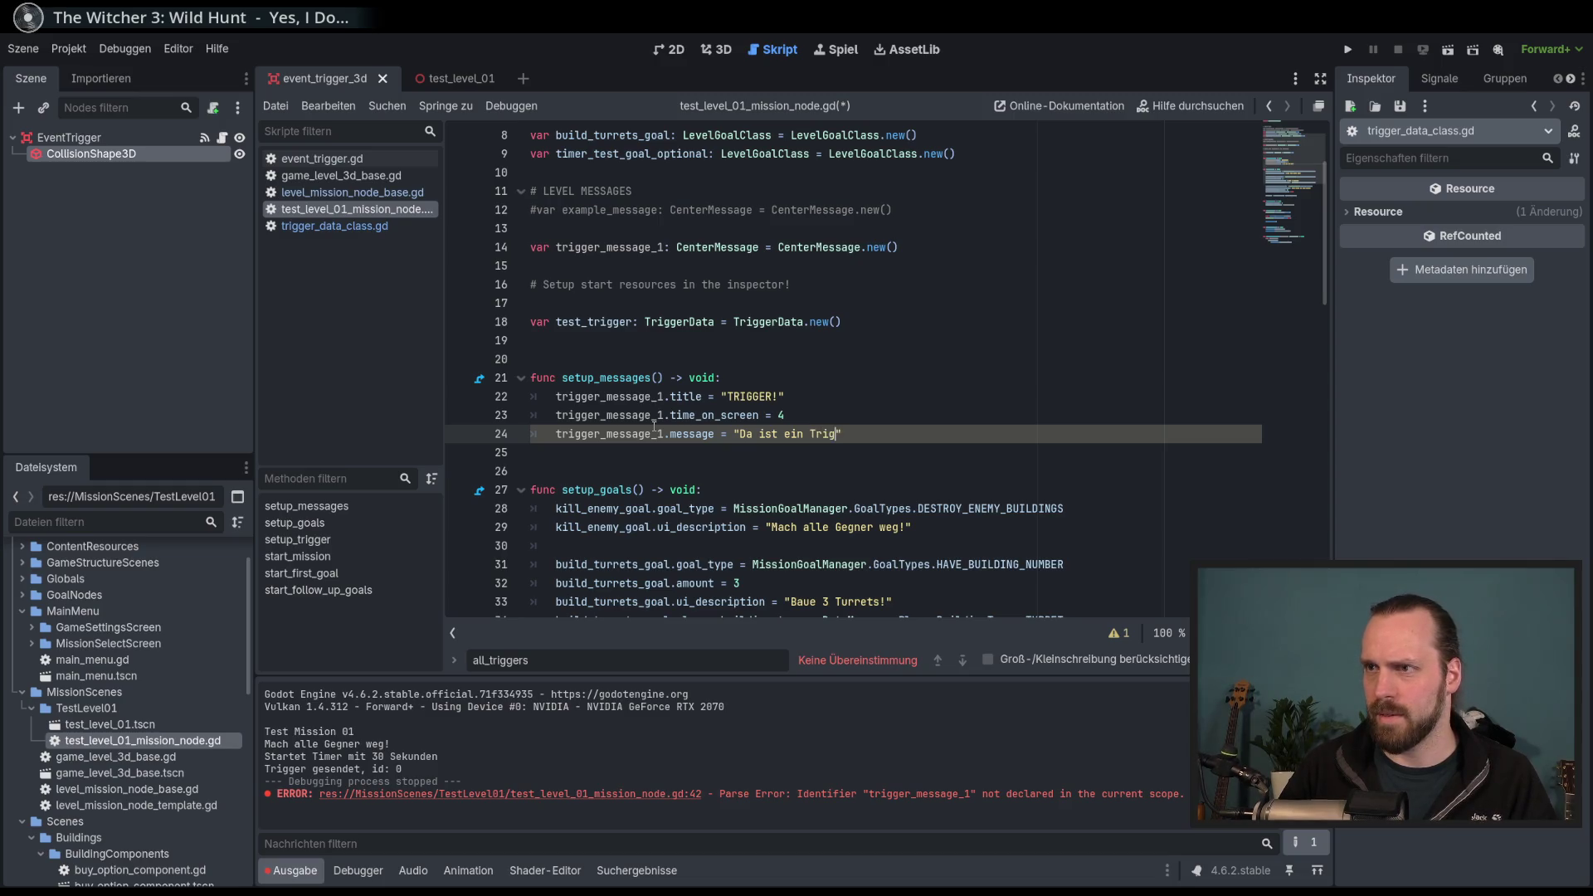
type("st worden")
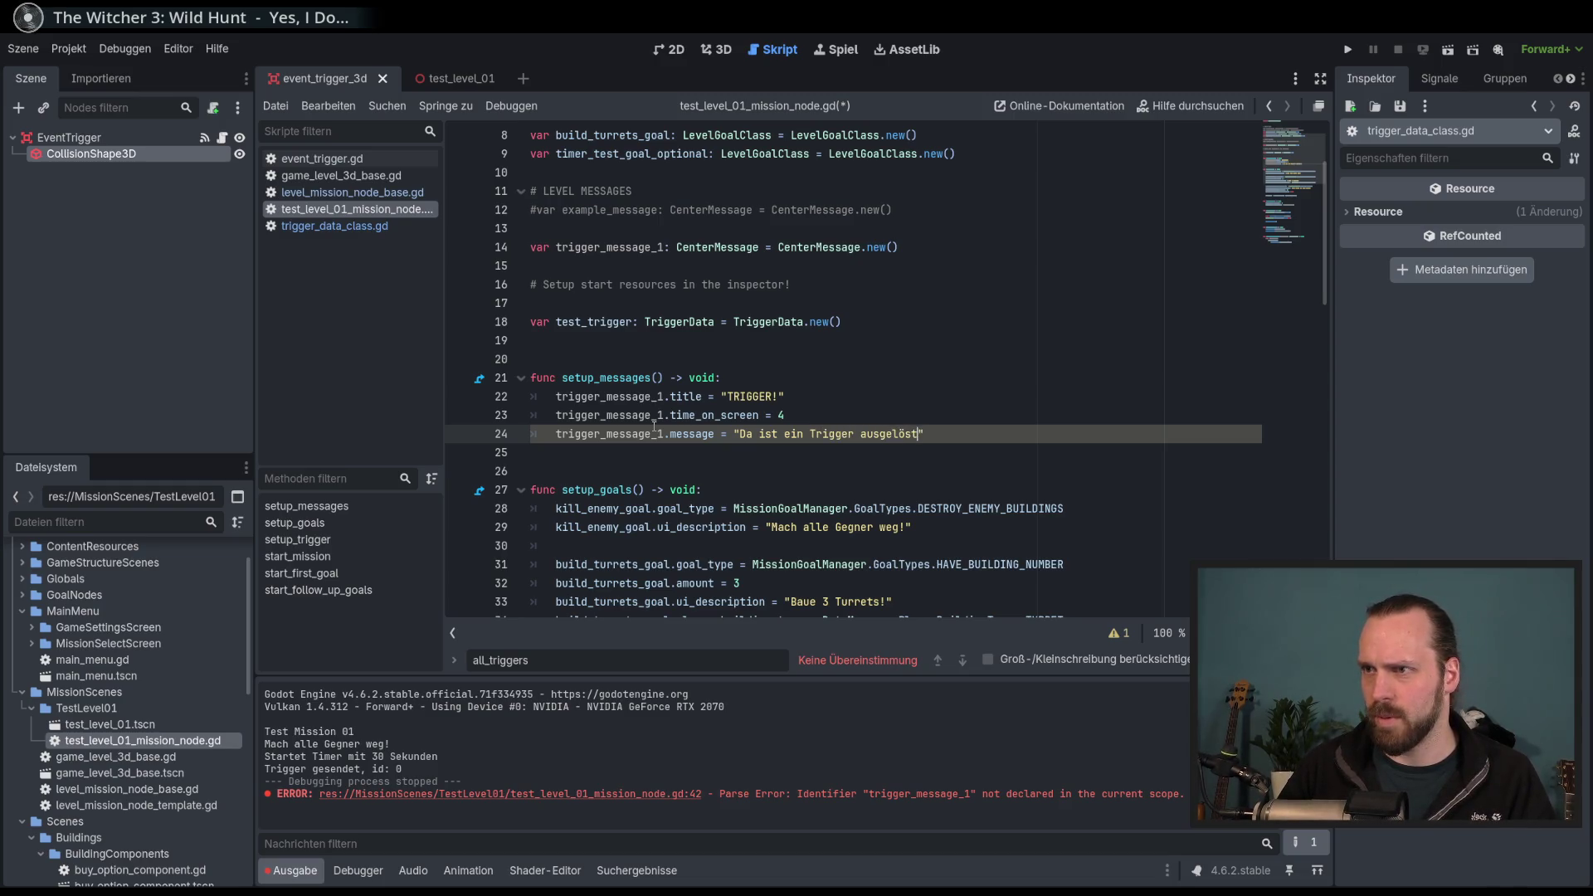
key("BackSpace")
type(". Krass")
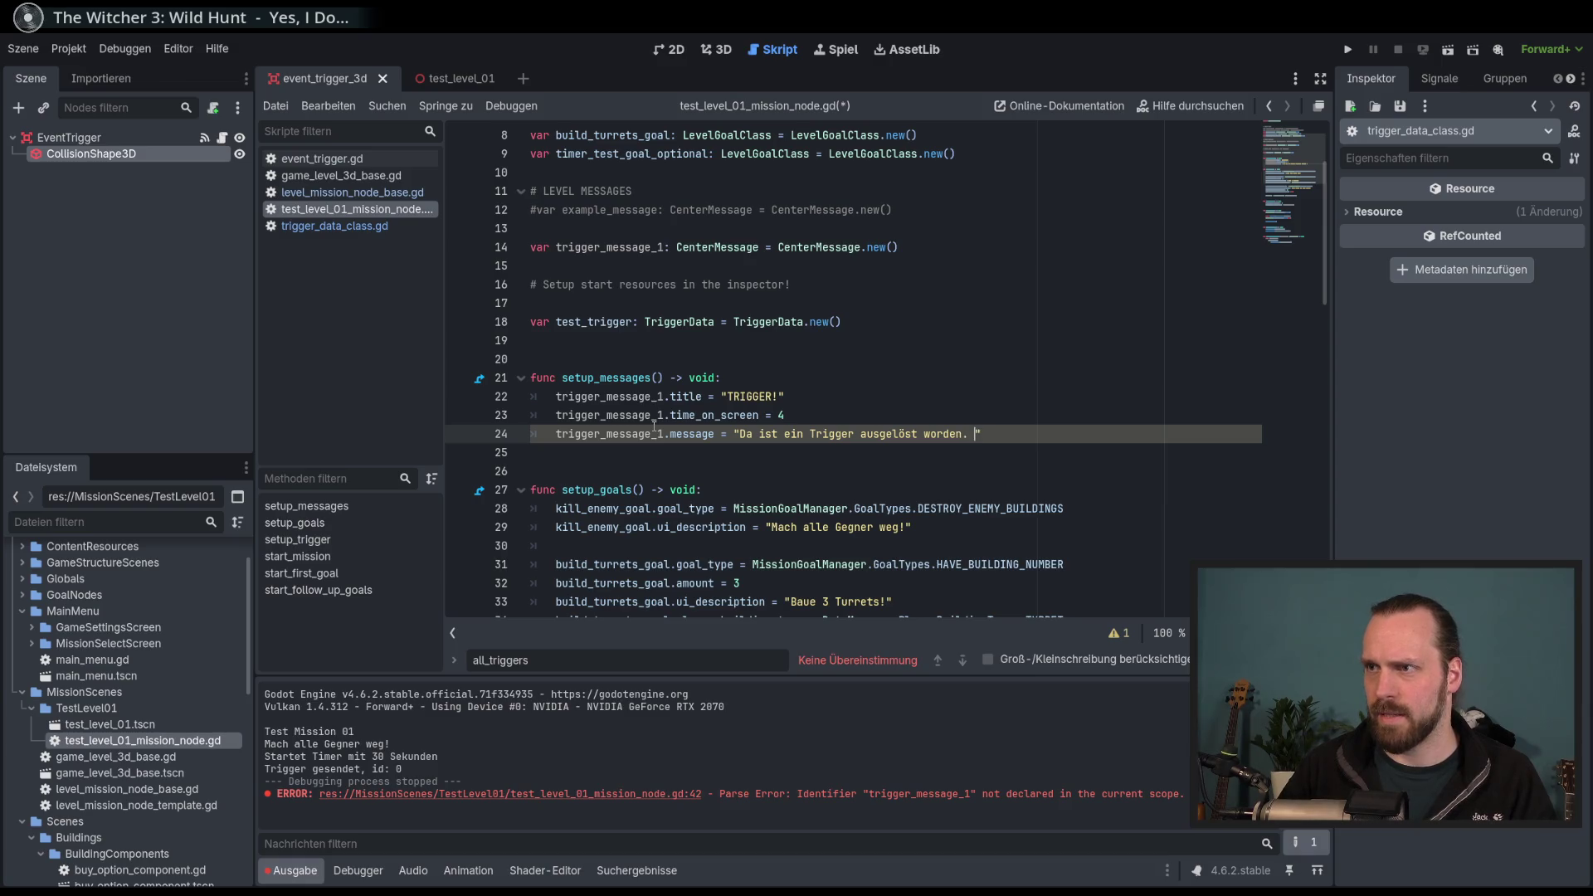
type(".")
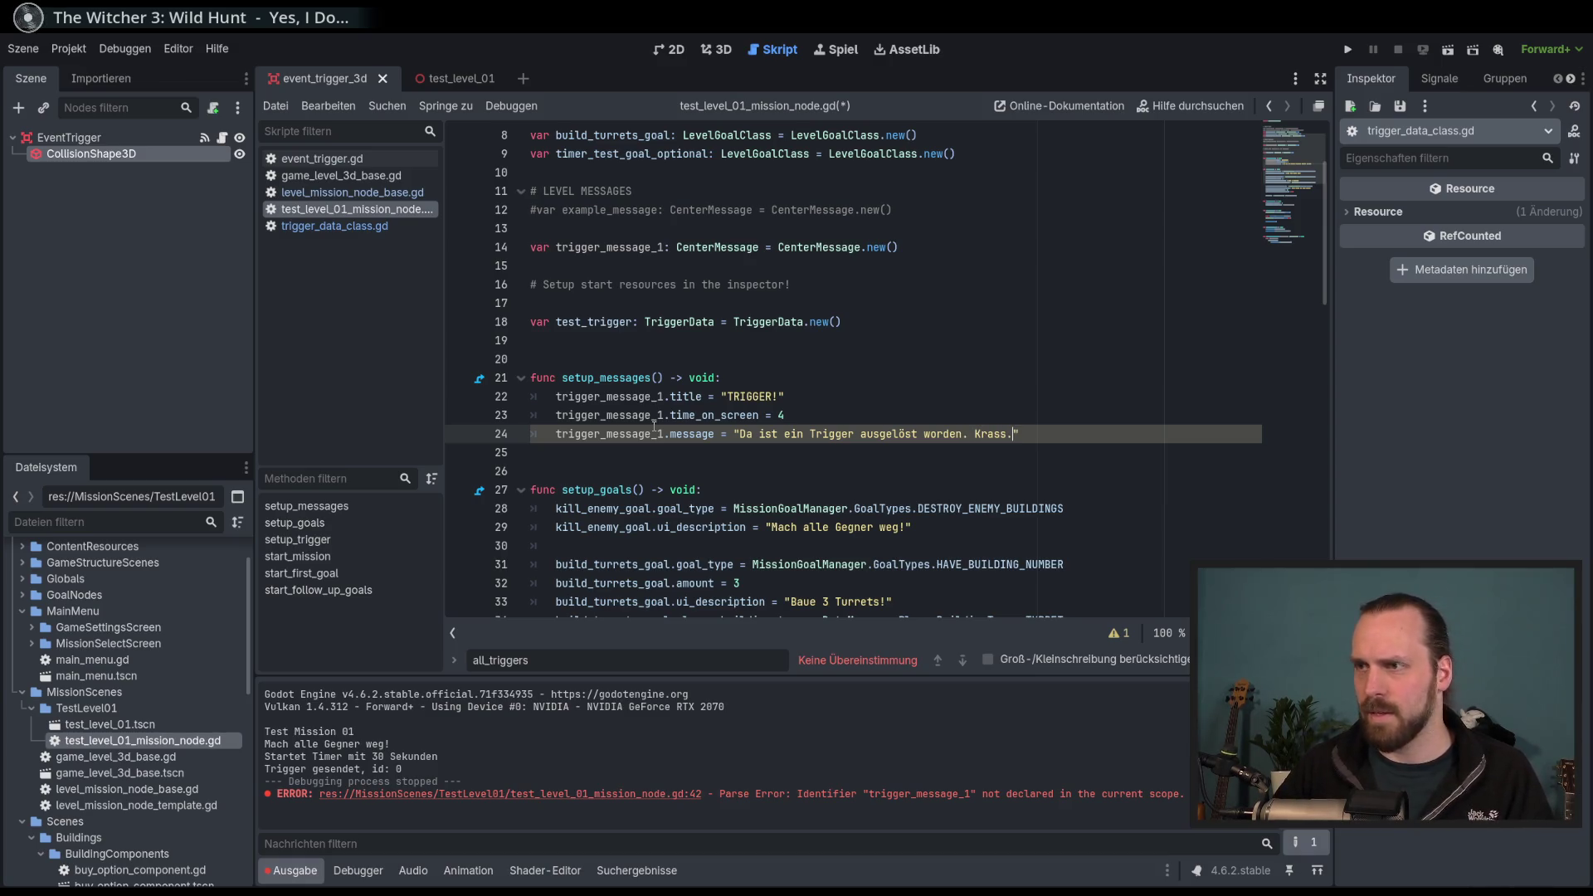
key("ctrl+s")
scroll(819, 465, "down", 9)
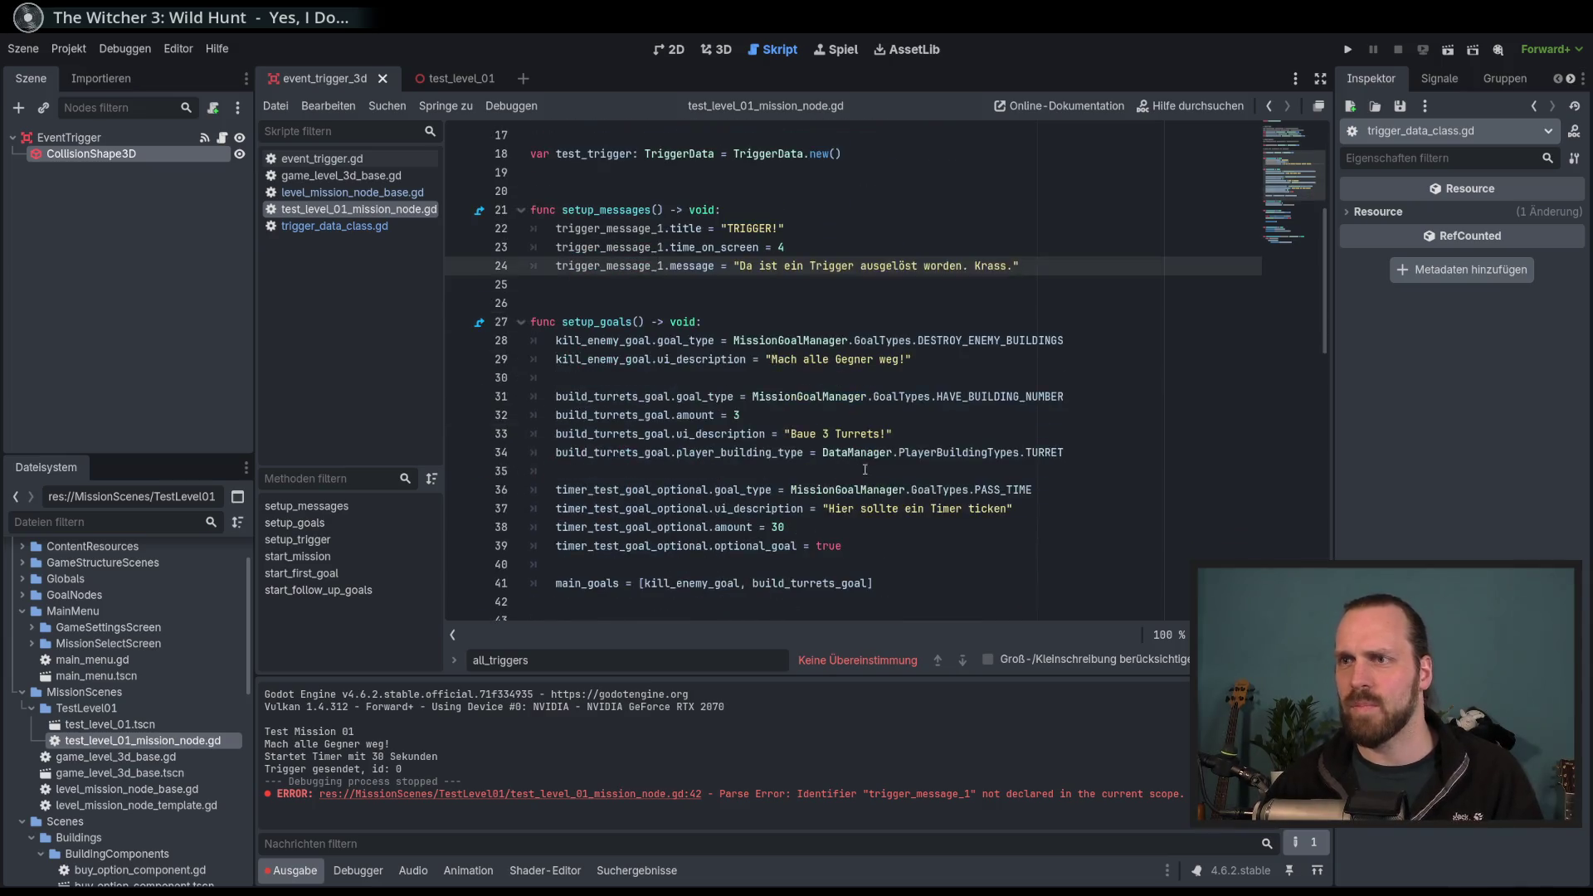
Highlight trigger_id and the trigger_message_1 event_message assignment in setup_trigger.
scroll(871, 465, "up", 3)
scroll(872, 452, "down", 5)
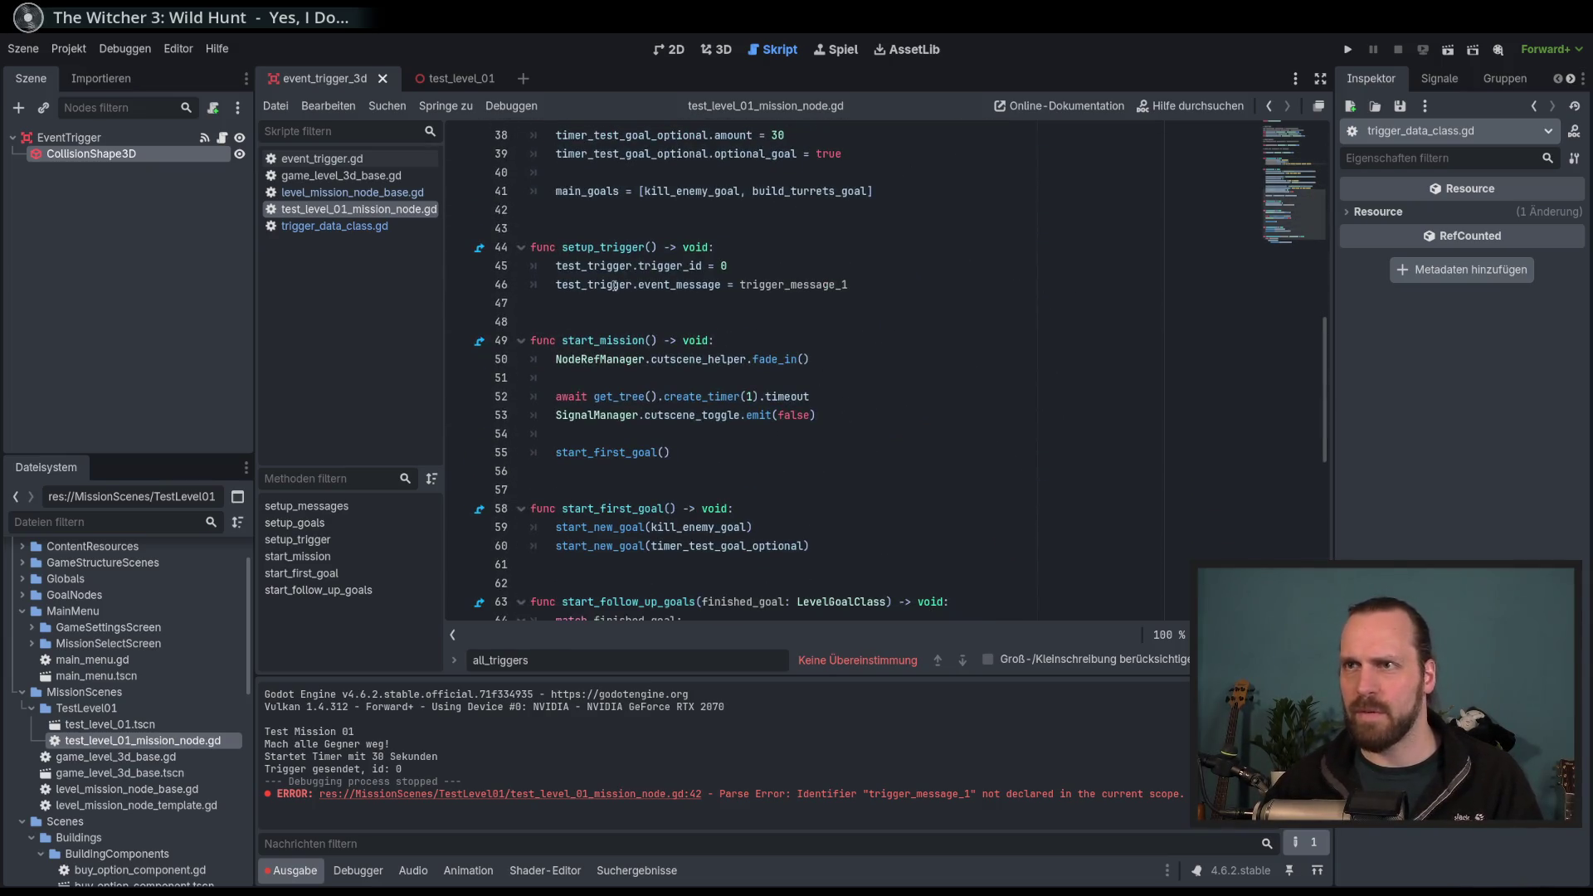
double_click(696, 266)
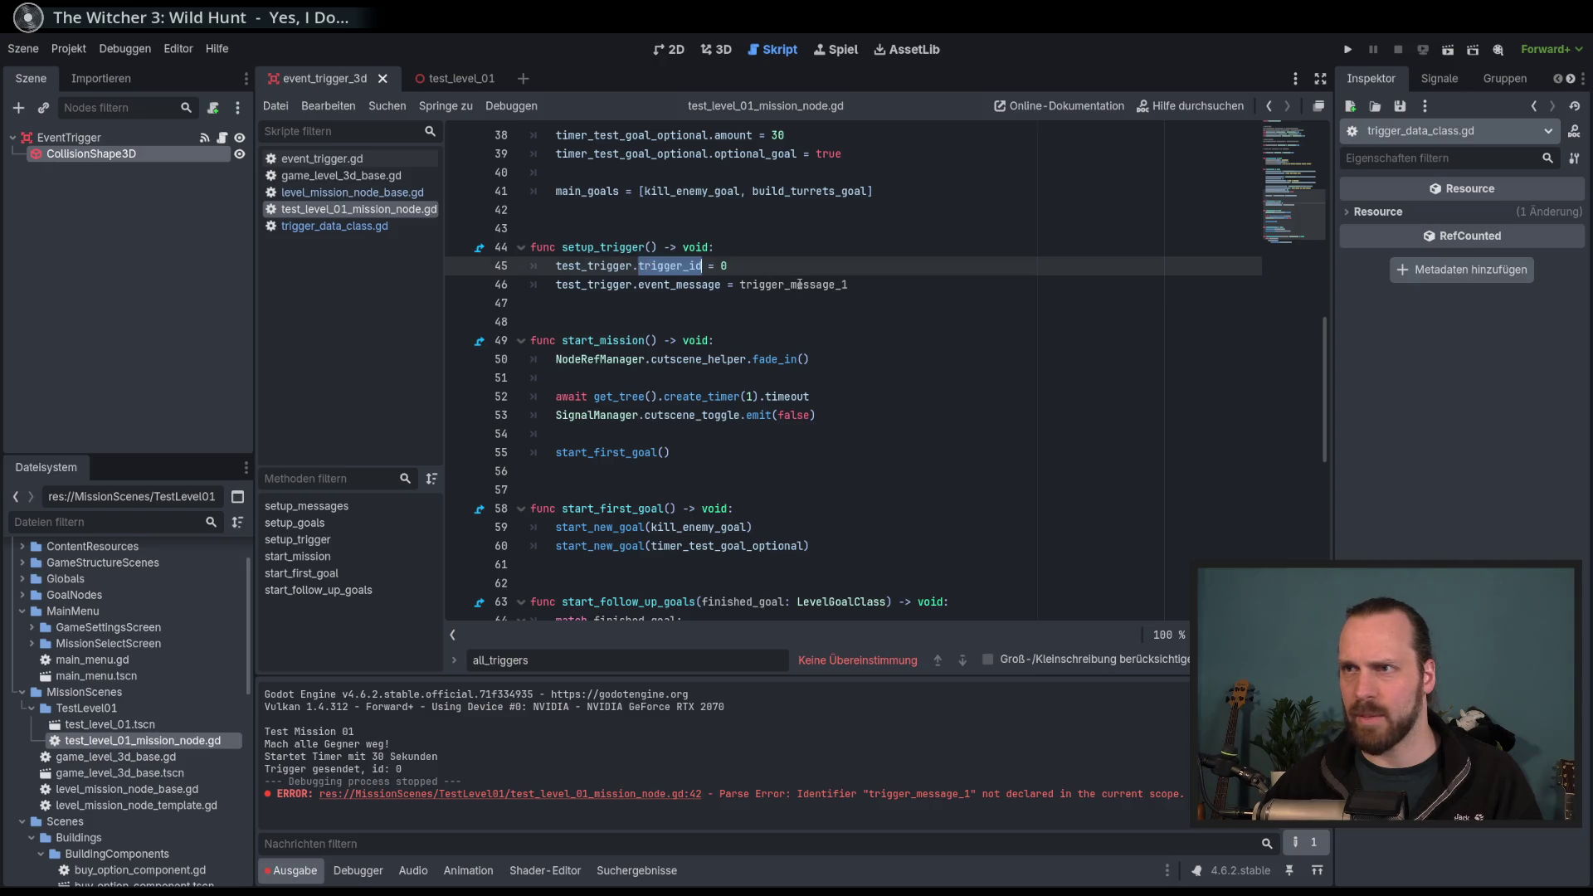
double_click(792, 284)
left_click(886, 287)
scroll(908, 409, "down", 3)
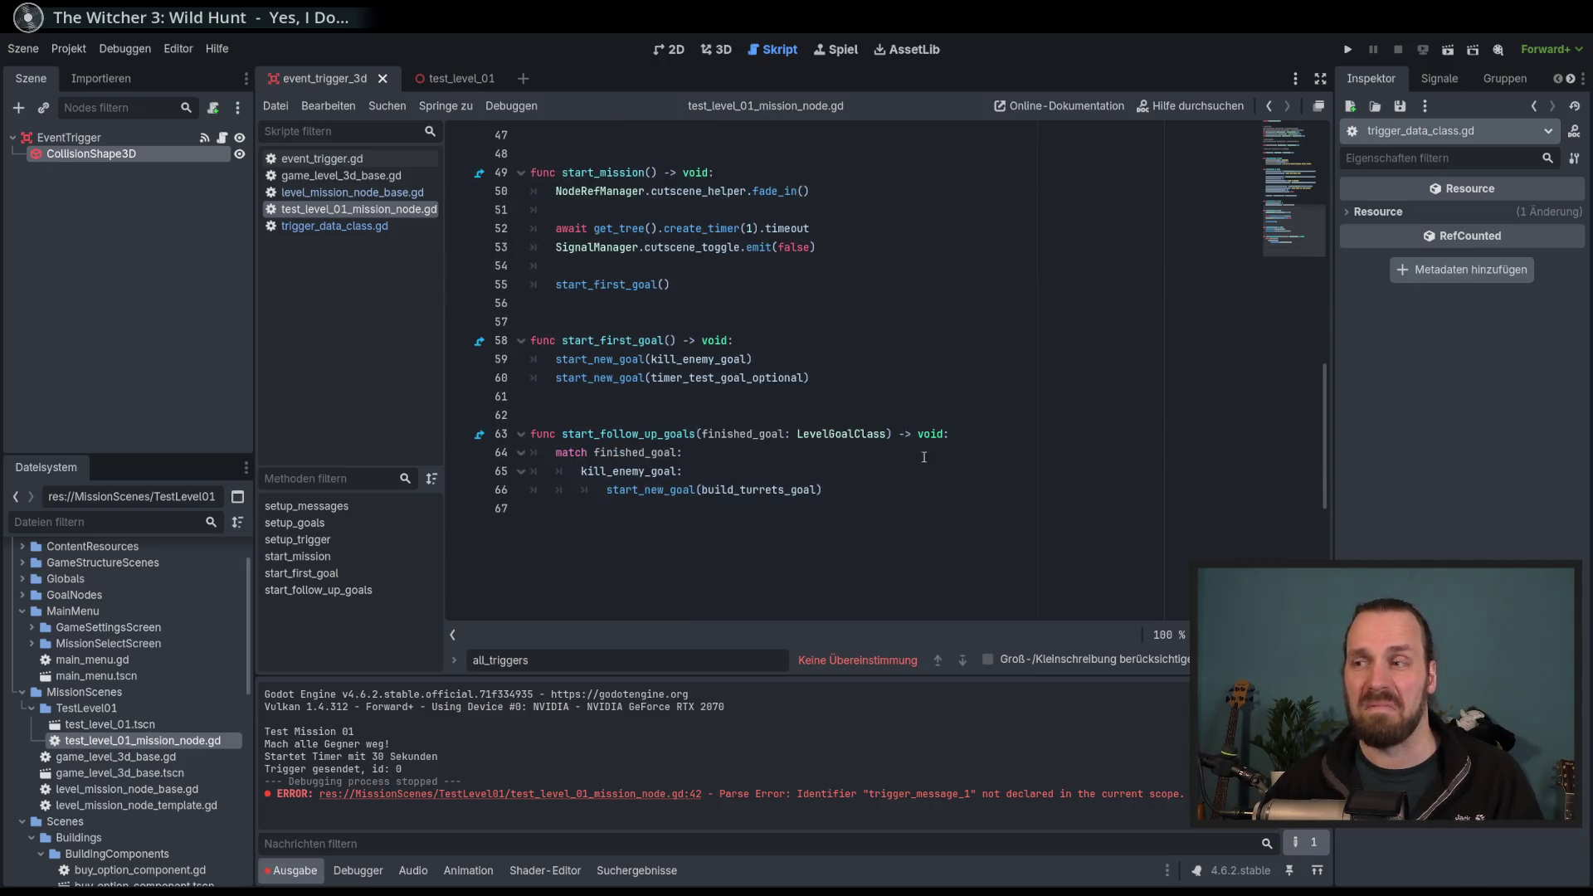
key("alt+Tab")
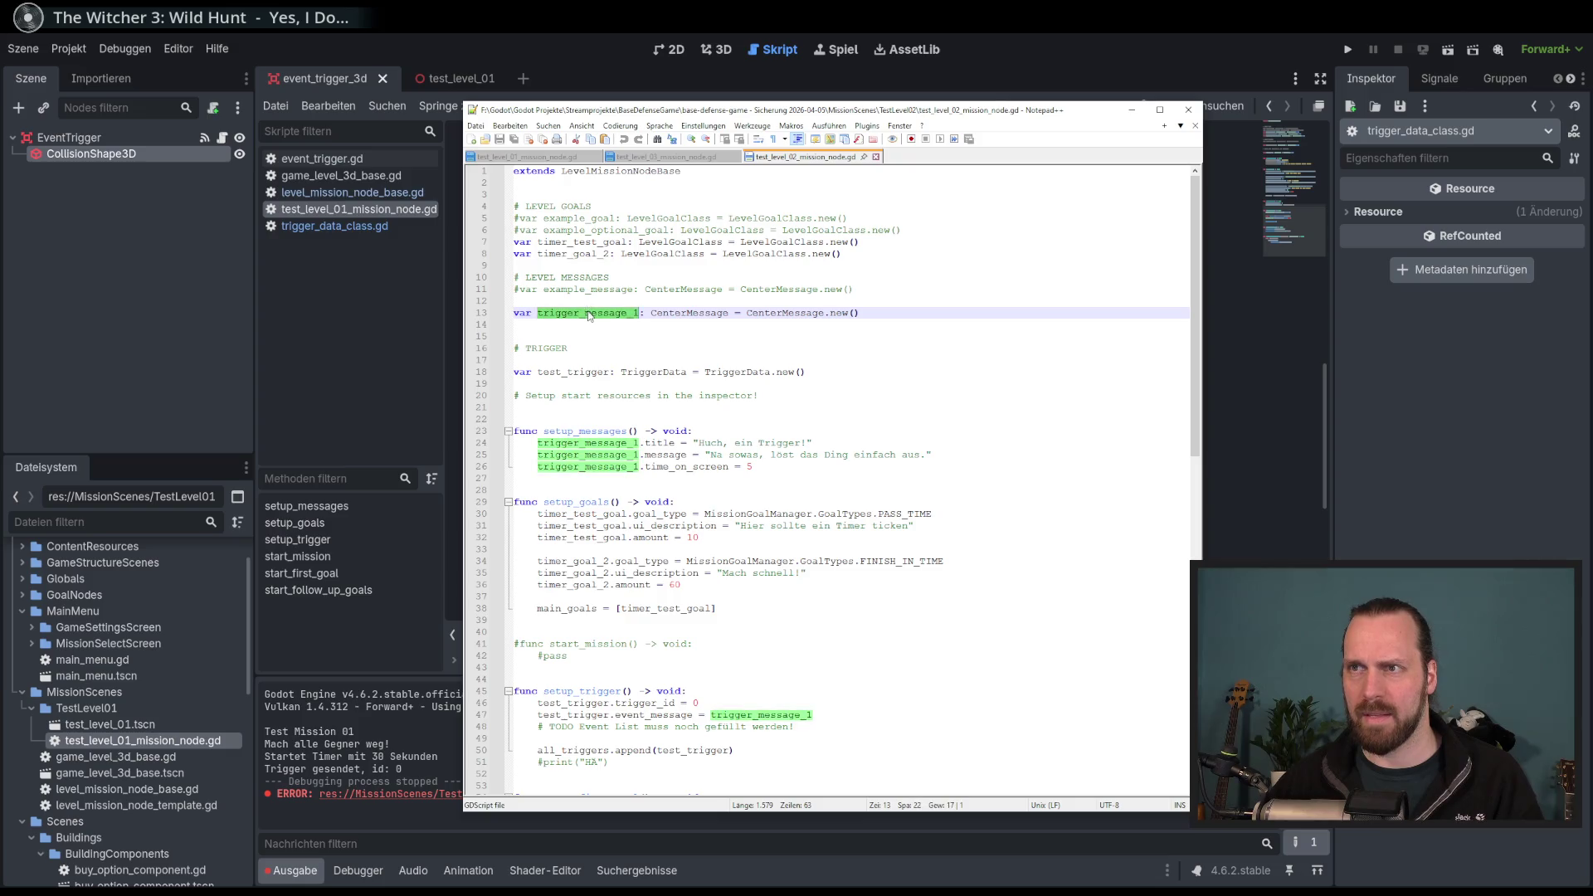
Highlight the test_trigger and all_triggers uses in the level 02 script.
scroll(685, 481, "down", 3)
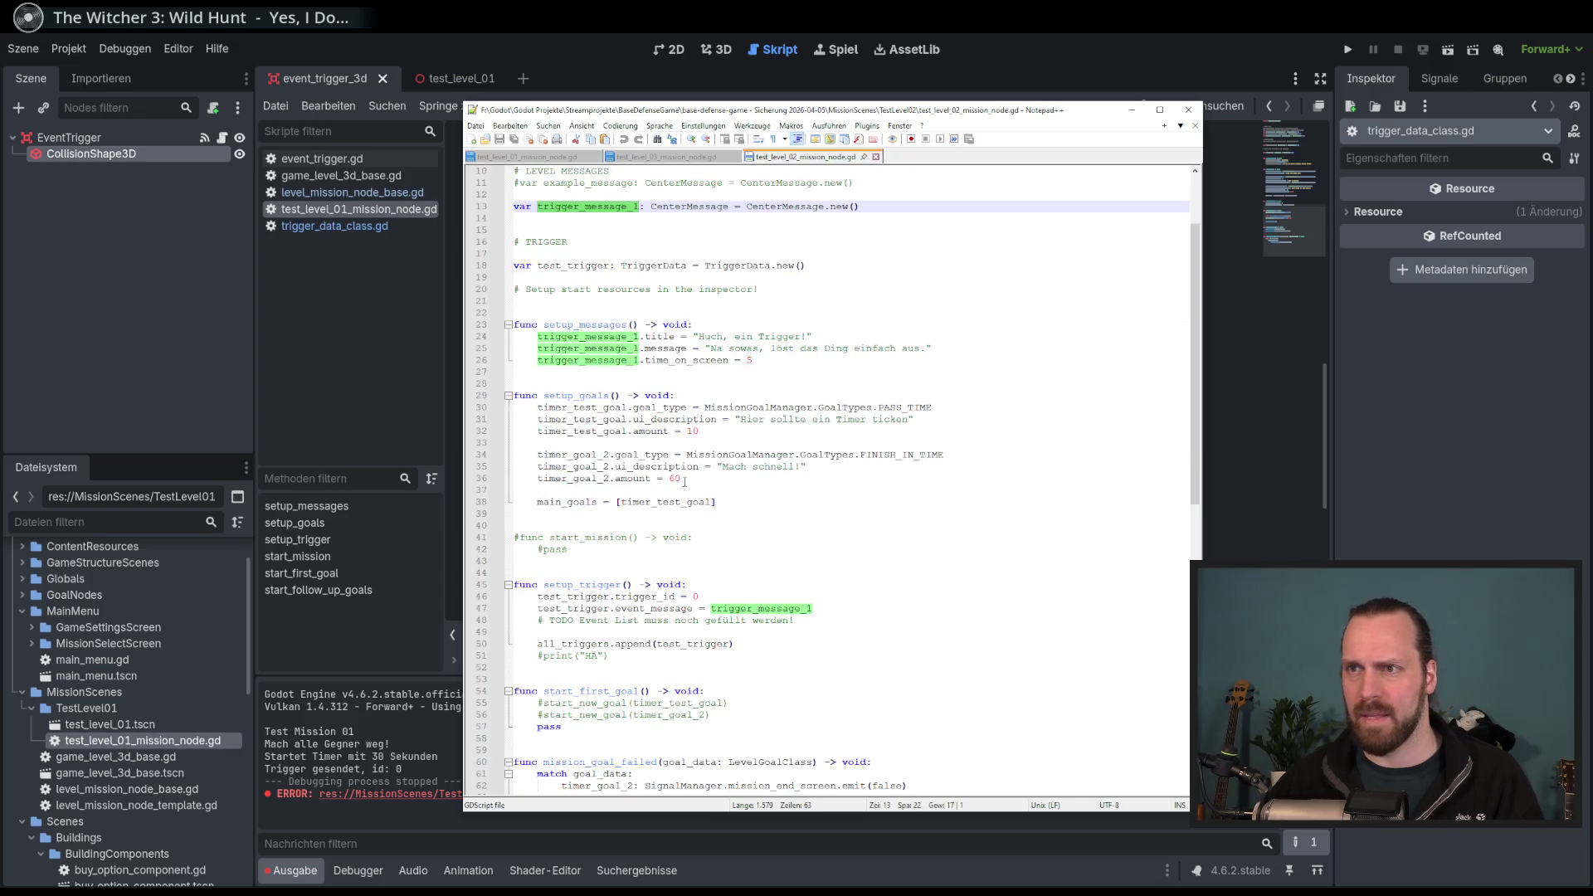
double_click(597, 598)
scroll(581, 597, "down", 2)
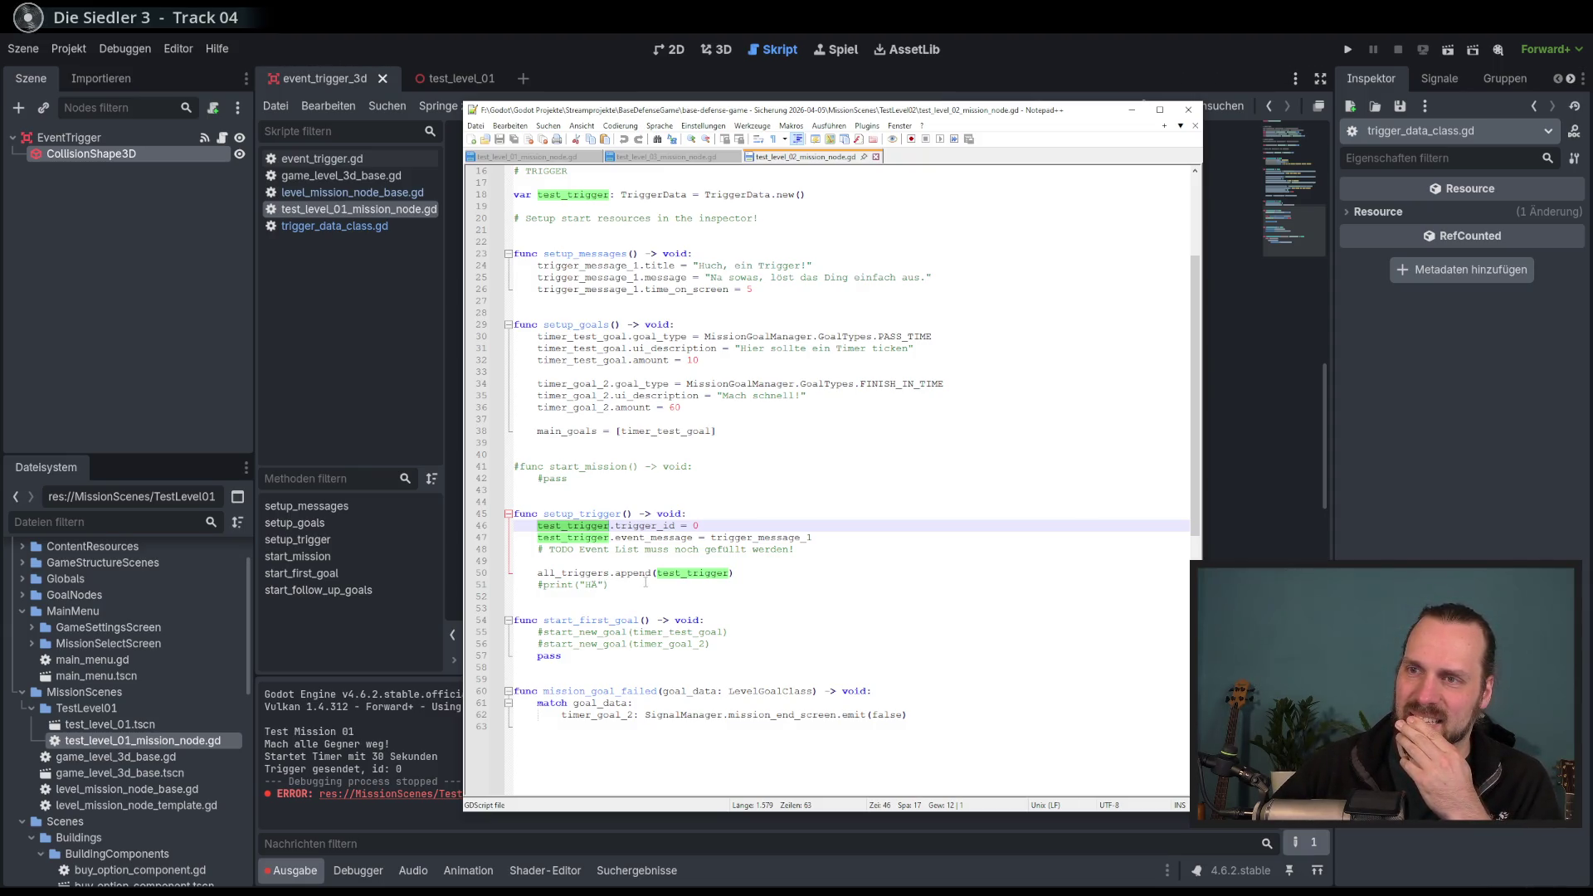
double_click(573, 572)
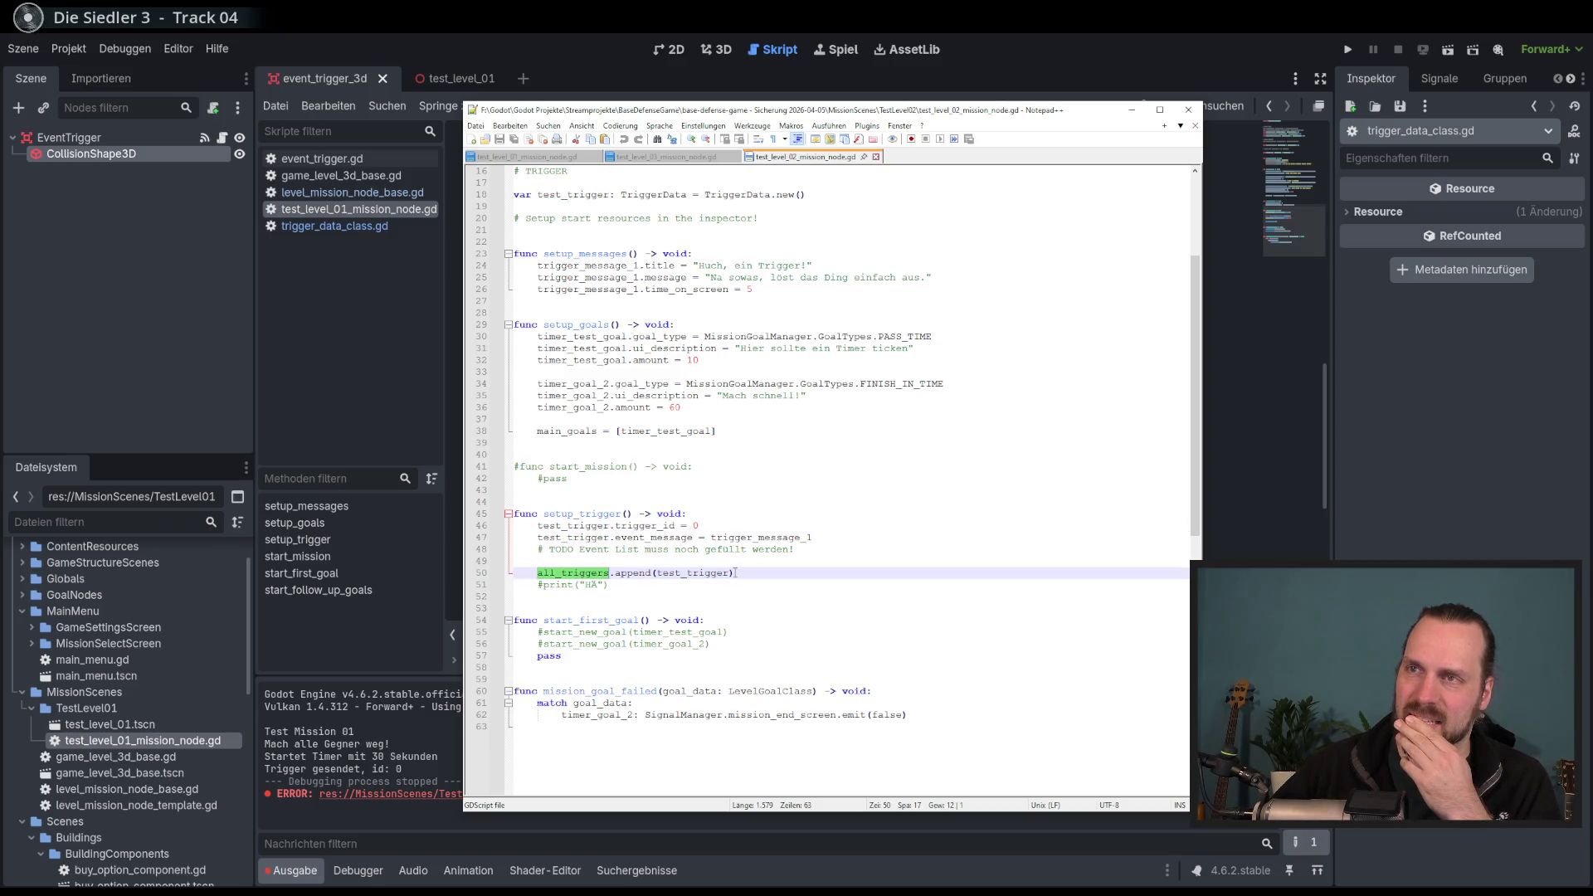
left_click(997, 37)
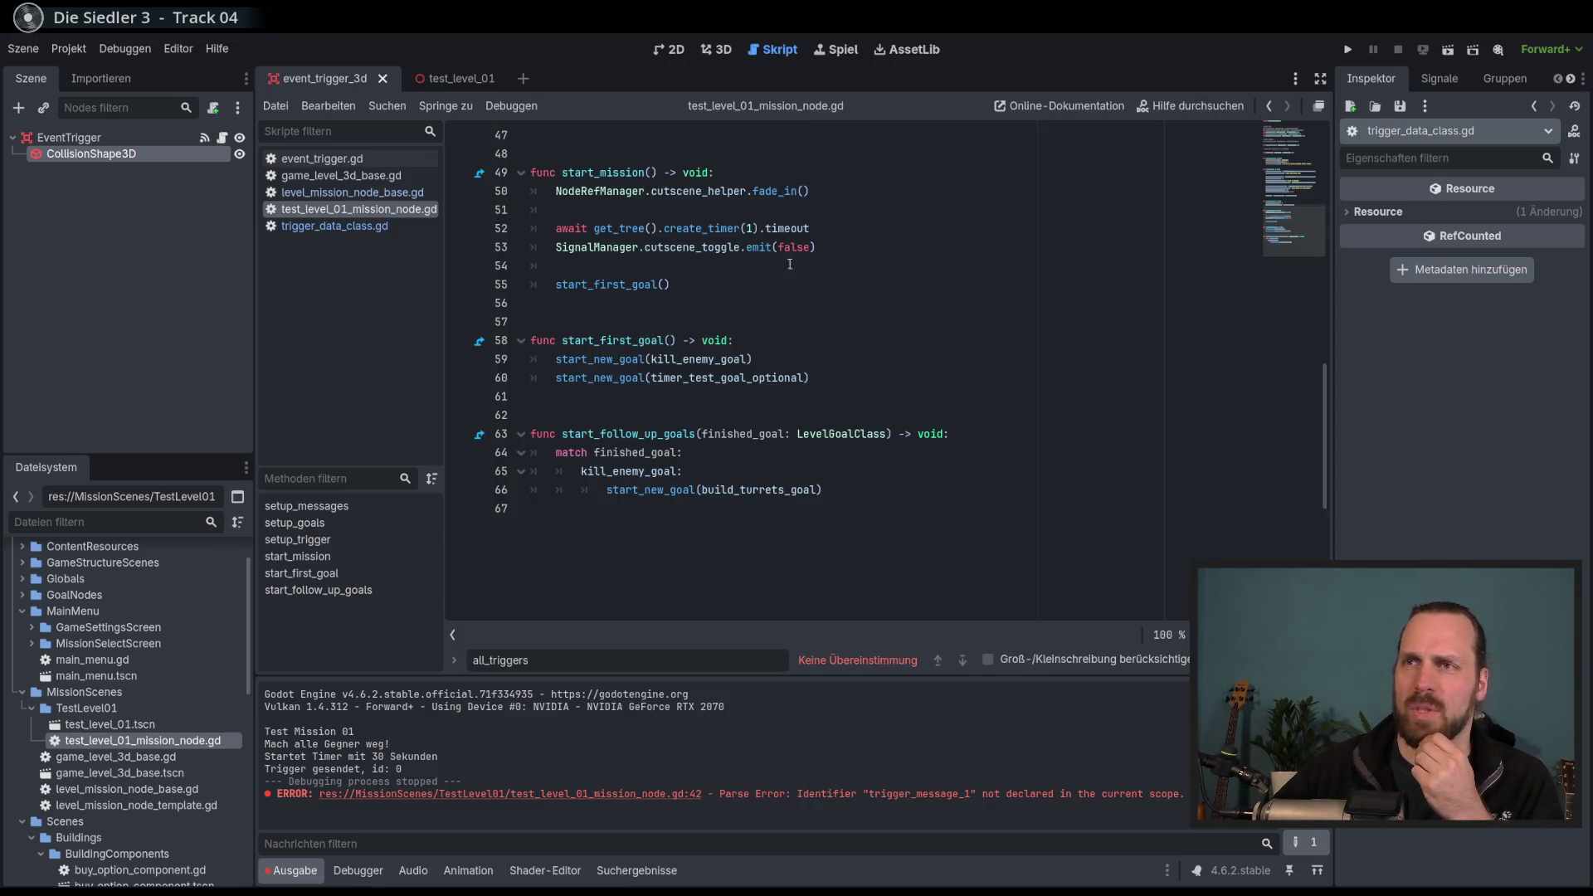
In trigger_data_class.gd, highlight where event_list and event_message are used.
left_click(345, 227)
double_click(584, 358)
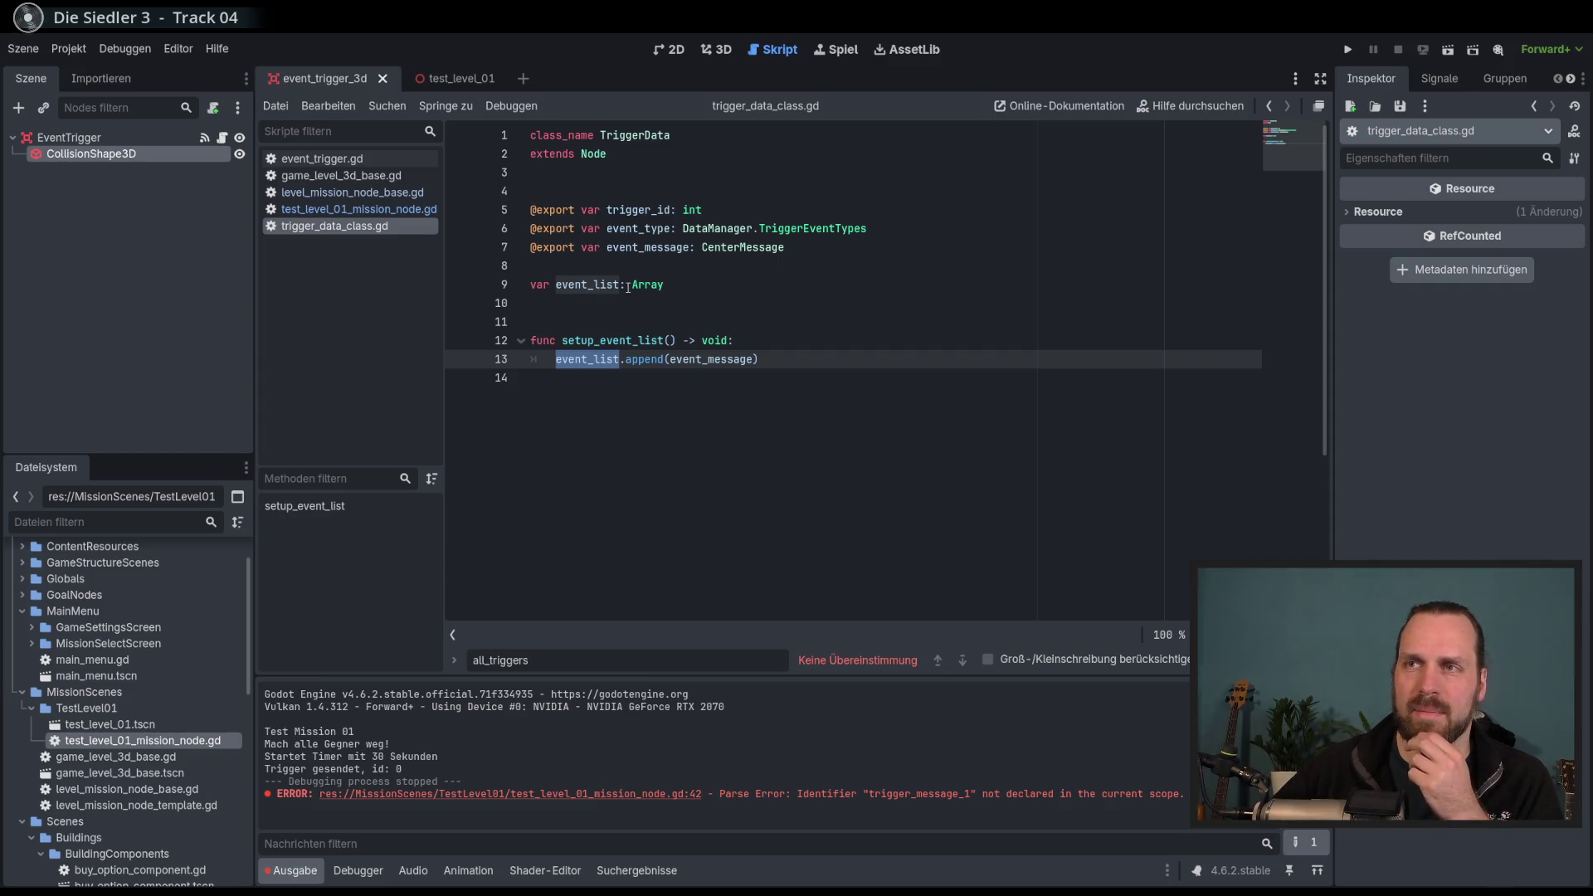
double_click(688, 362)
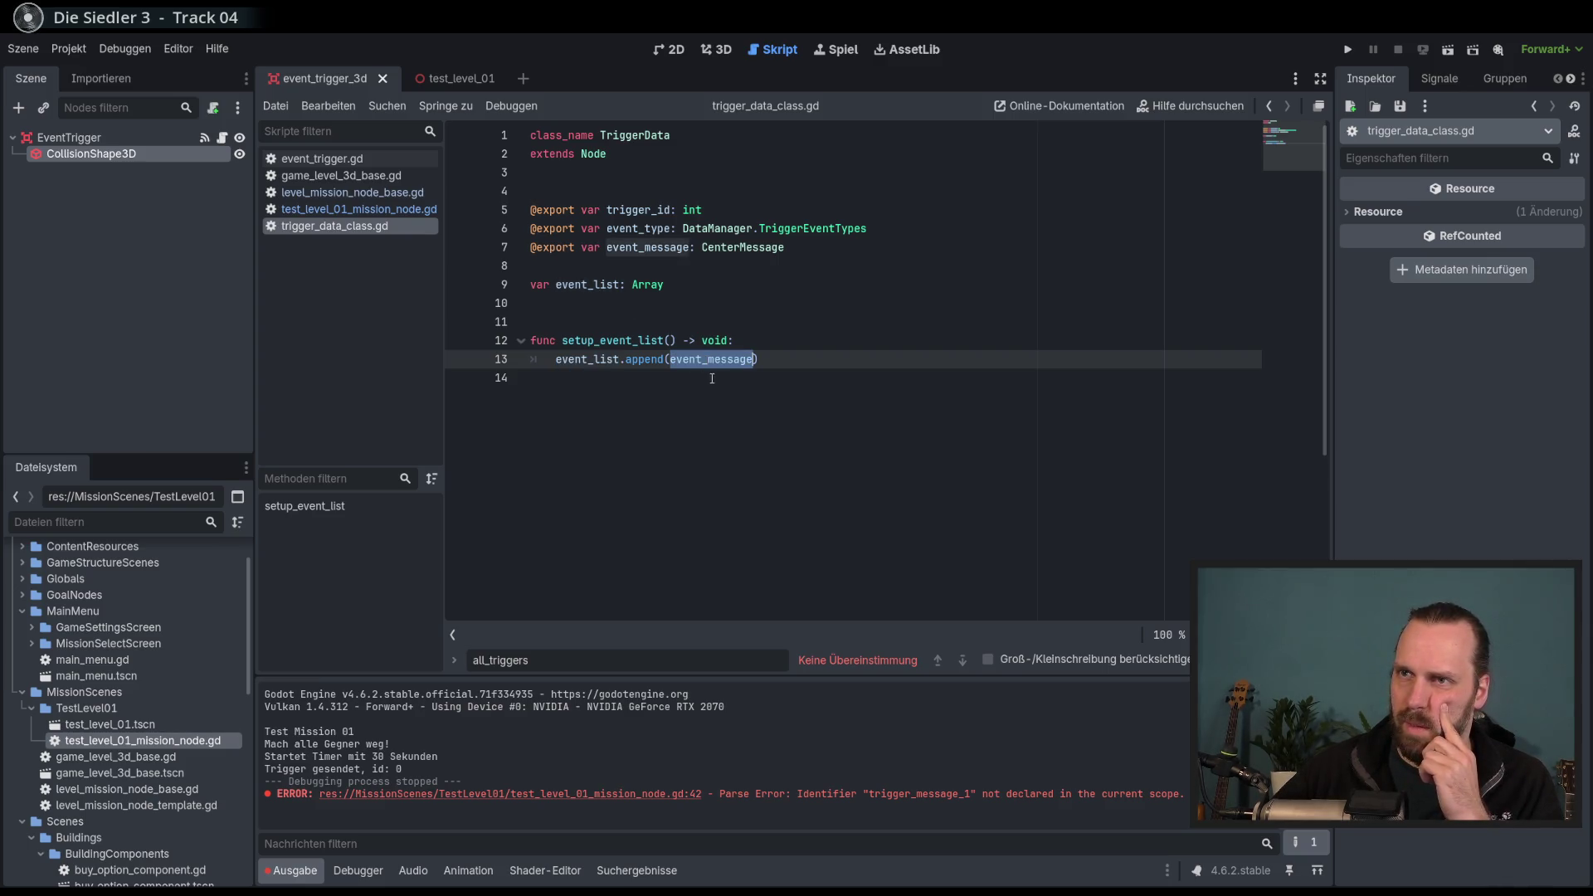
Scroll through level_mission_node_base.gd, then locate level 02's all_triggers append line.
left_click(368, 215)
left_click(353, 191)
scroll(839, 452, "down", 3)
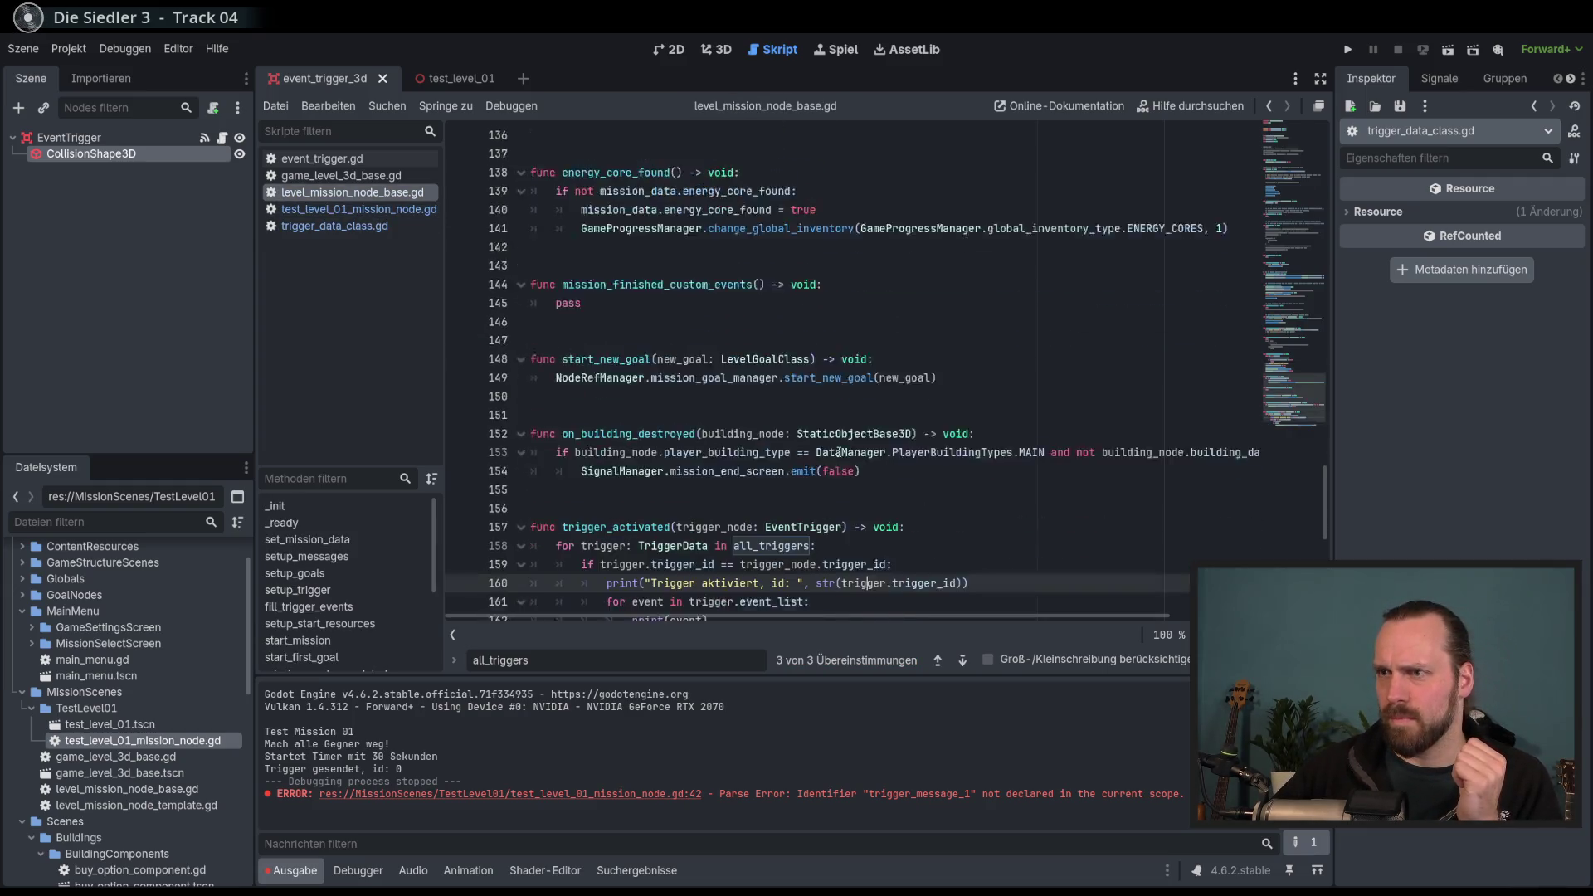
scroll(839, 452, "down", 2)
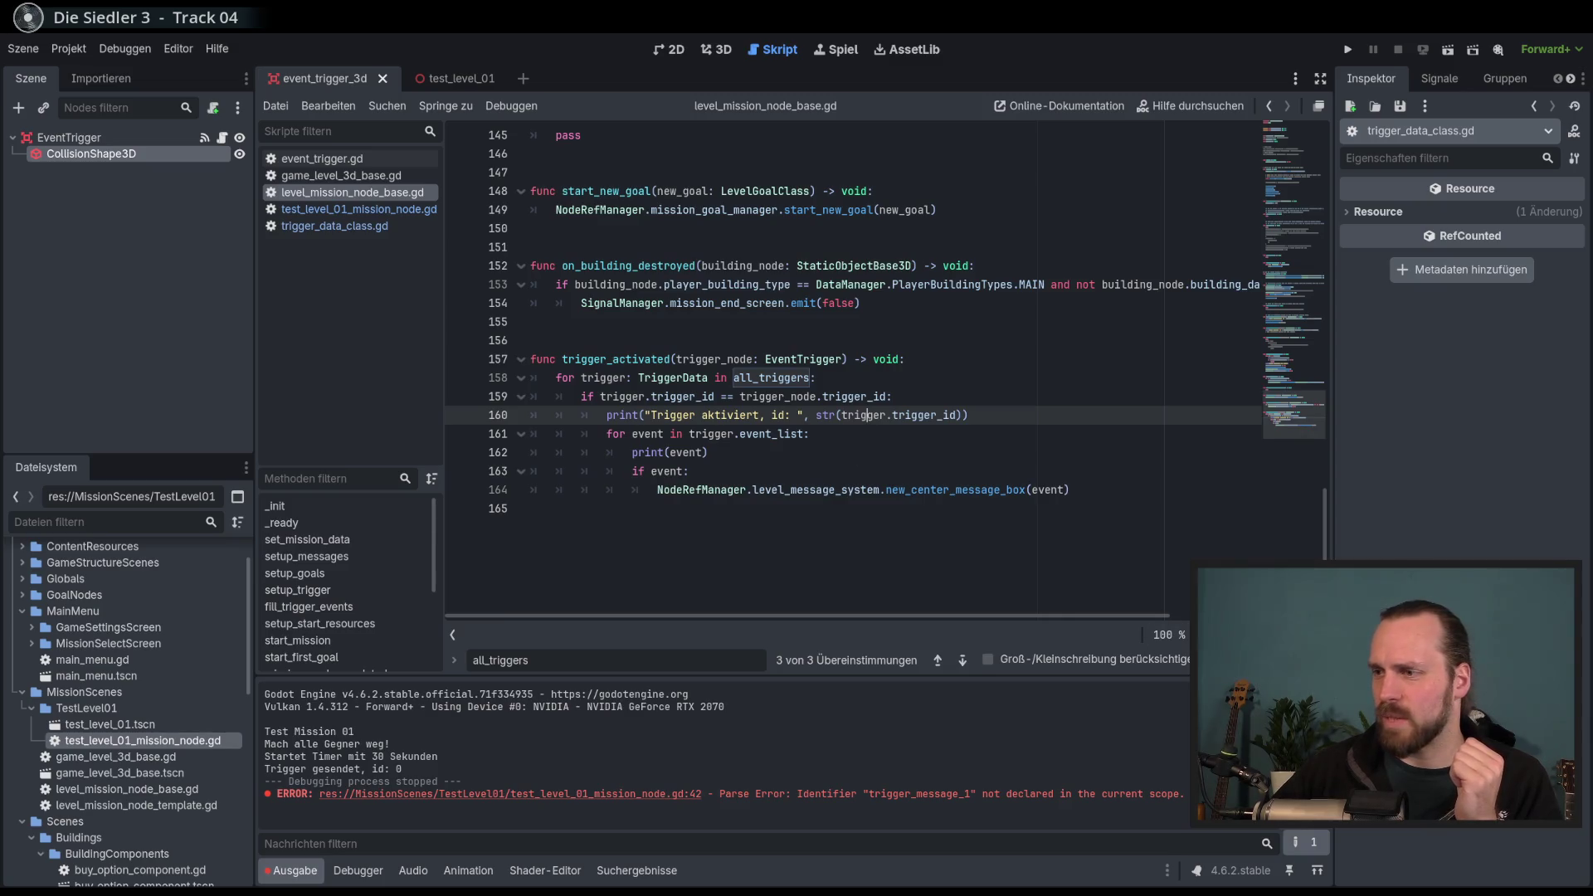
key("alt+Tab")
left_click(782, 579)
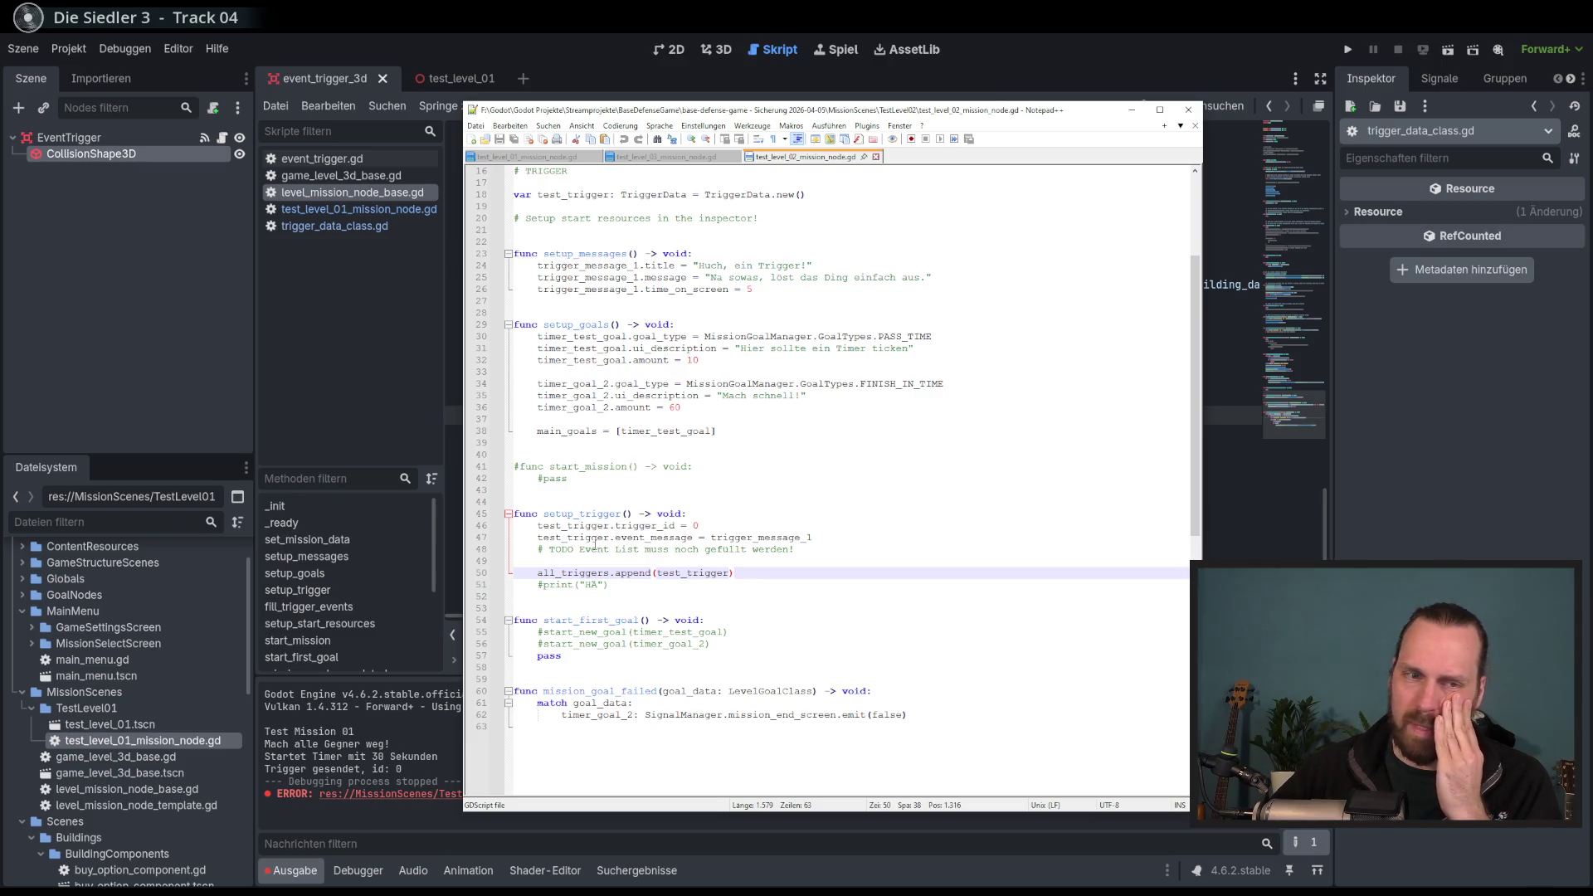
Select level 02's commented-out print line, then scroll level_mission_node_base.gd to its top.
left_click(745, 585)
key("shift+Home")
left_click(1292, 330)
left_click_drag(1292, 331, 1276, 152)
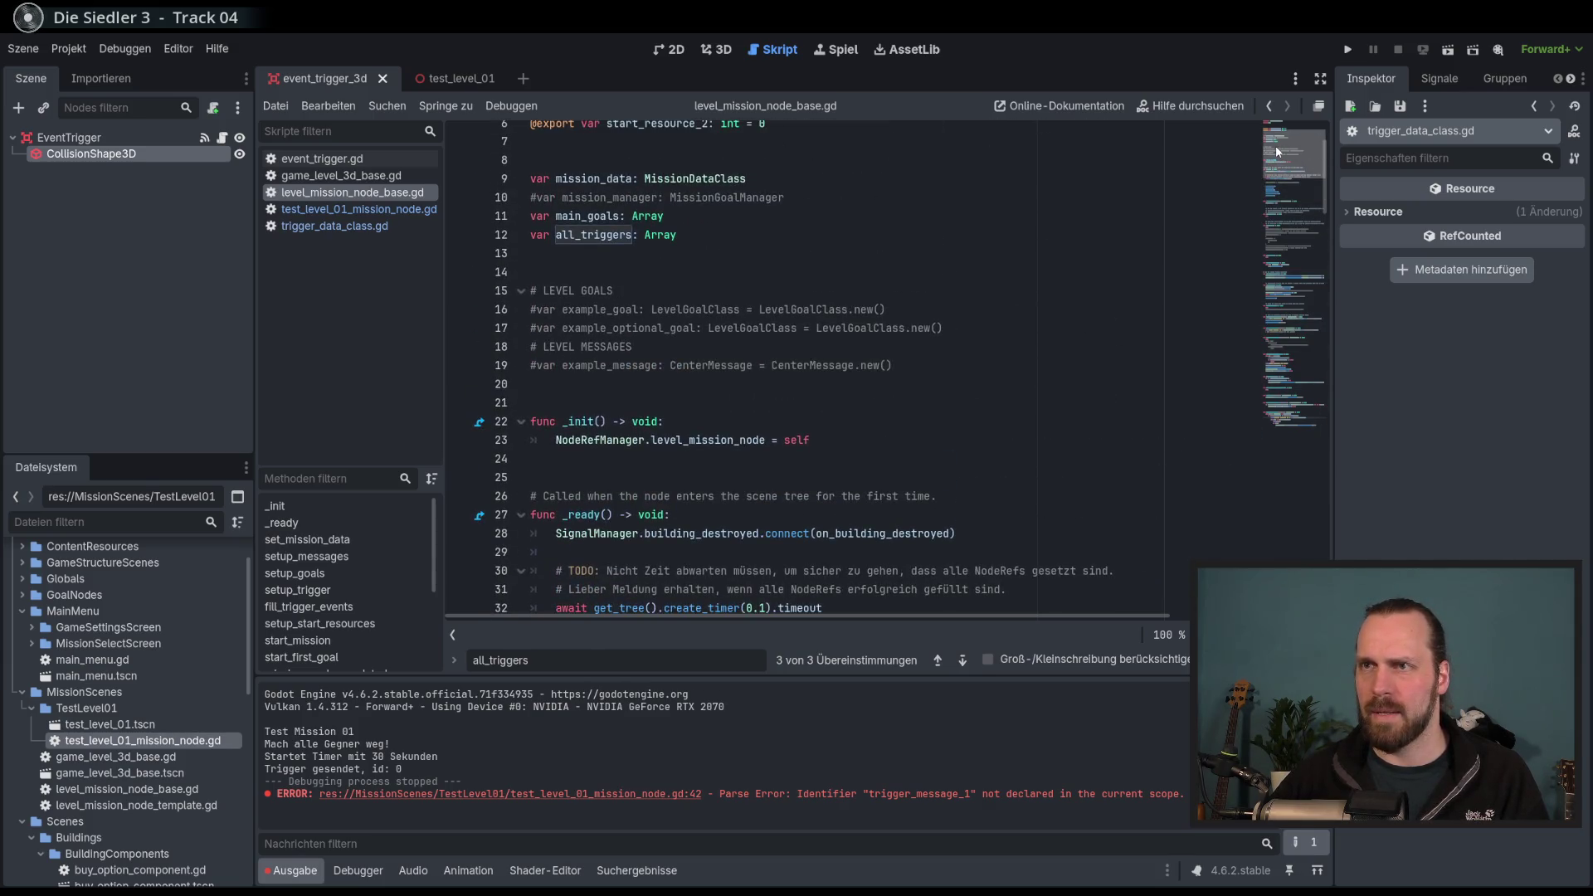
Search for all_triggers and step to match 3 of 3 on line 158.
key("ctrl+f")
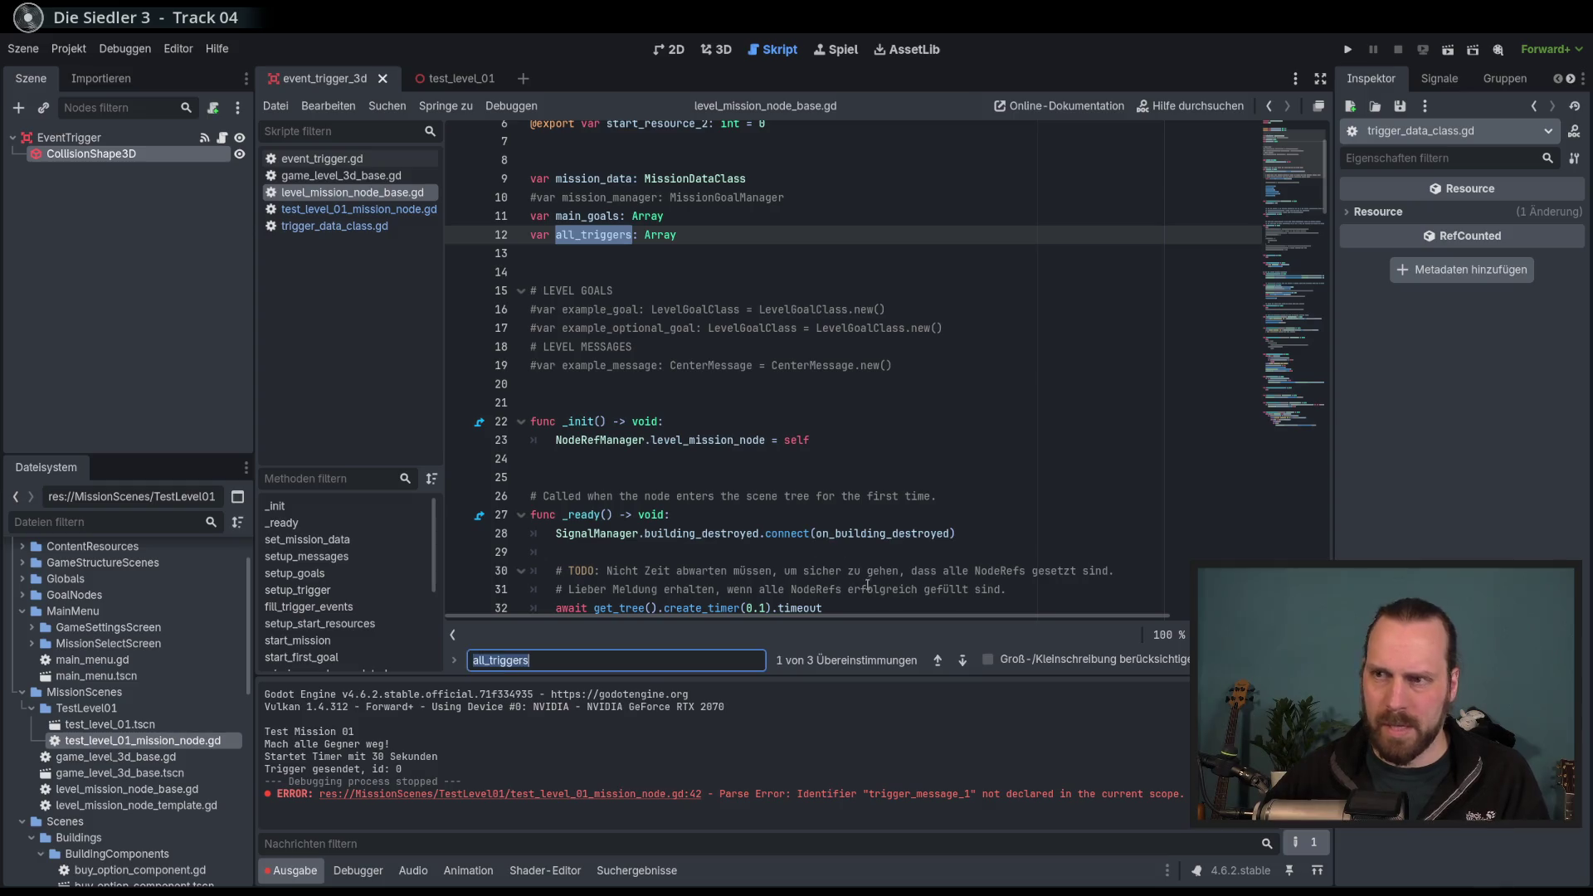
left_click(963, 659)
left_click(964, 659)
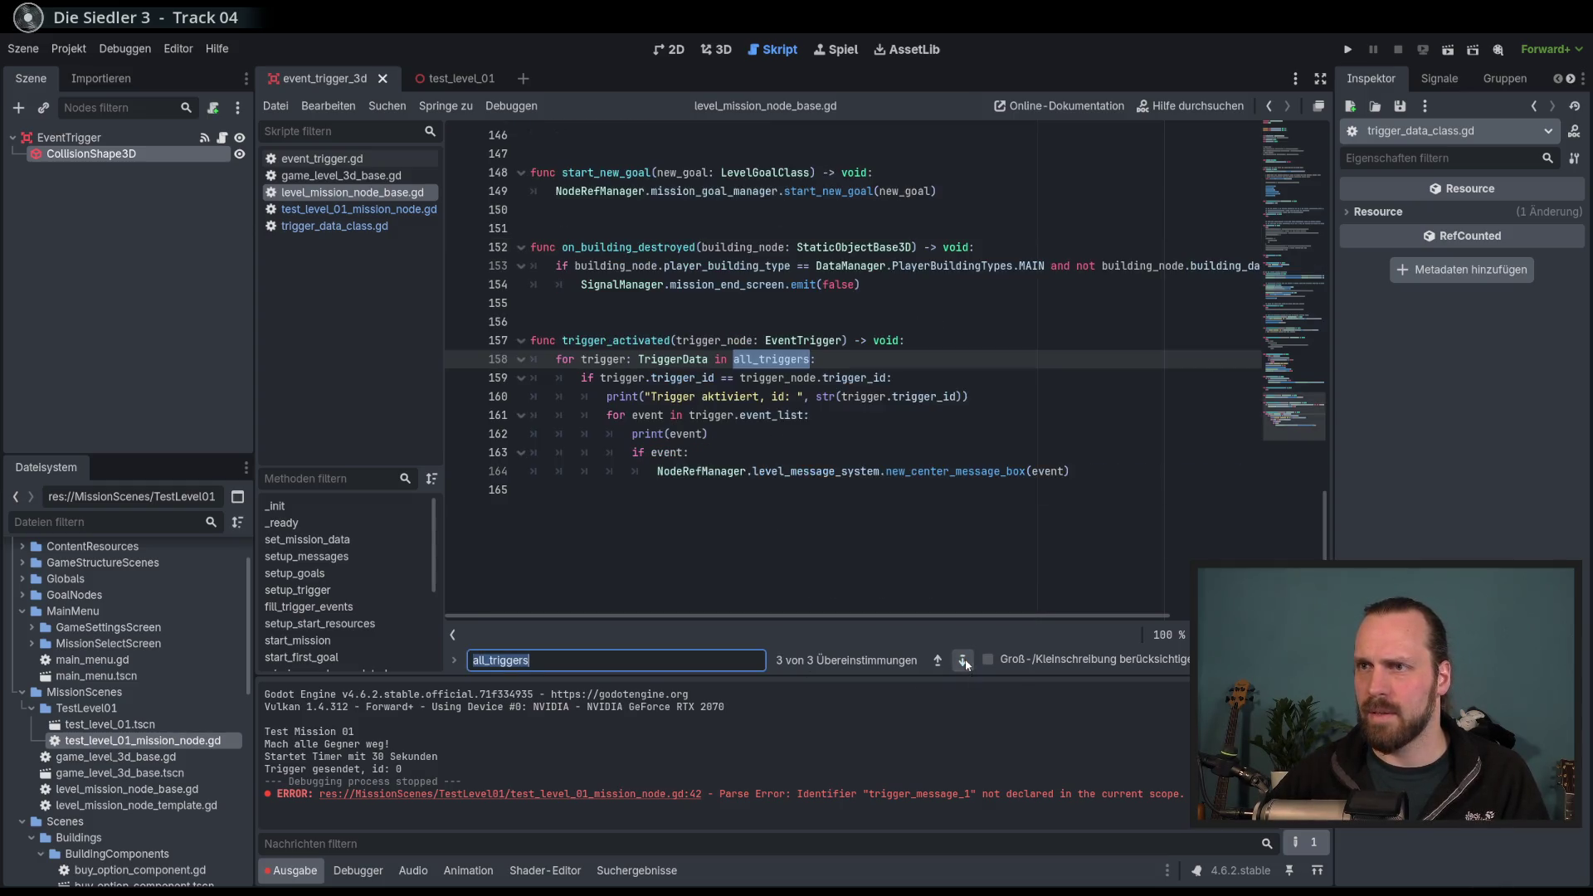
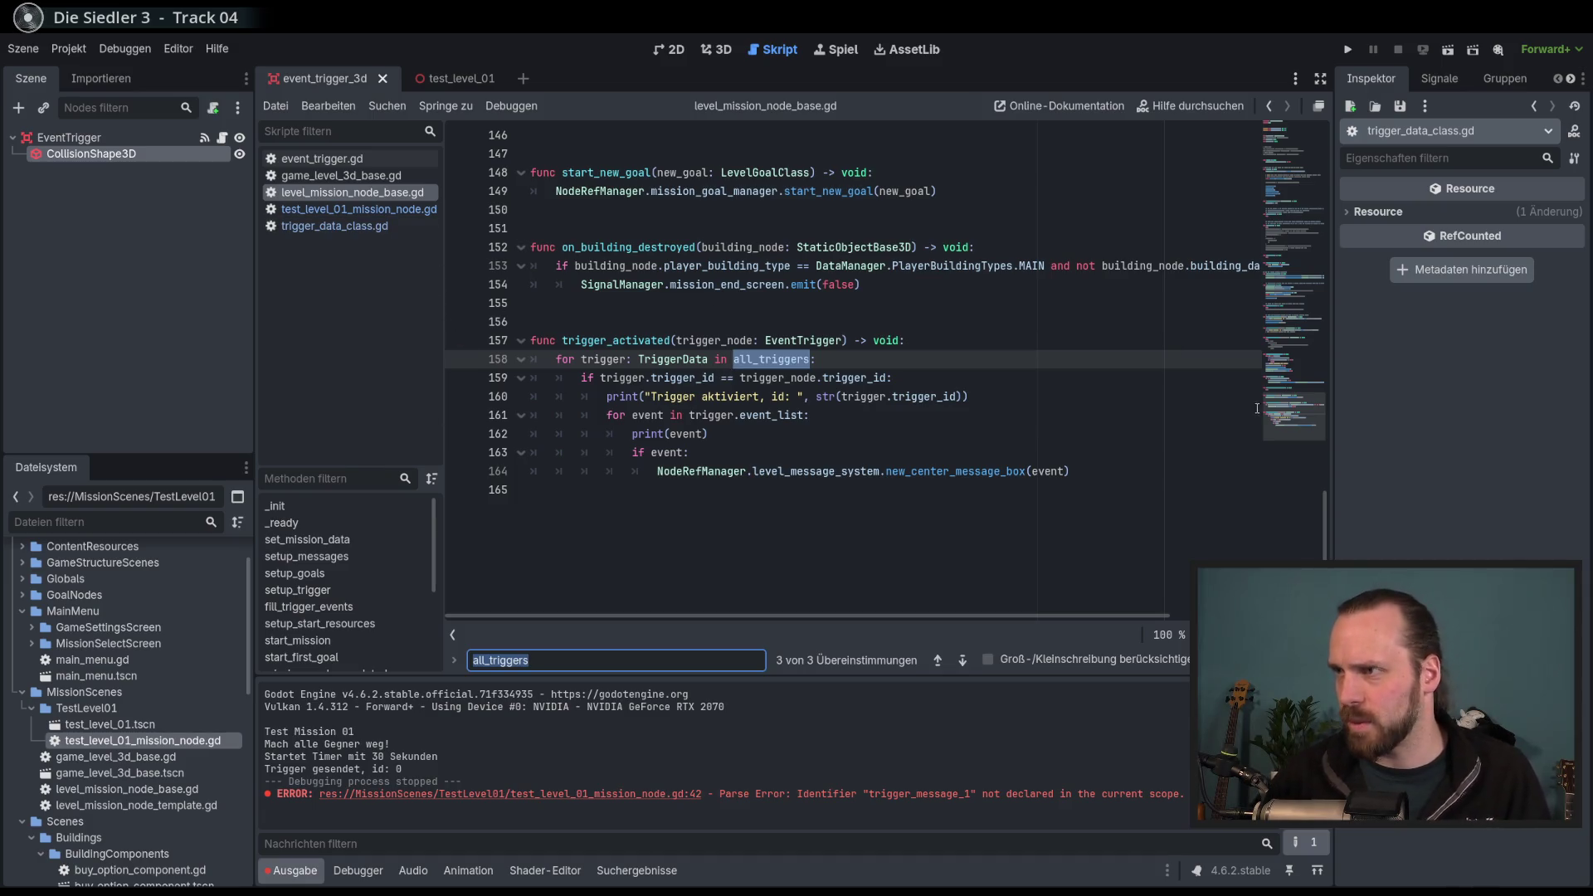
Open test_level_01_mission_node.gd in the Godot script editor.
left_click(1294, 404)
mouse_move(1294, 404)
left_mouse_down()
mouse_move(1290, 374)
mouse_move(1284, 425)
mouse_move(1253, 179)
left_mouse_up()
left_click_drag(1256, 209, 1281, 423)
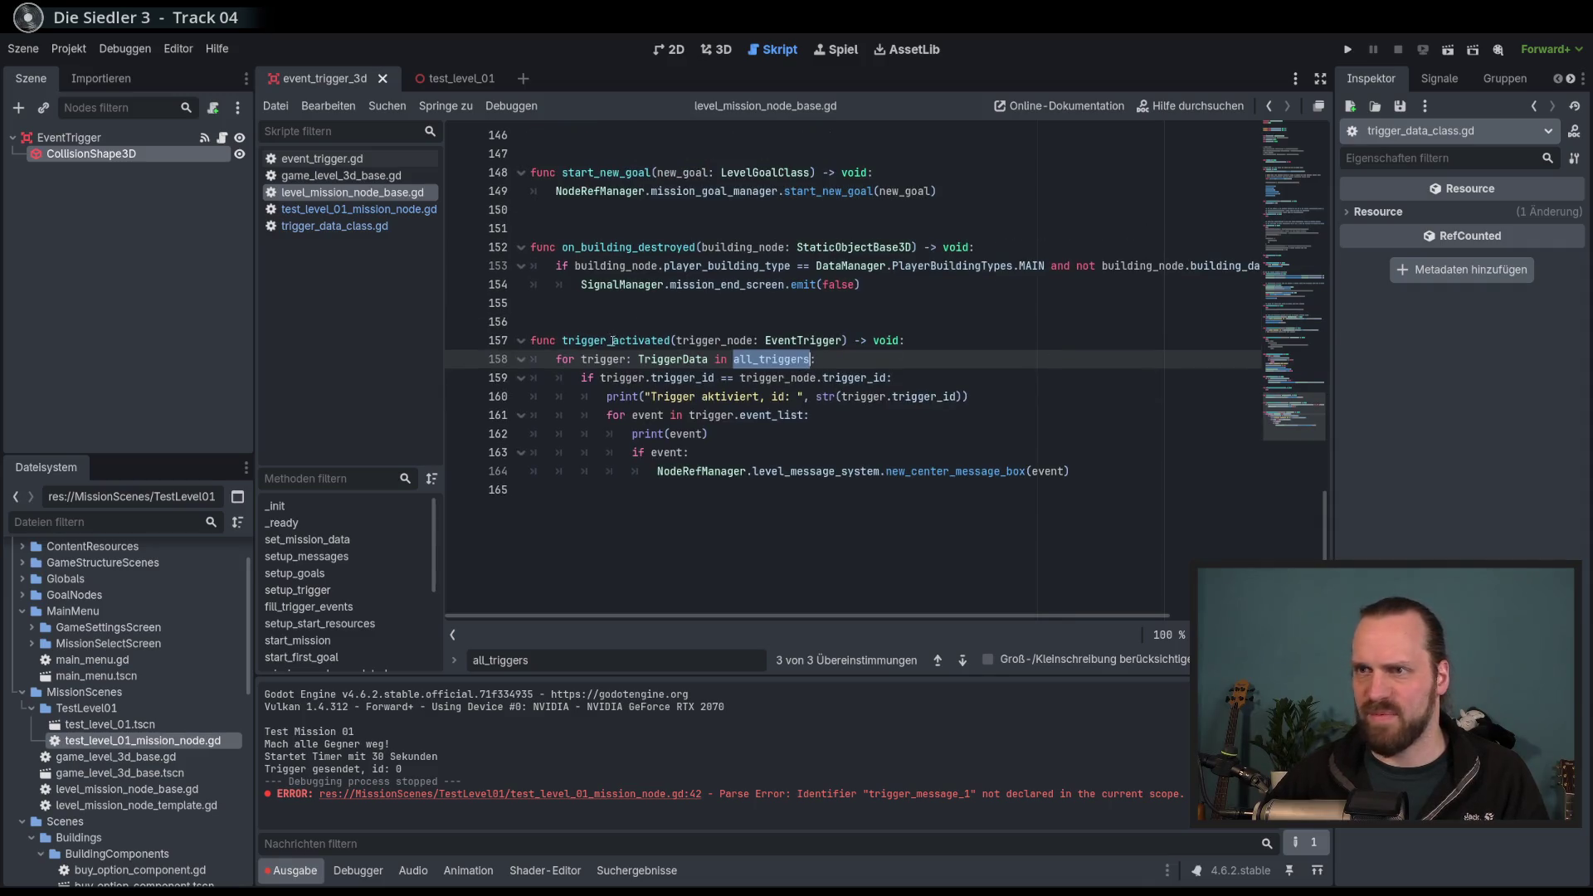
left_click_drag(1288, 360, 1285, 207)
left_click(334, 227)
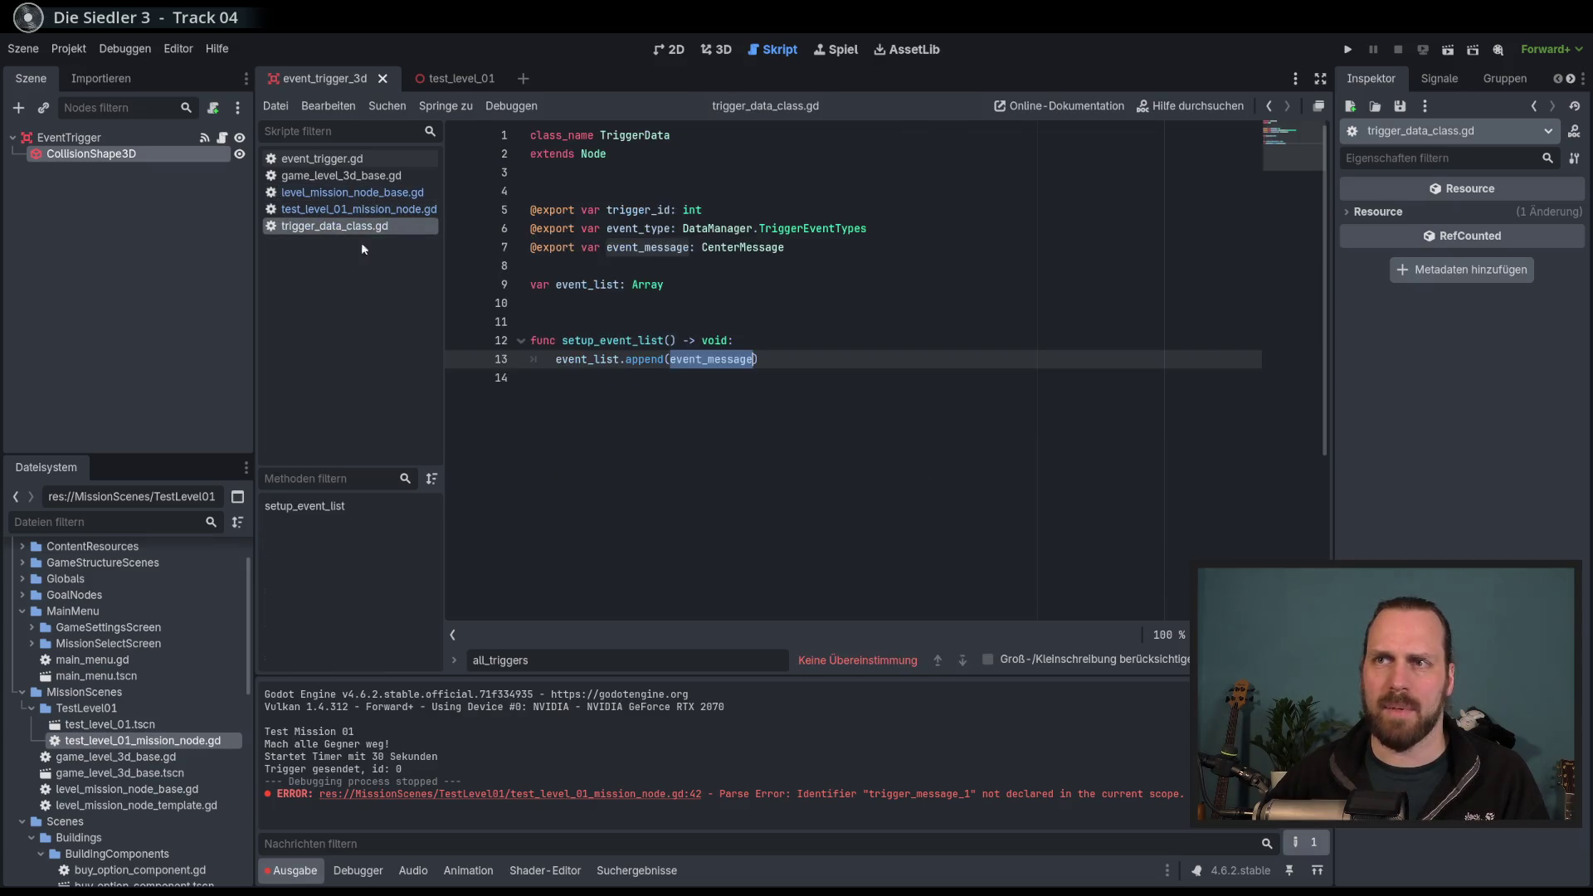
left_click(357, 209)
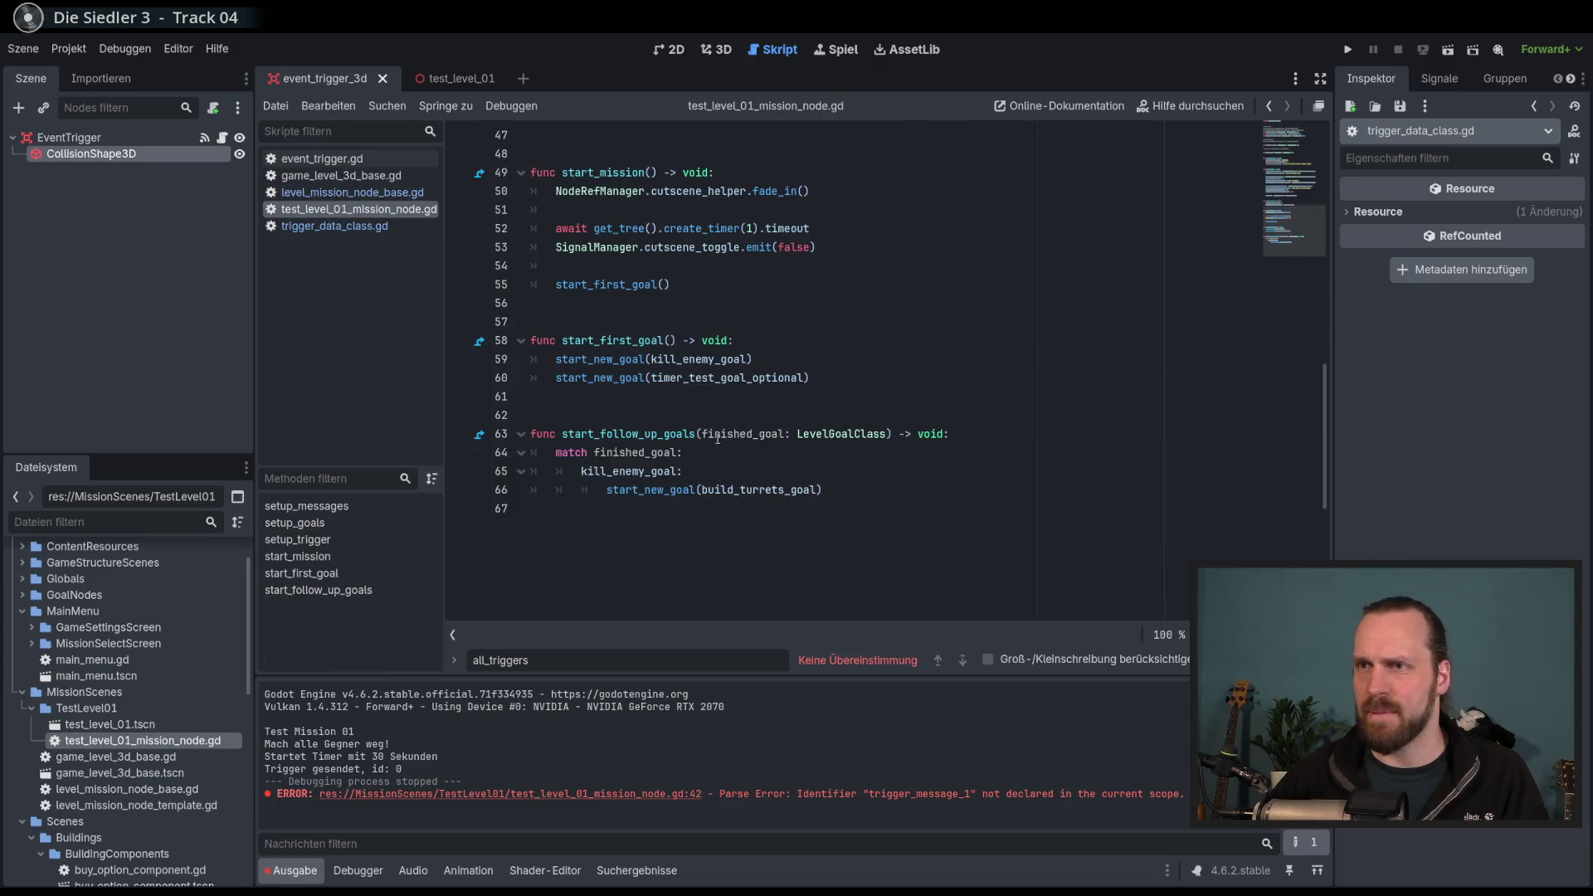
scroll(711, 433, "up", 4)
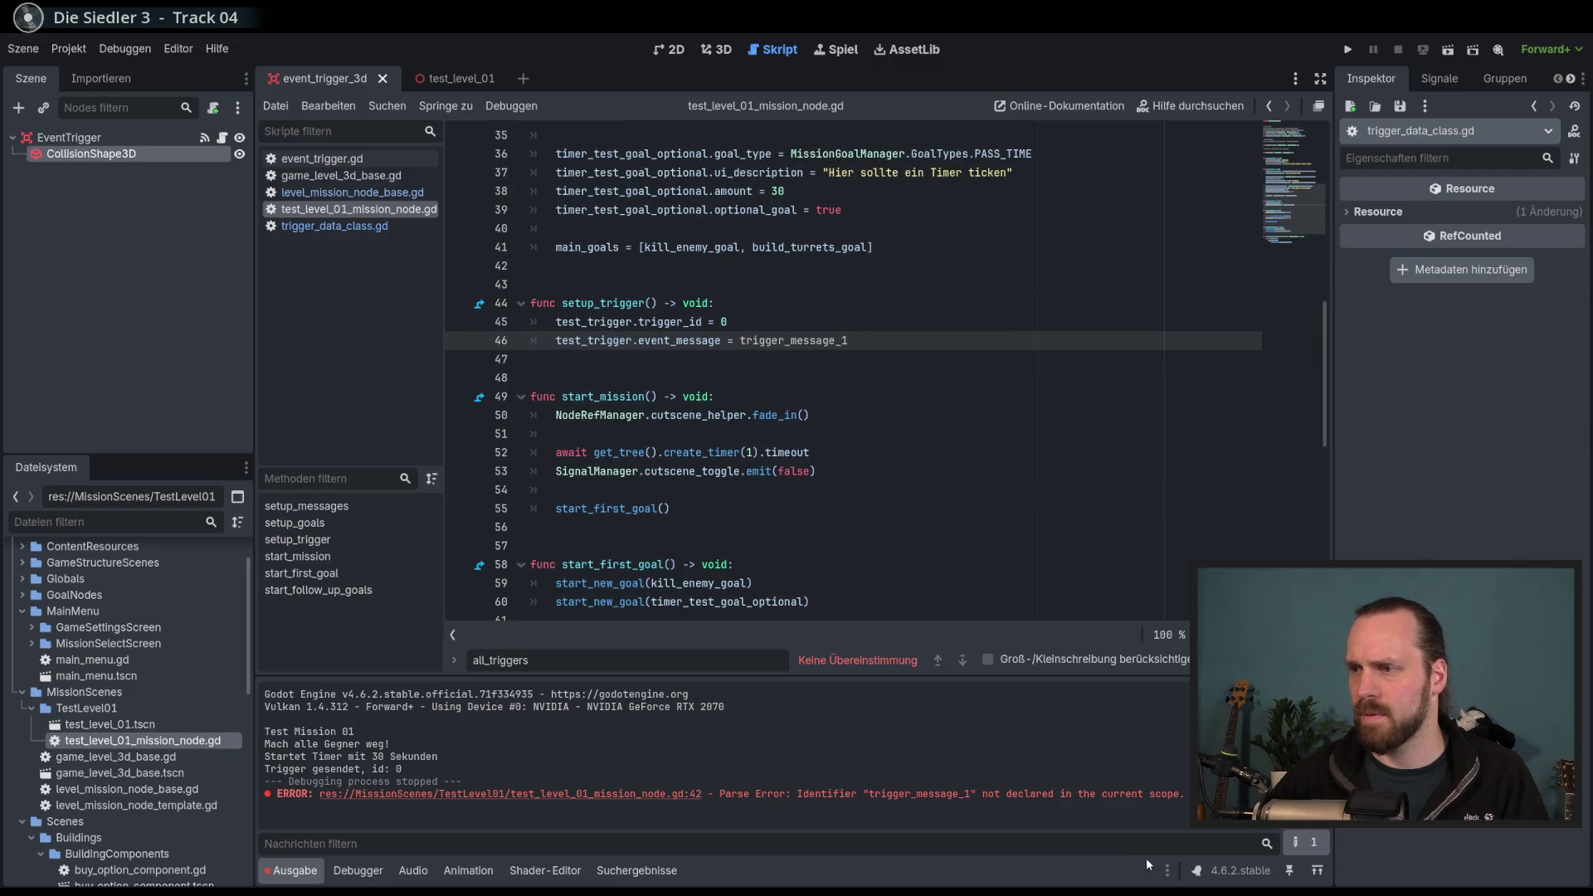
Copy the all_triggers.append(test_trigger) line from the backup script in Notepad++.
key("alt+Tab")
left_click(682, 587)
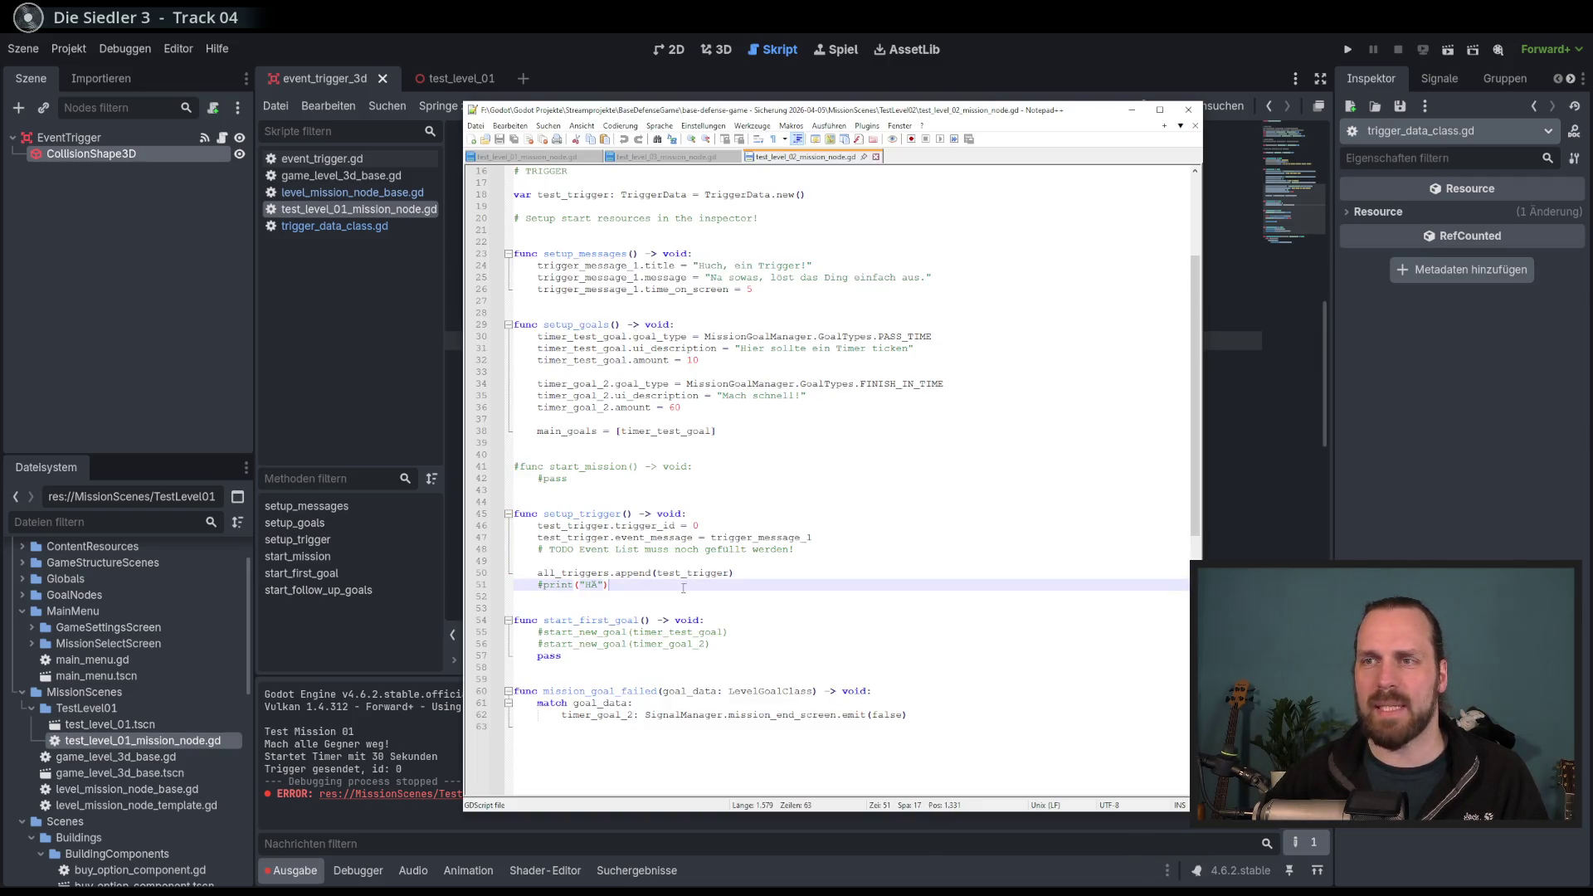
left_click(747, 574)
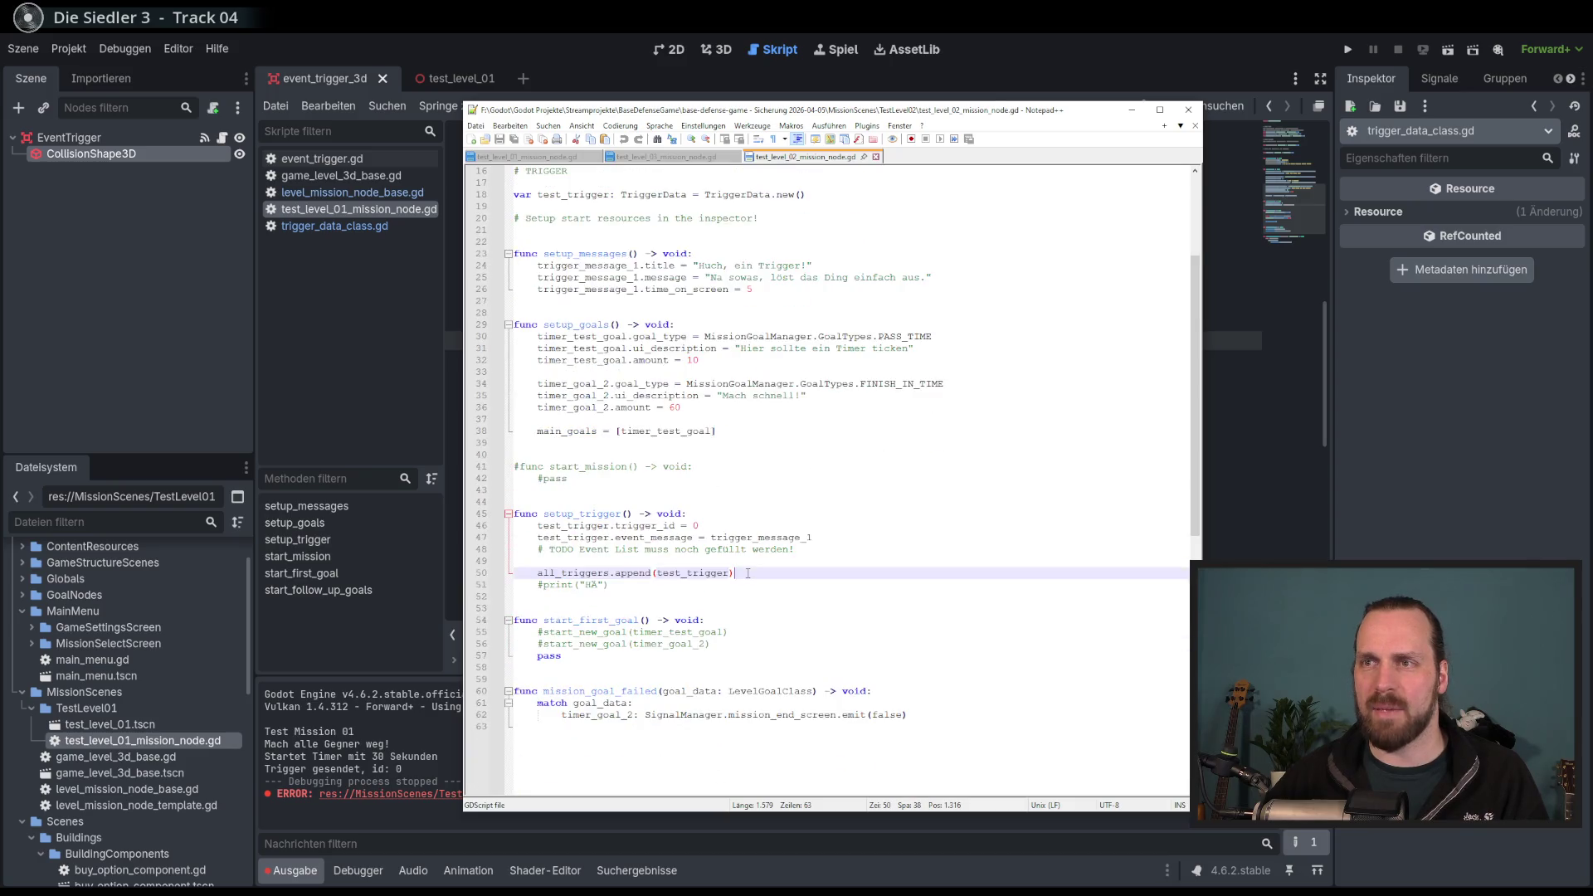
left_click_drag(743, 574, 537, 574)
key("ctrl+c")
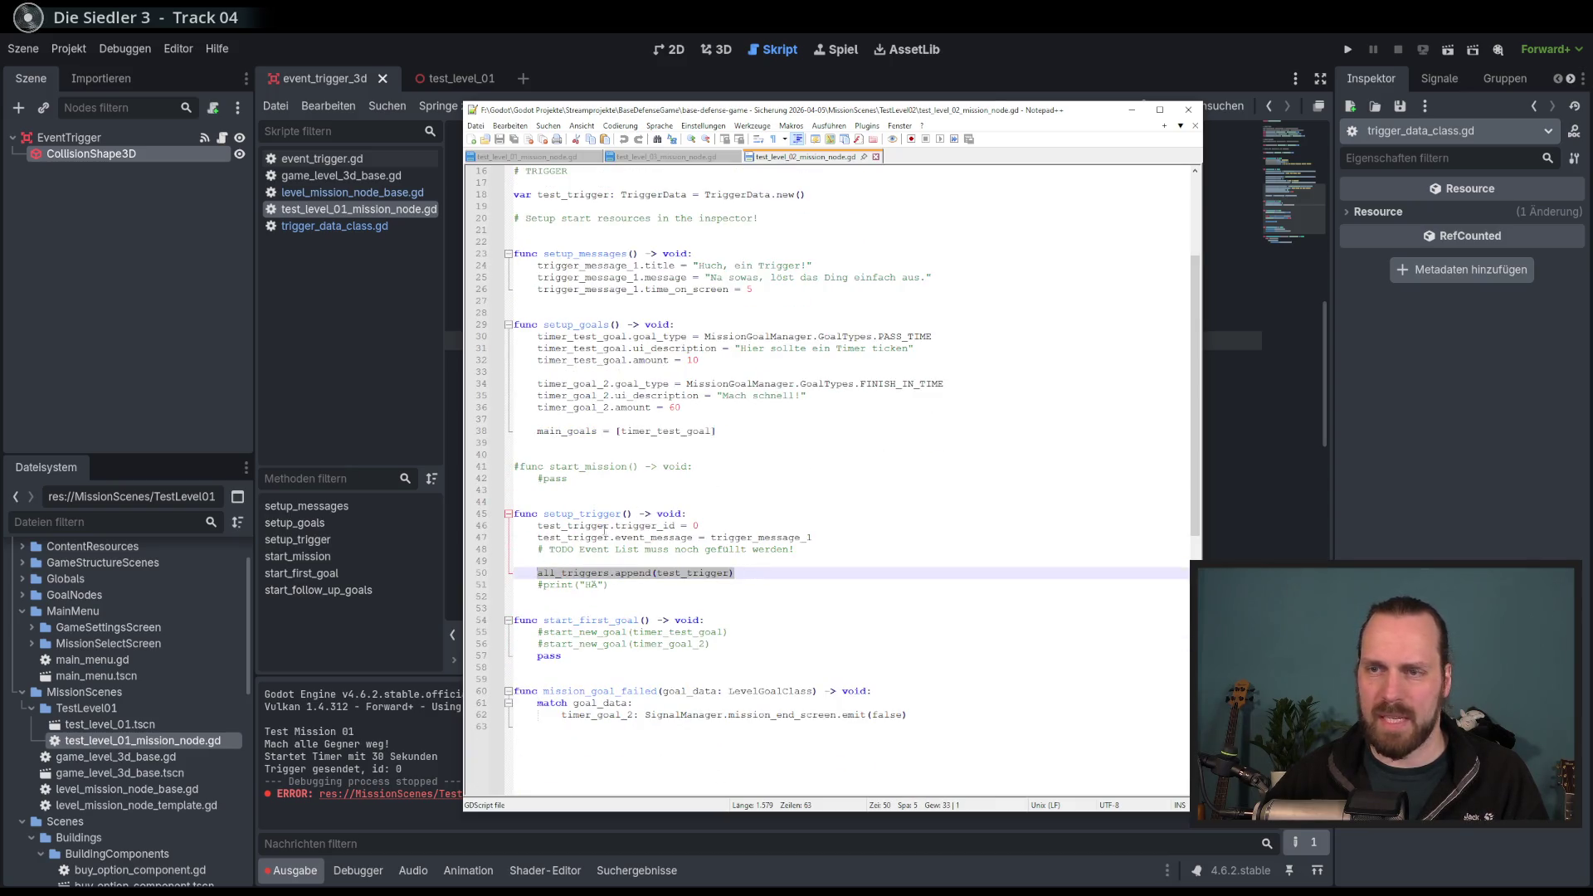
left_click(1130, 110)
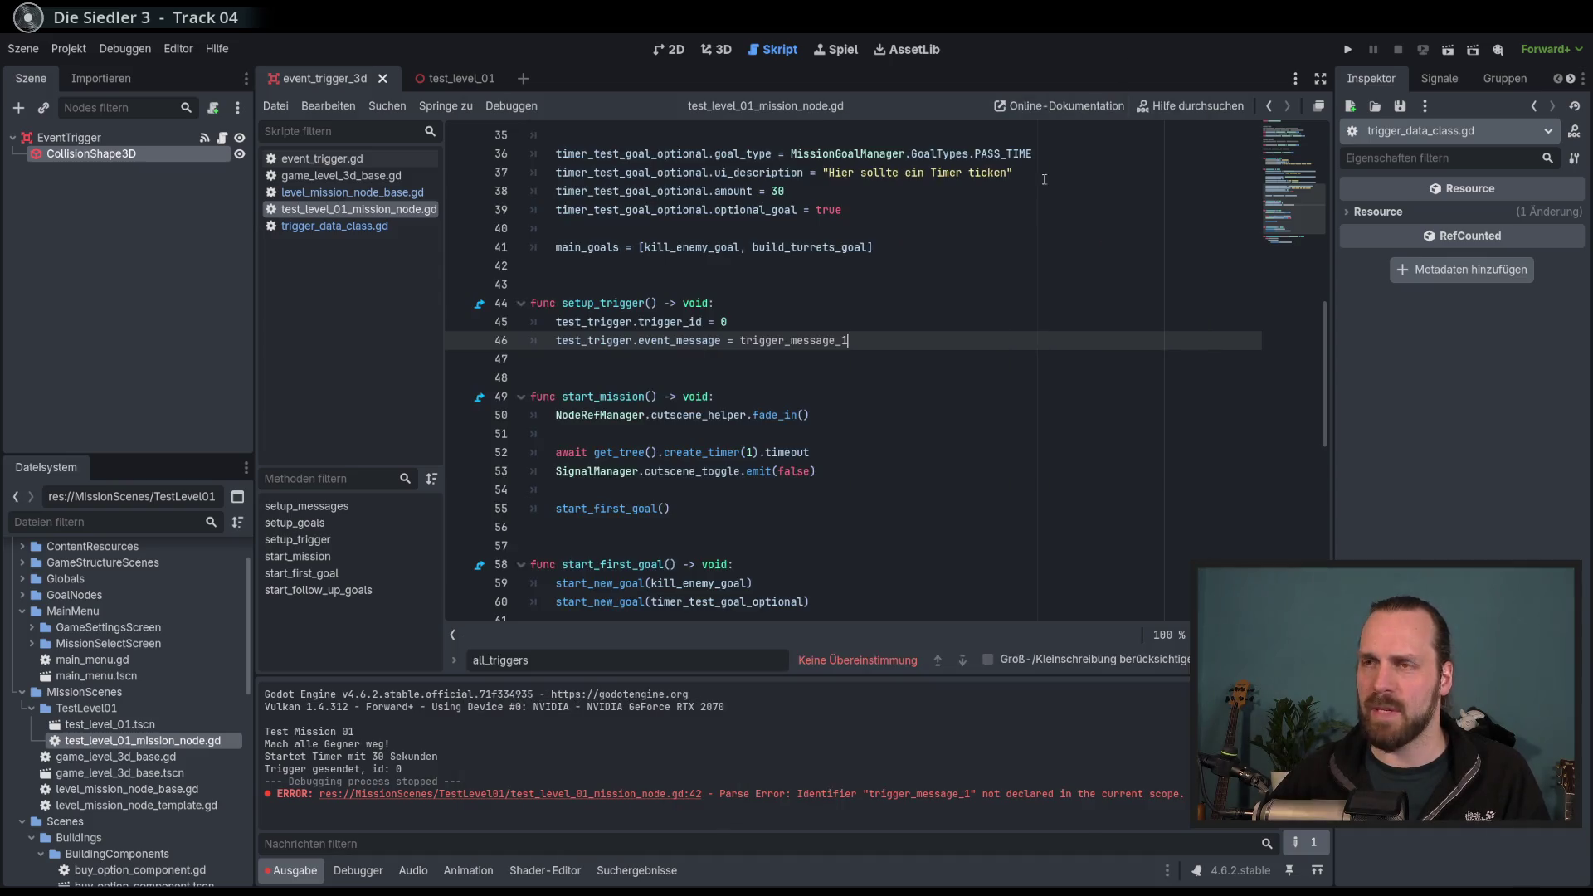
Paste all_triggers.append(test_trigger) at the end of setup_trigger, save, and run the project.
key("Return")
key("Return")
key("ctrl+v")
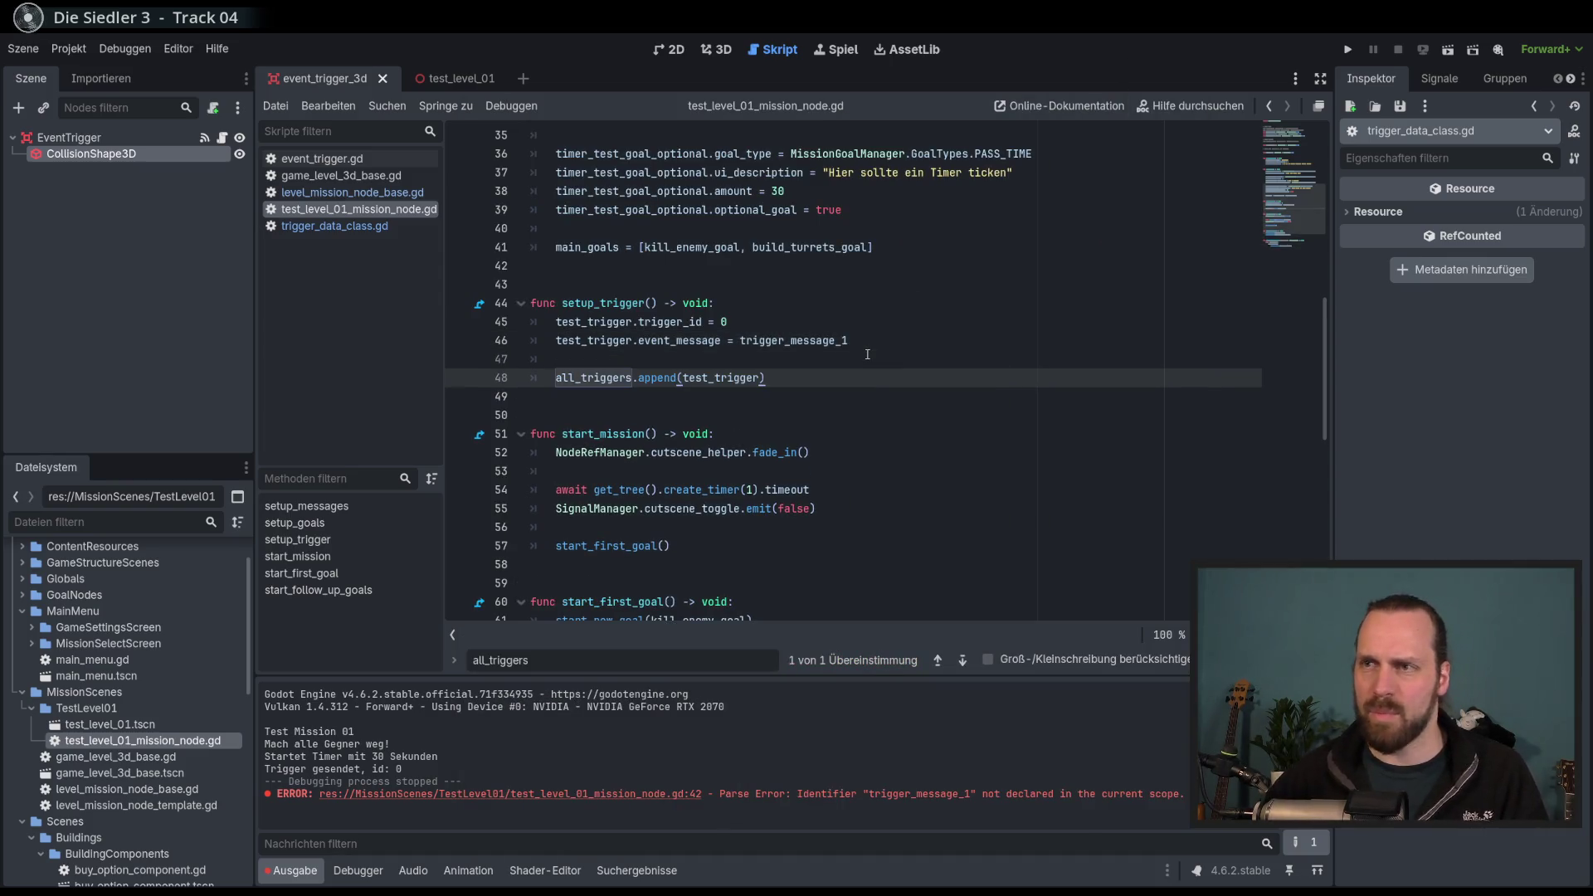
key("ctrl+s")
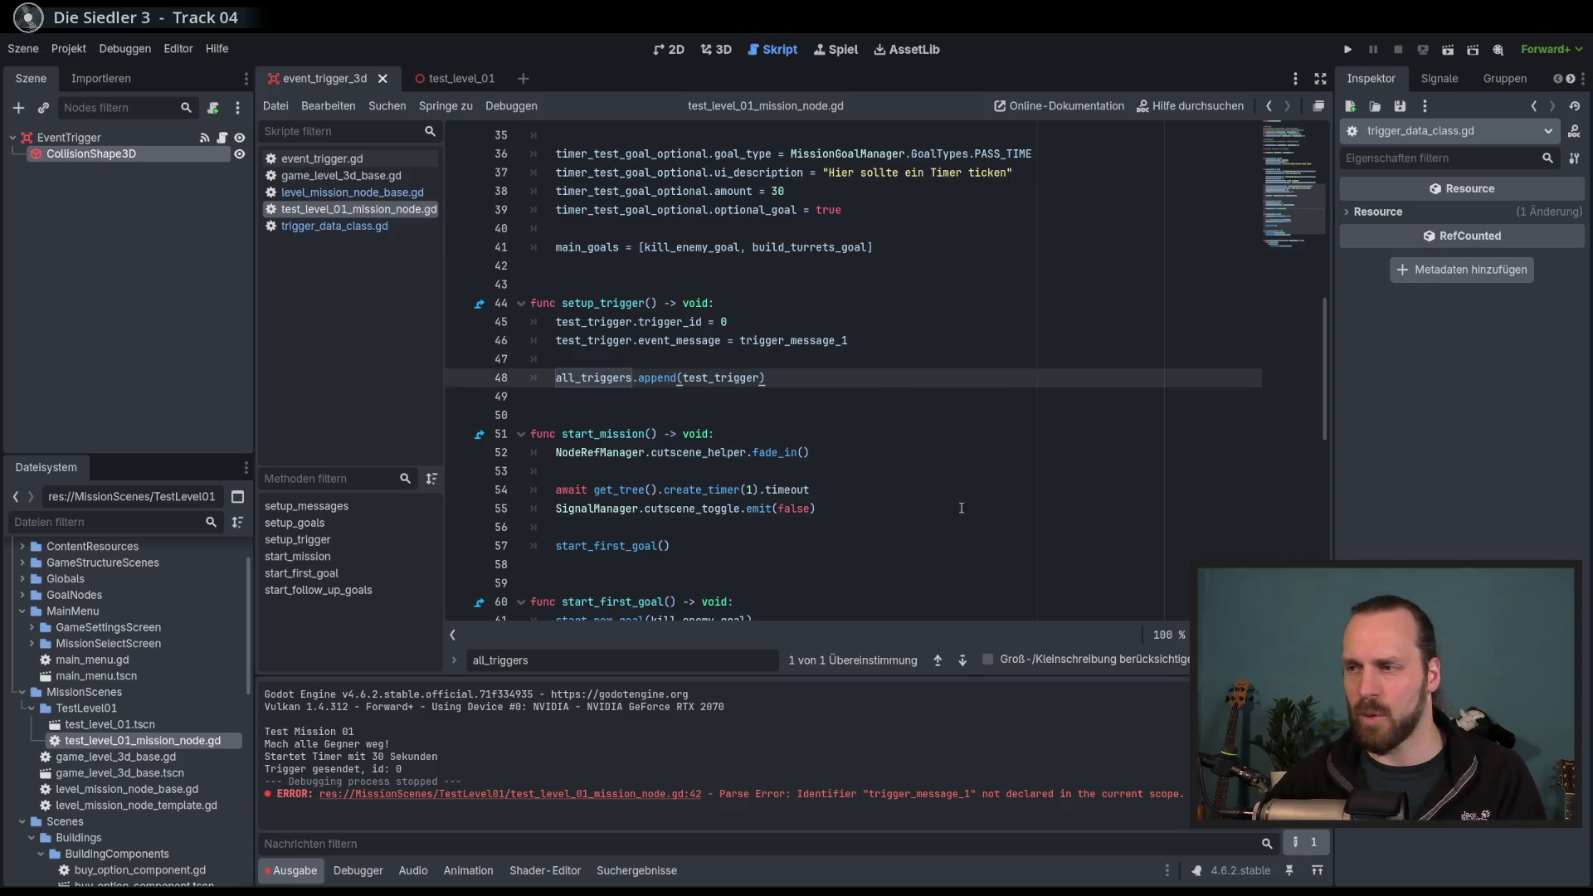
key("F5")
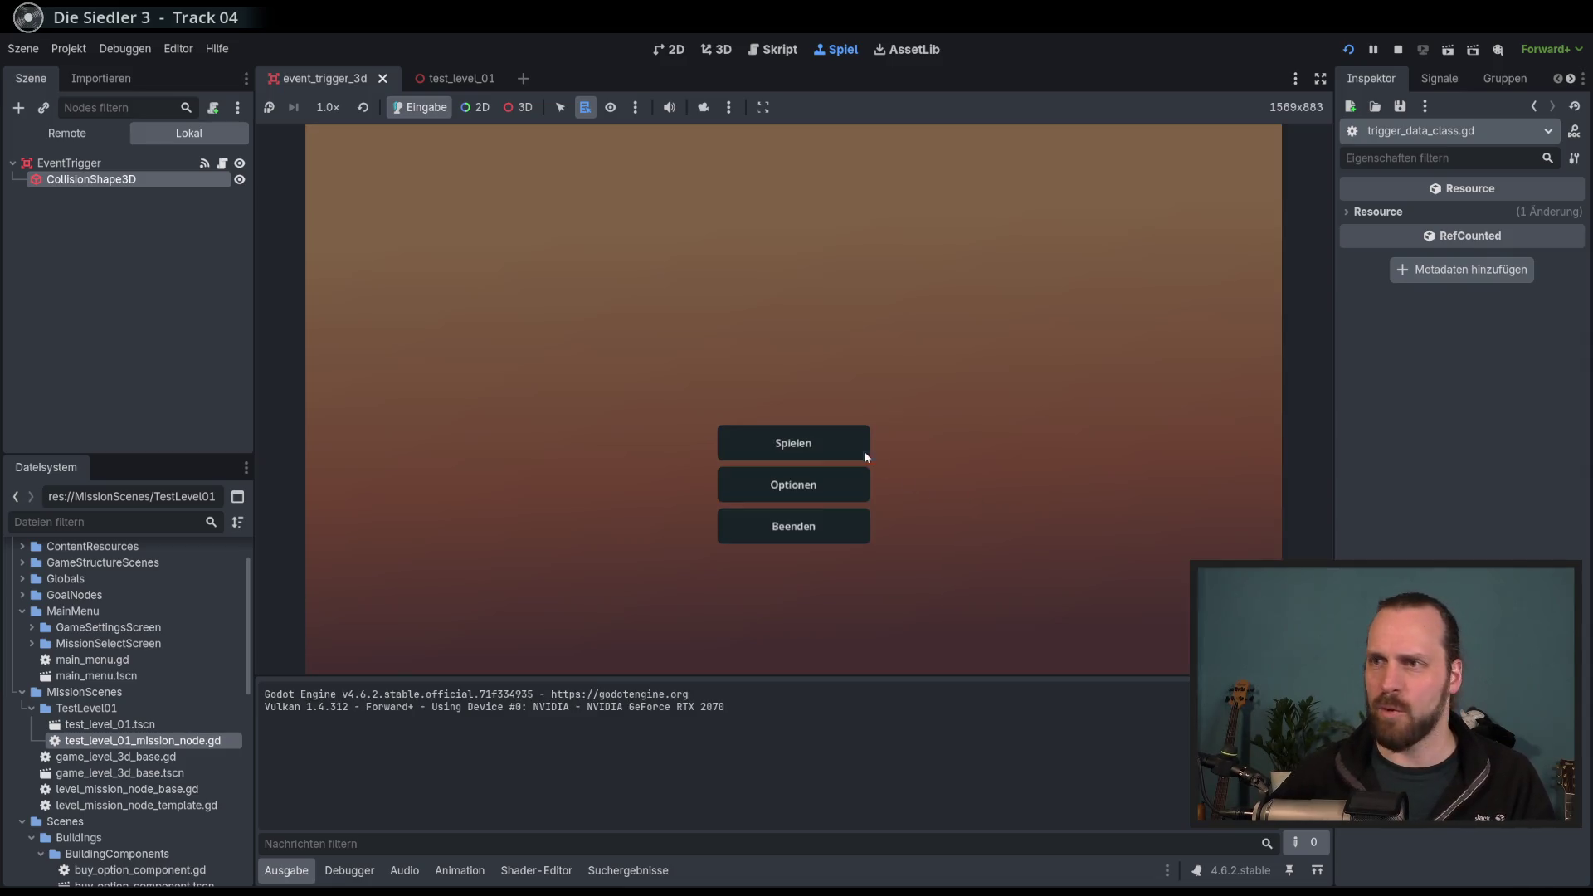
Start the test mission, walk a worker into the trigger, dismiss the TRIGGER popup, and stop.
left_click(863, 455)
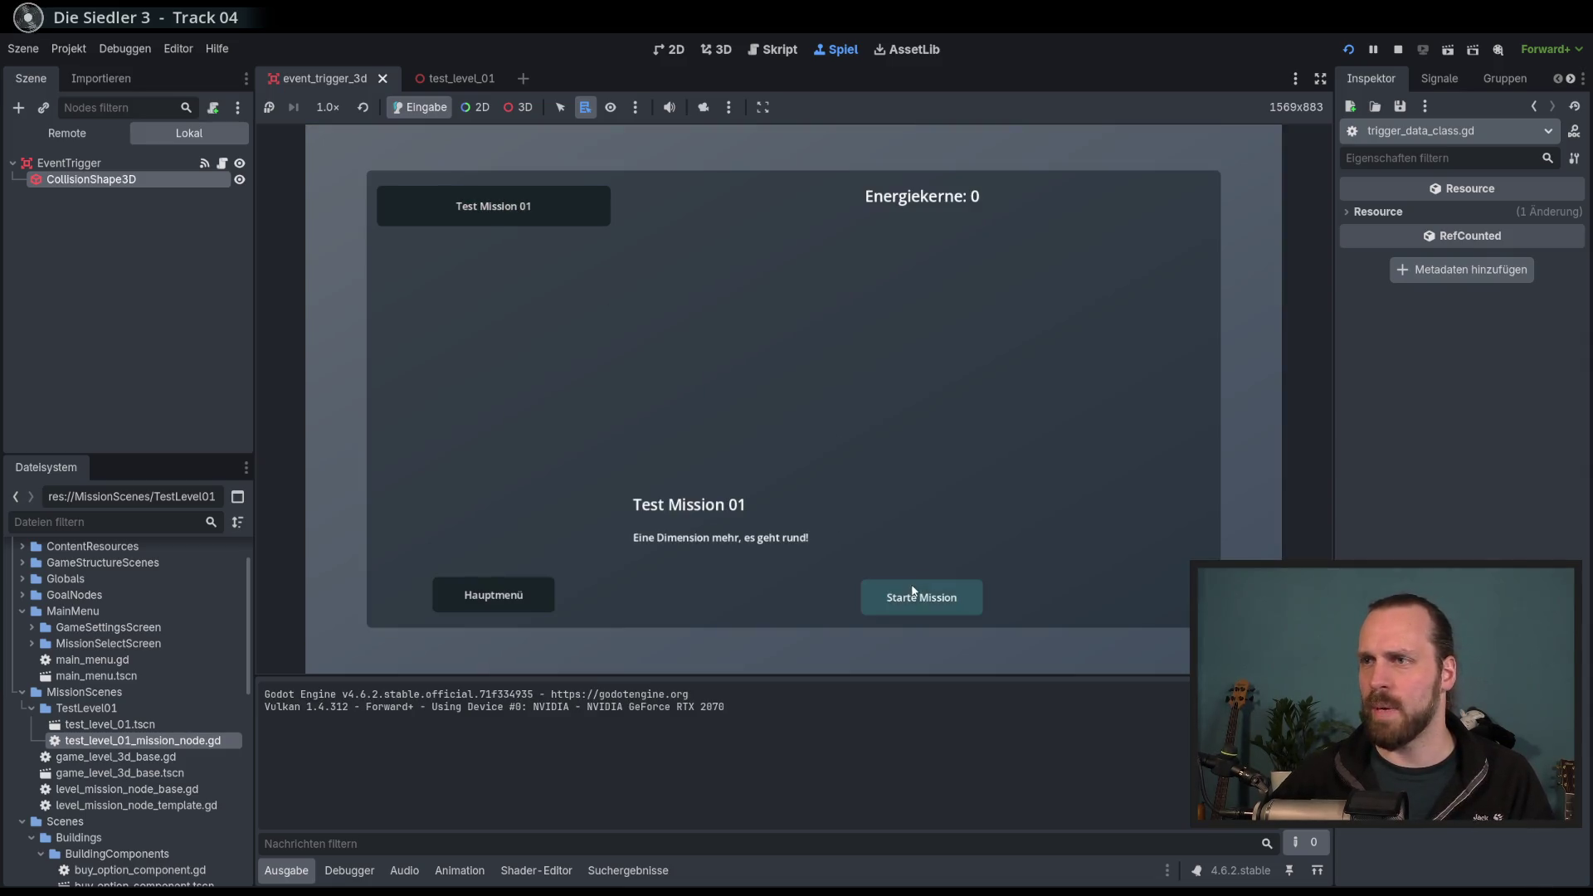
left_click(962, 598)
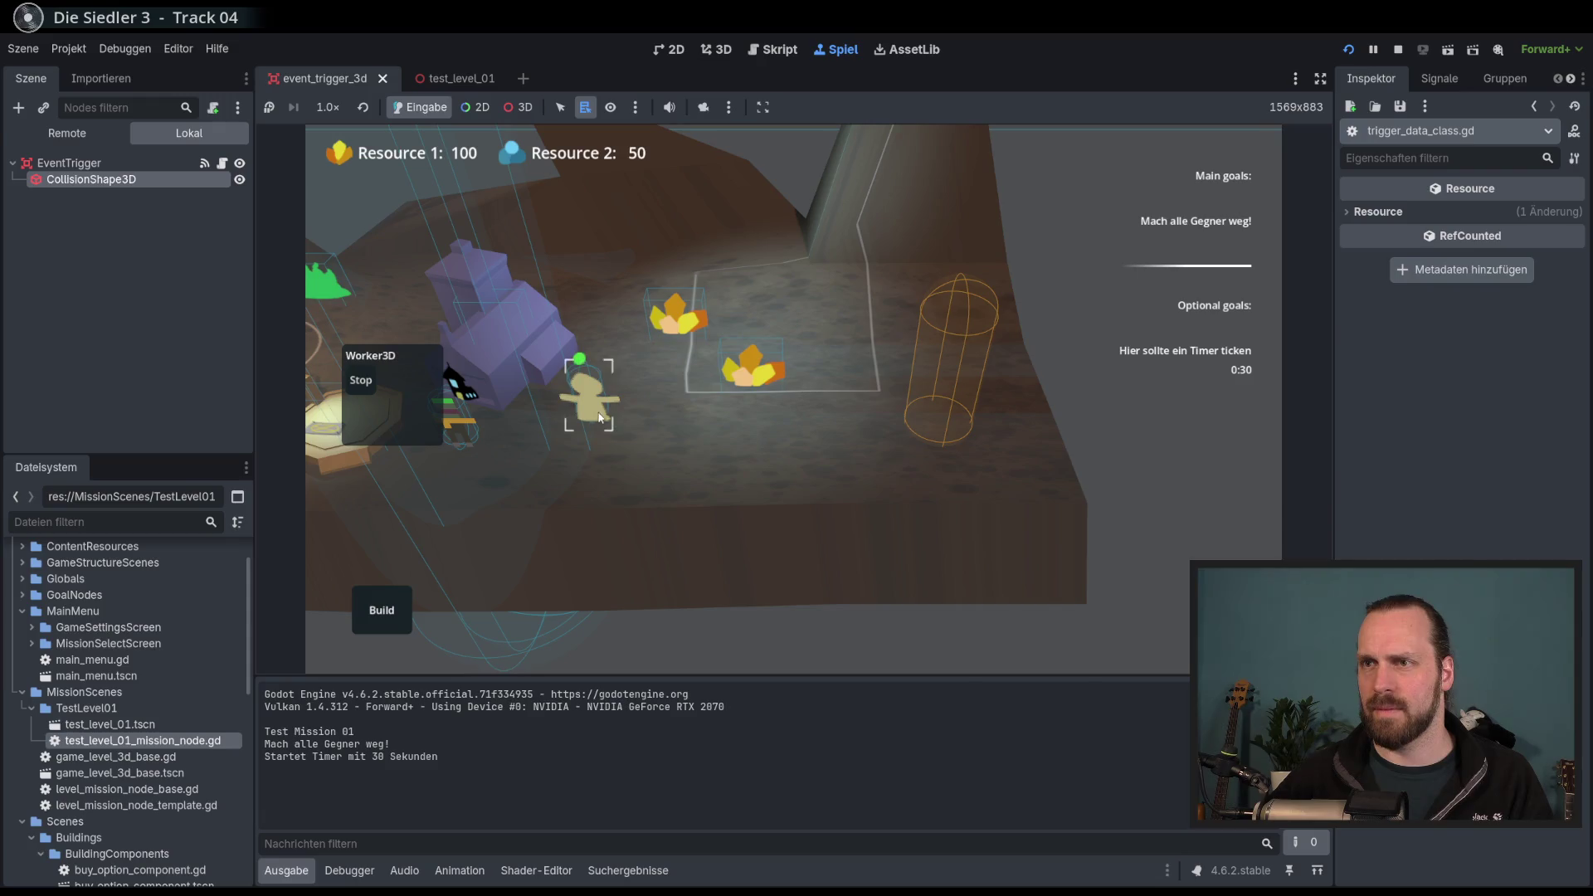
right_click(884, 481)
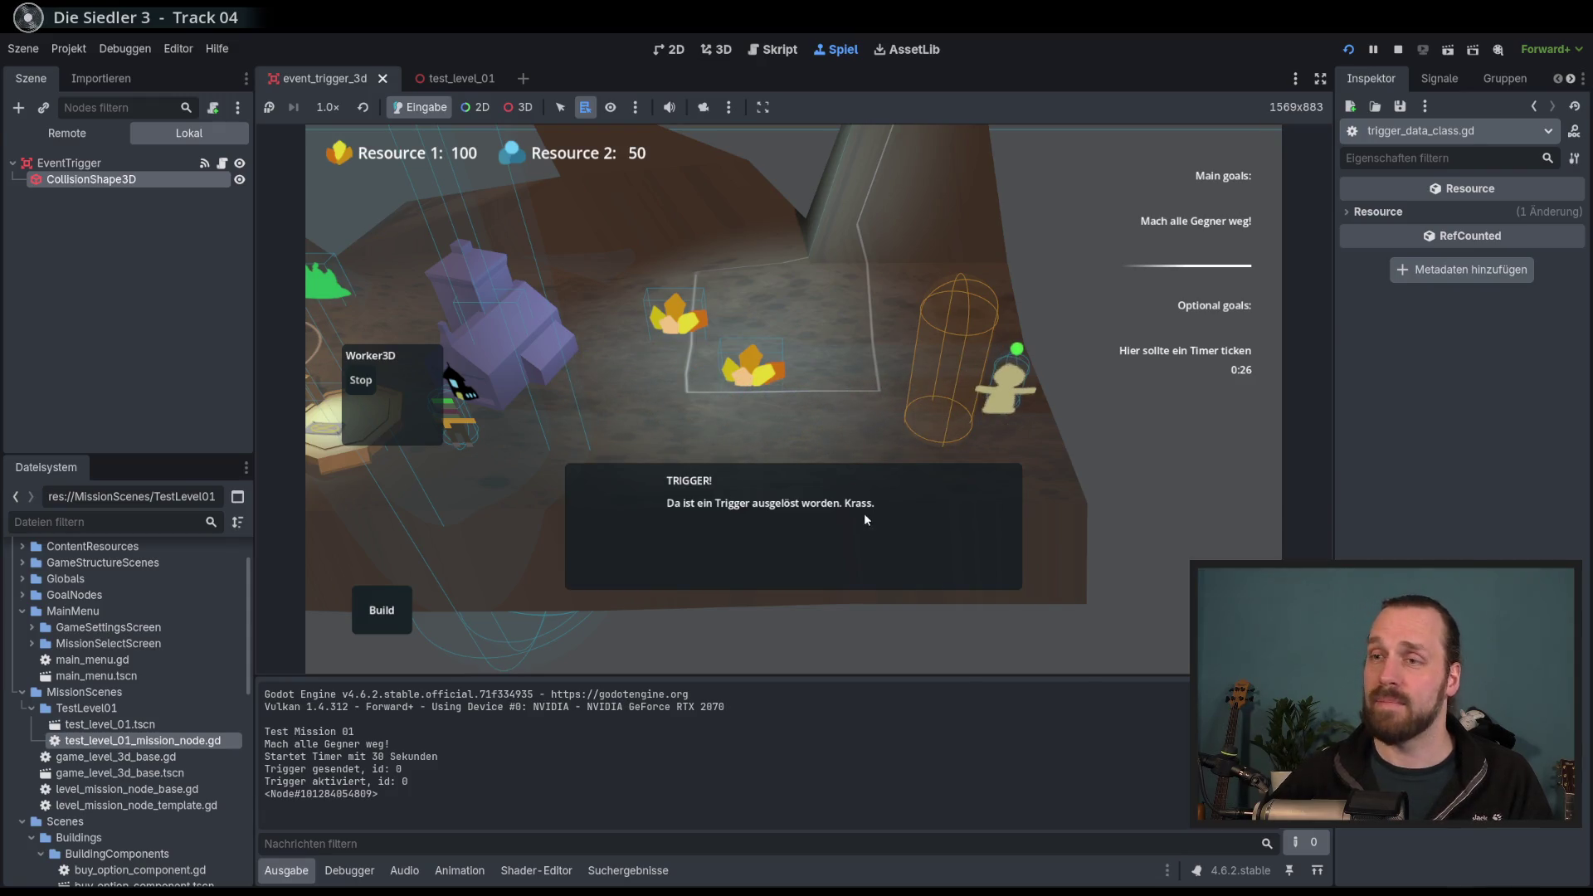
mouse_move(659, 500)
left_mouse_down()
mouse_move(863, 560)
mouse_move(777, 471)
left_mouse_up()
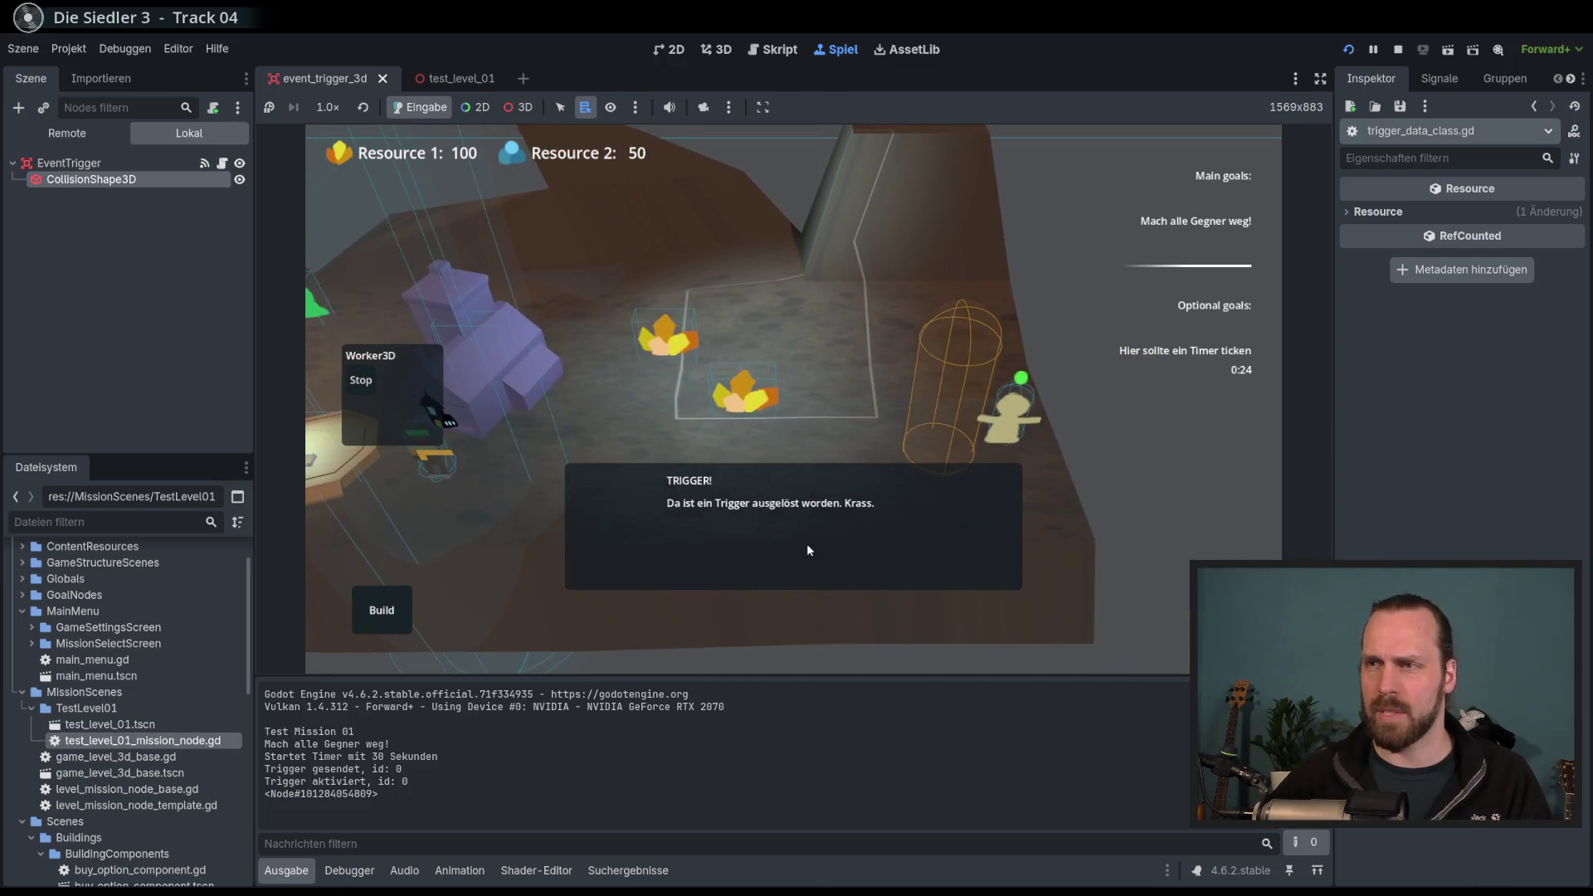
left_click(809, 545)
right_click(884, 307)
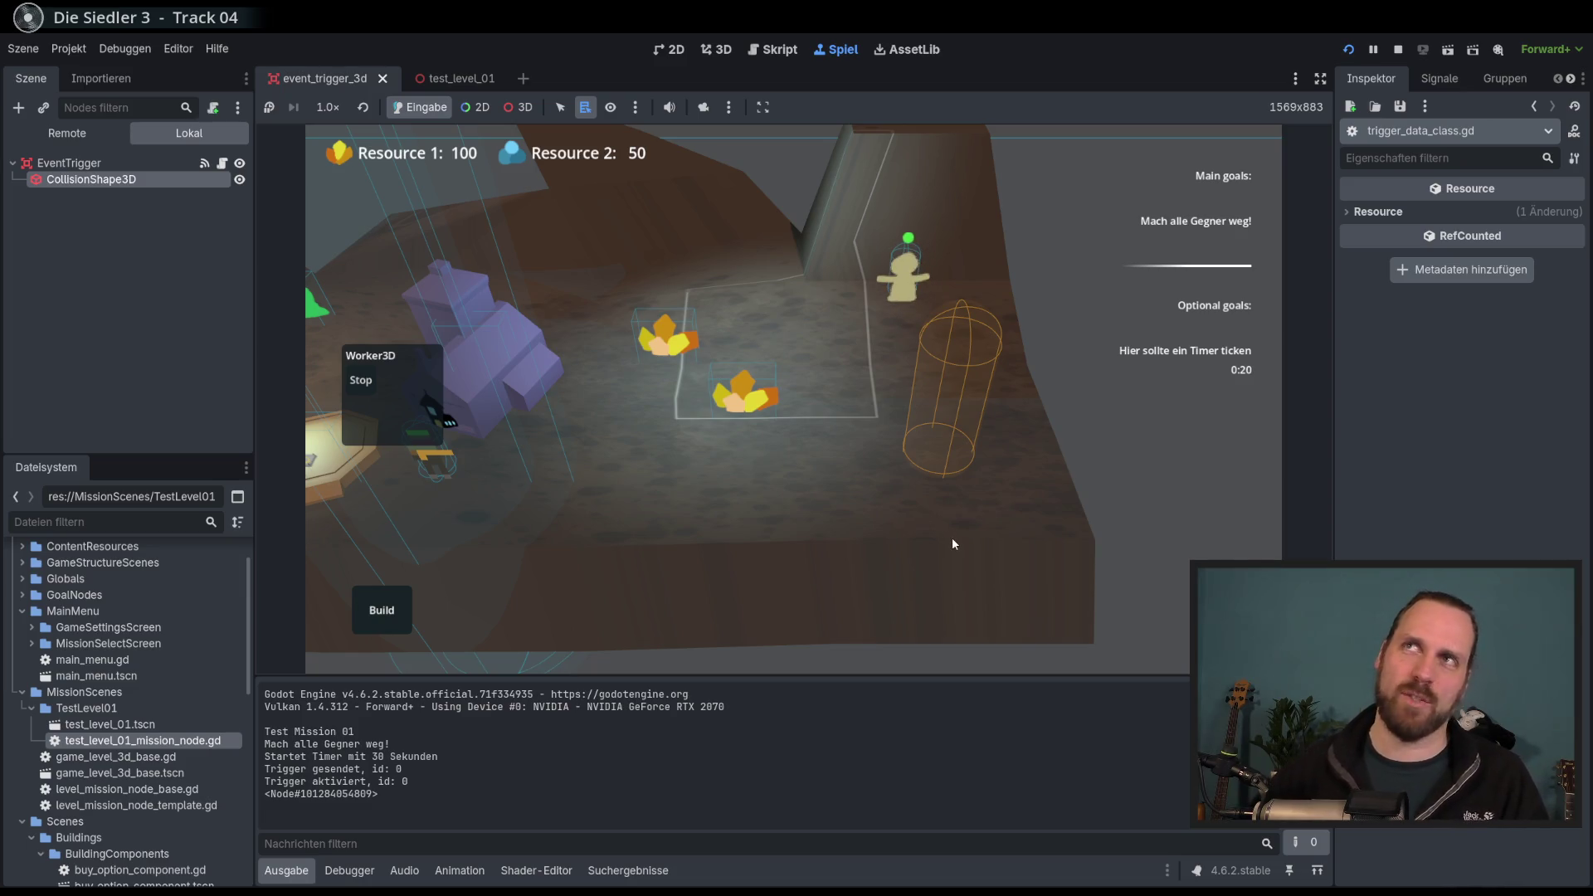
key("F8")
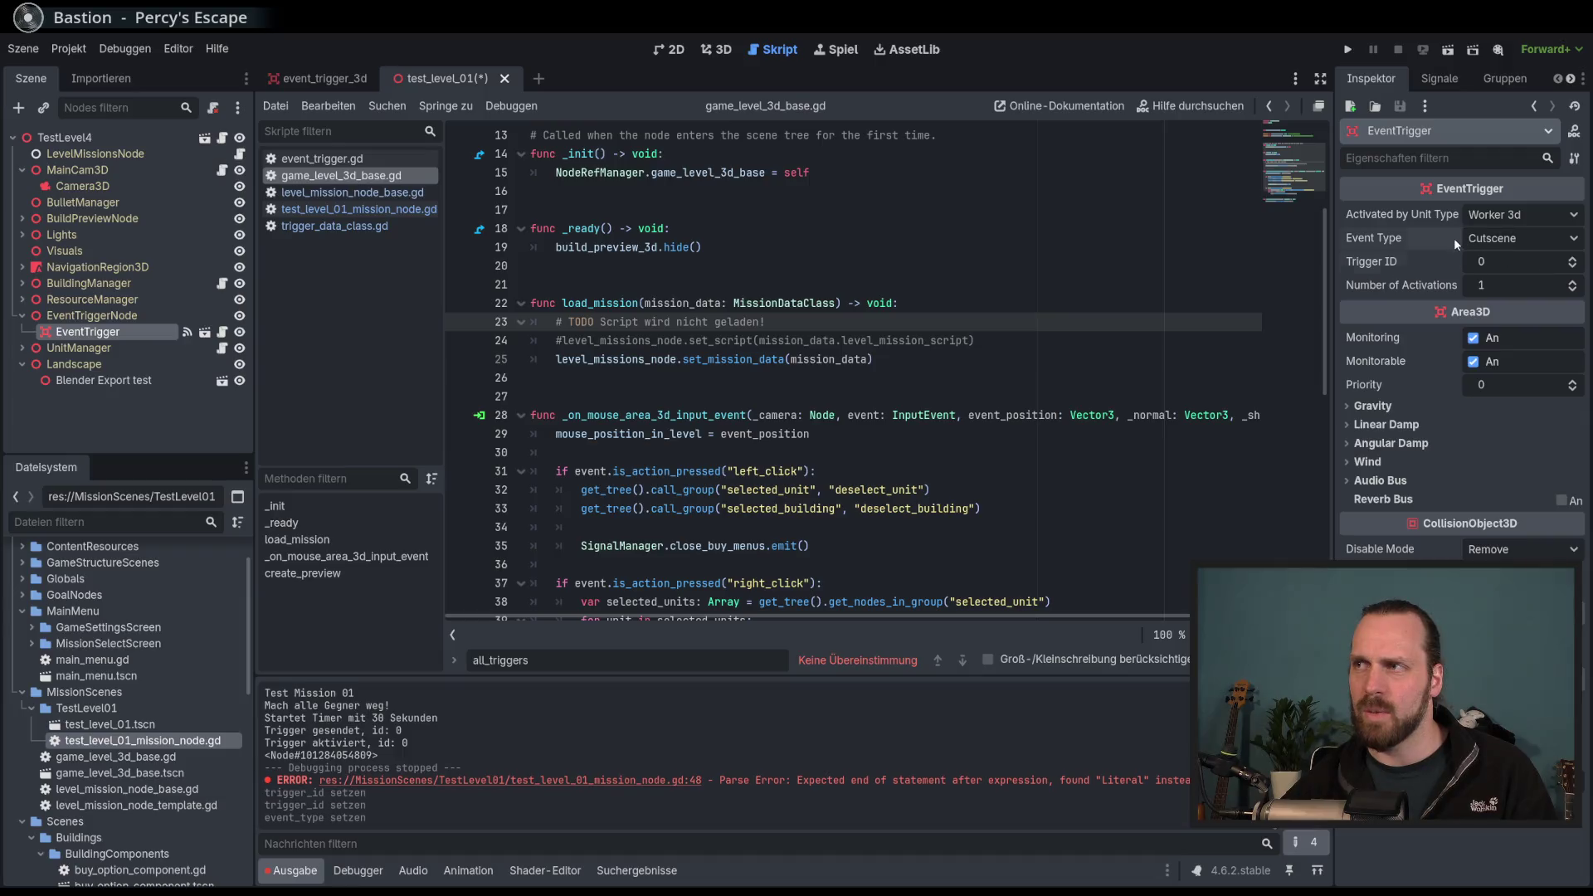
Run the test mission, then delete the stray 6 at the end of line 48.
key("F5")
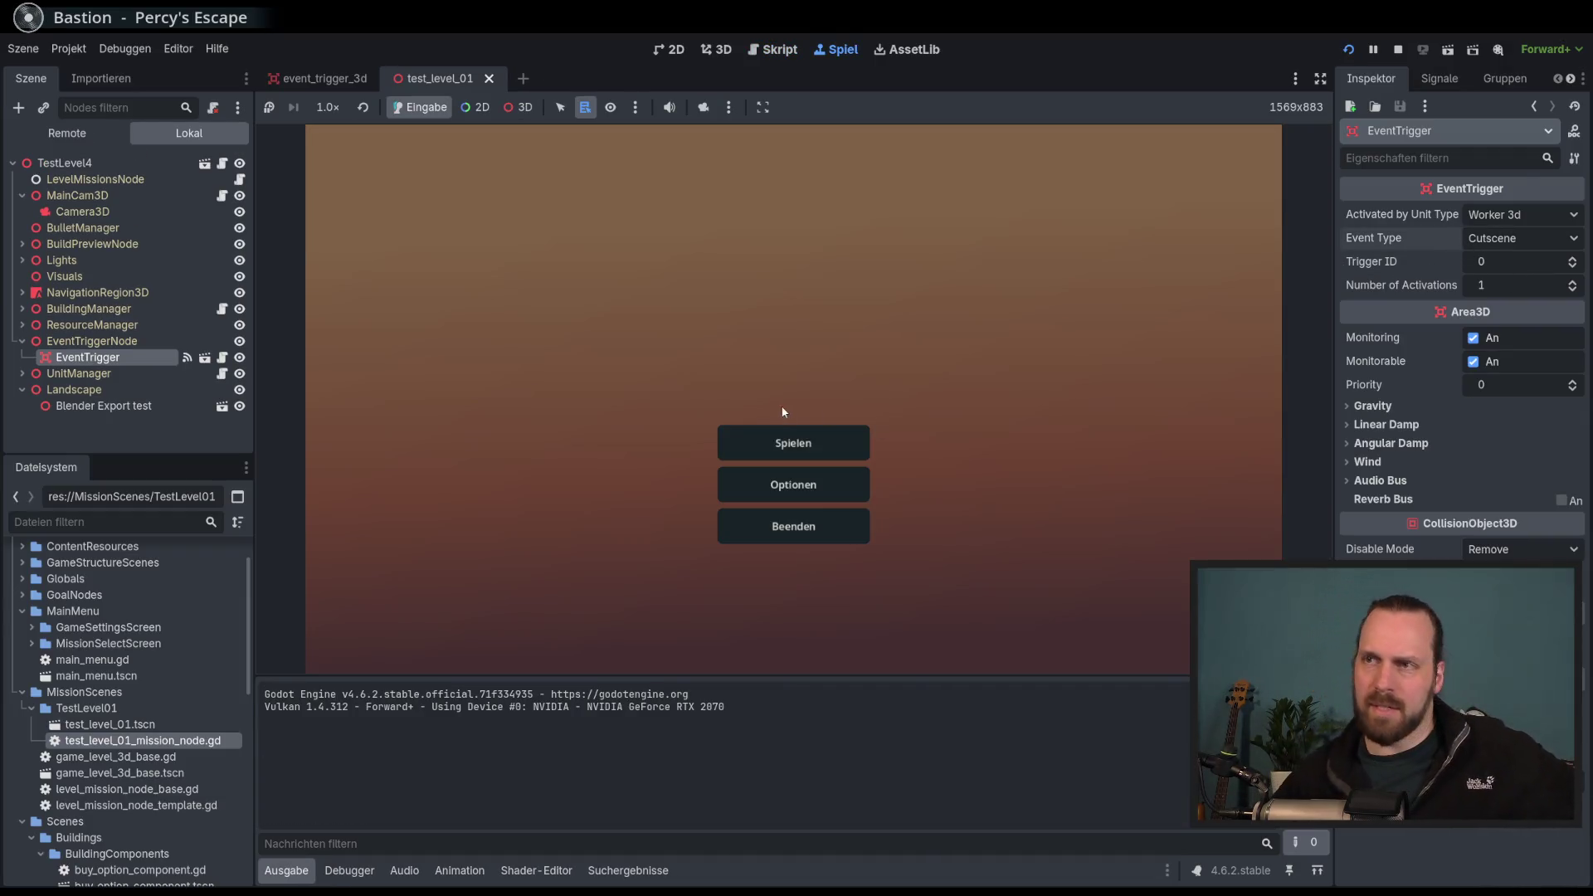
left_click(784, 440)
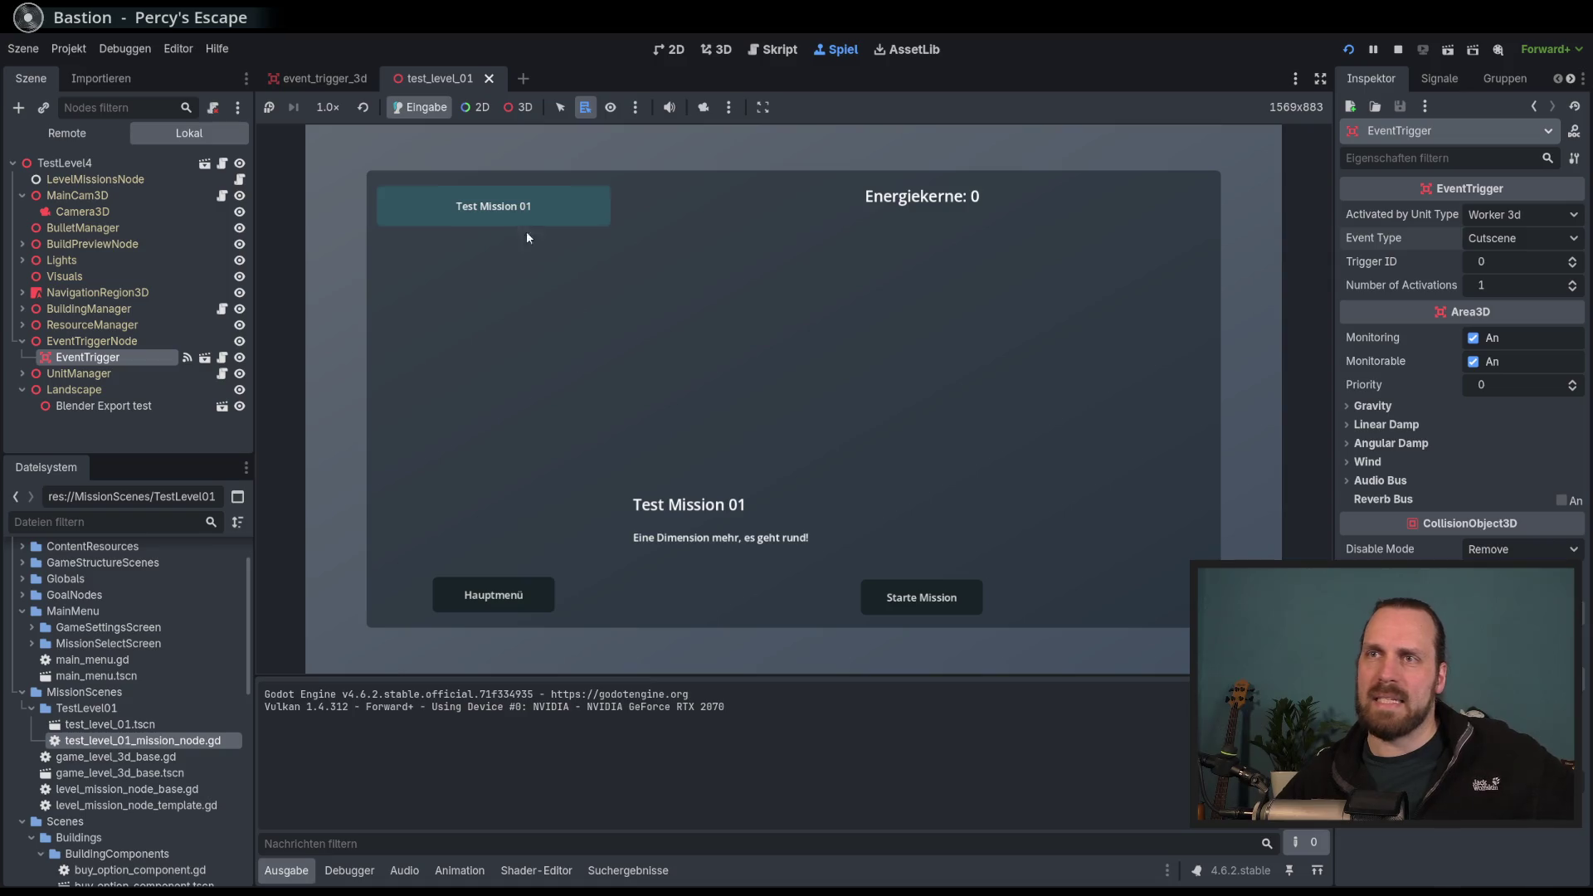
left_click(921, 595)
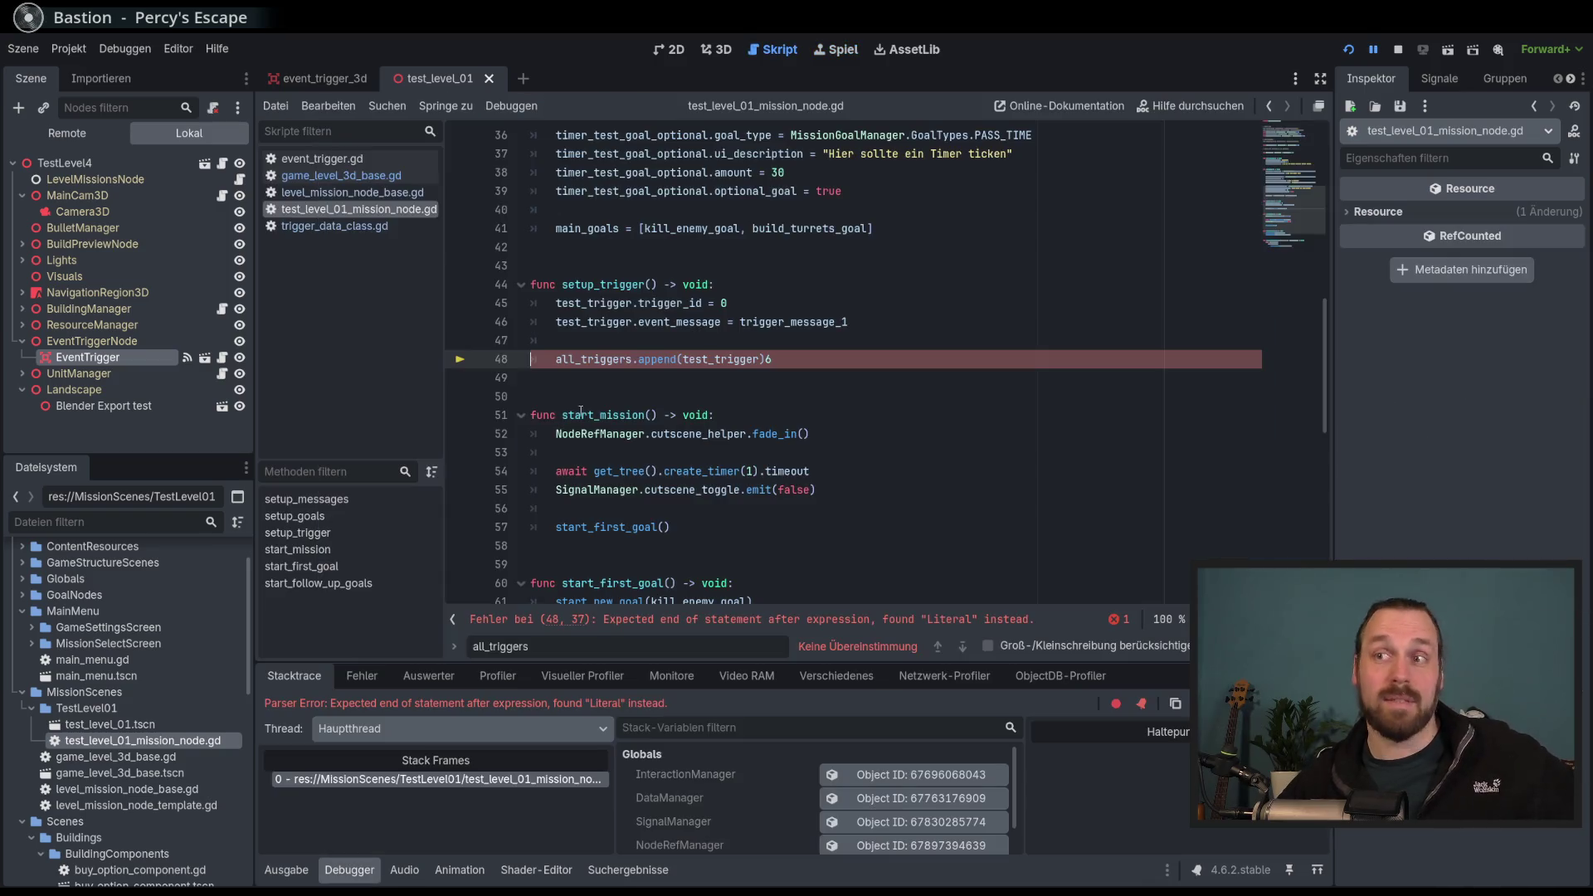
left_click(828, 354)
key("BackSpace")
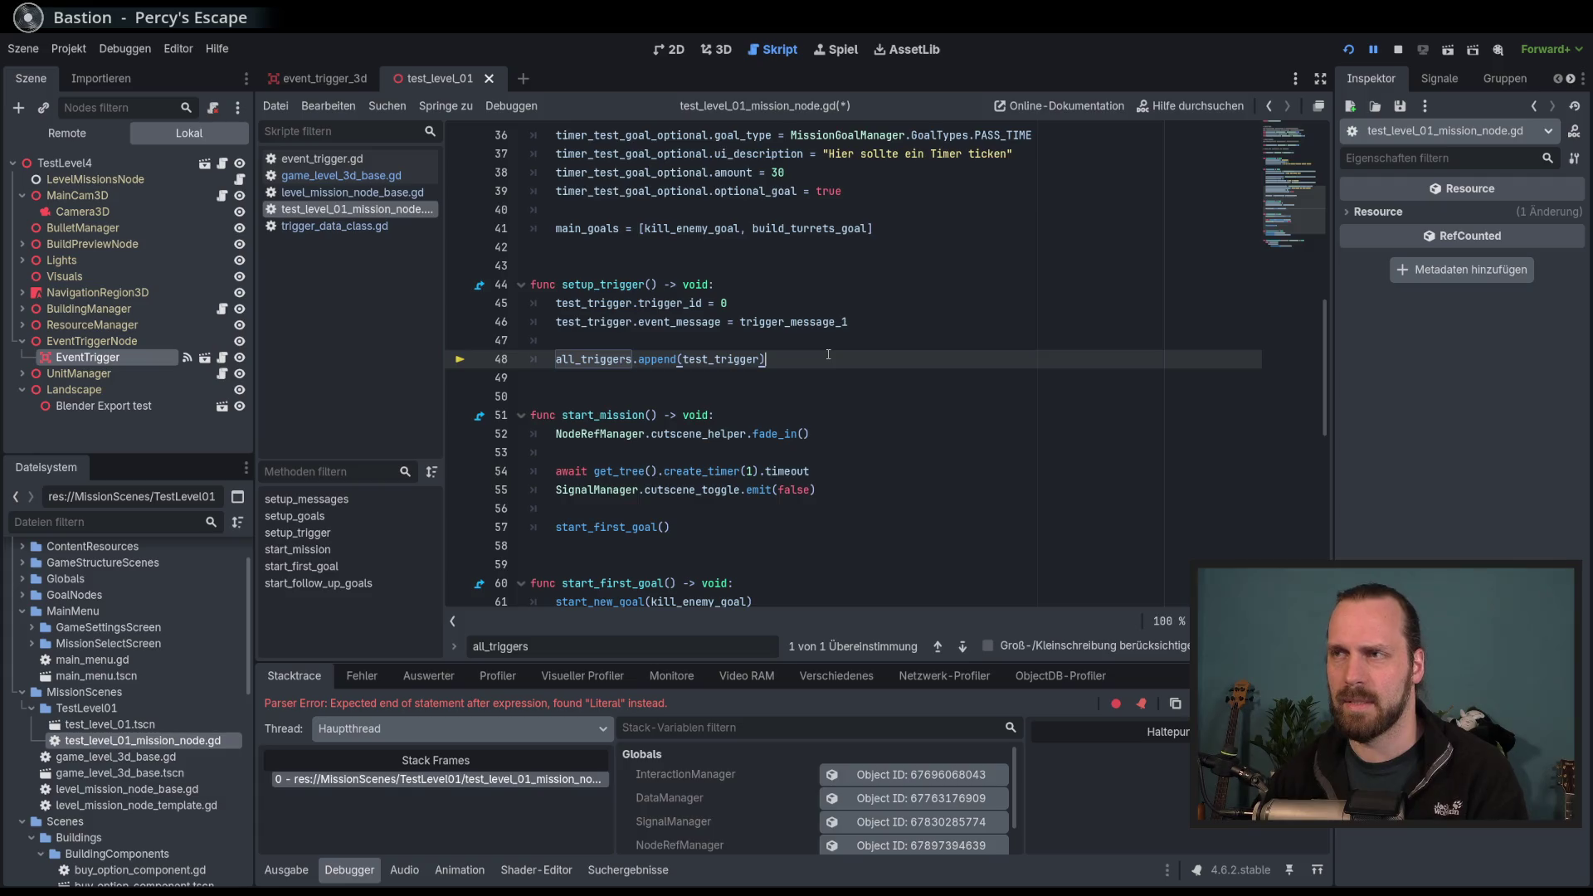
Rerun the test mission, send a worker into the trigger area, and stop the game.
key("F5")
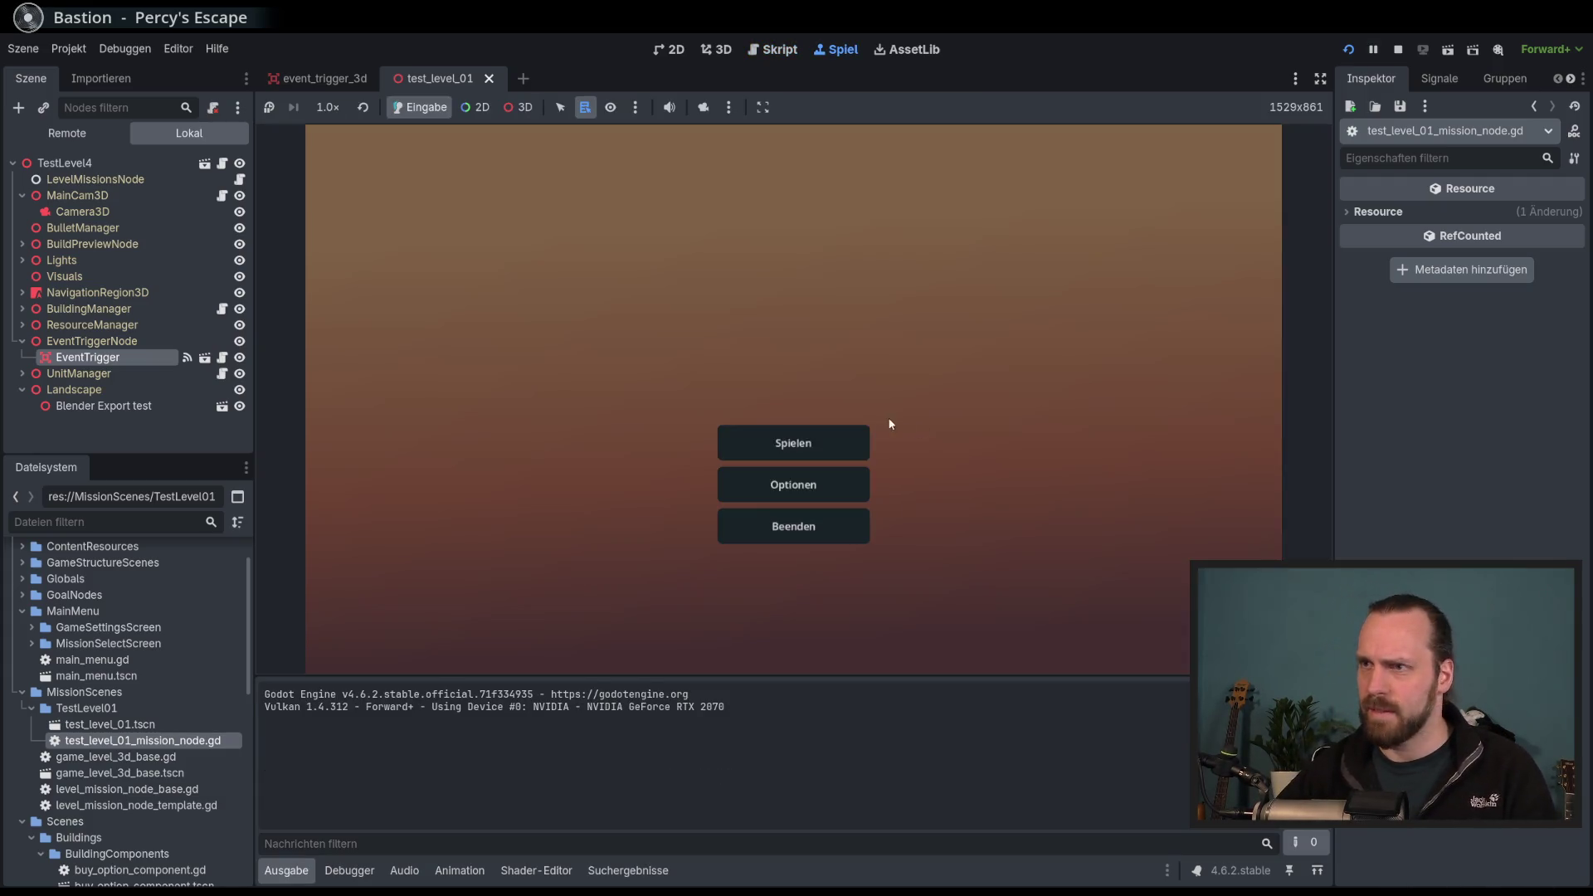
left_click(788, 443)
left_click(924, 596)
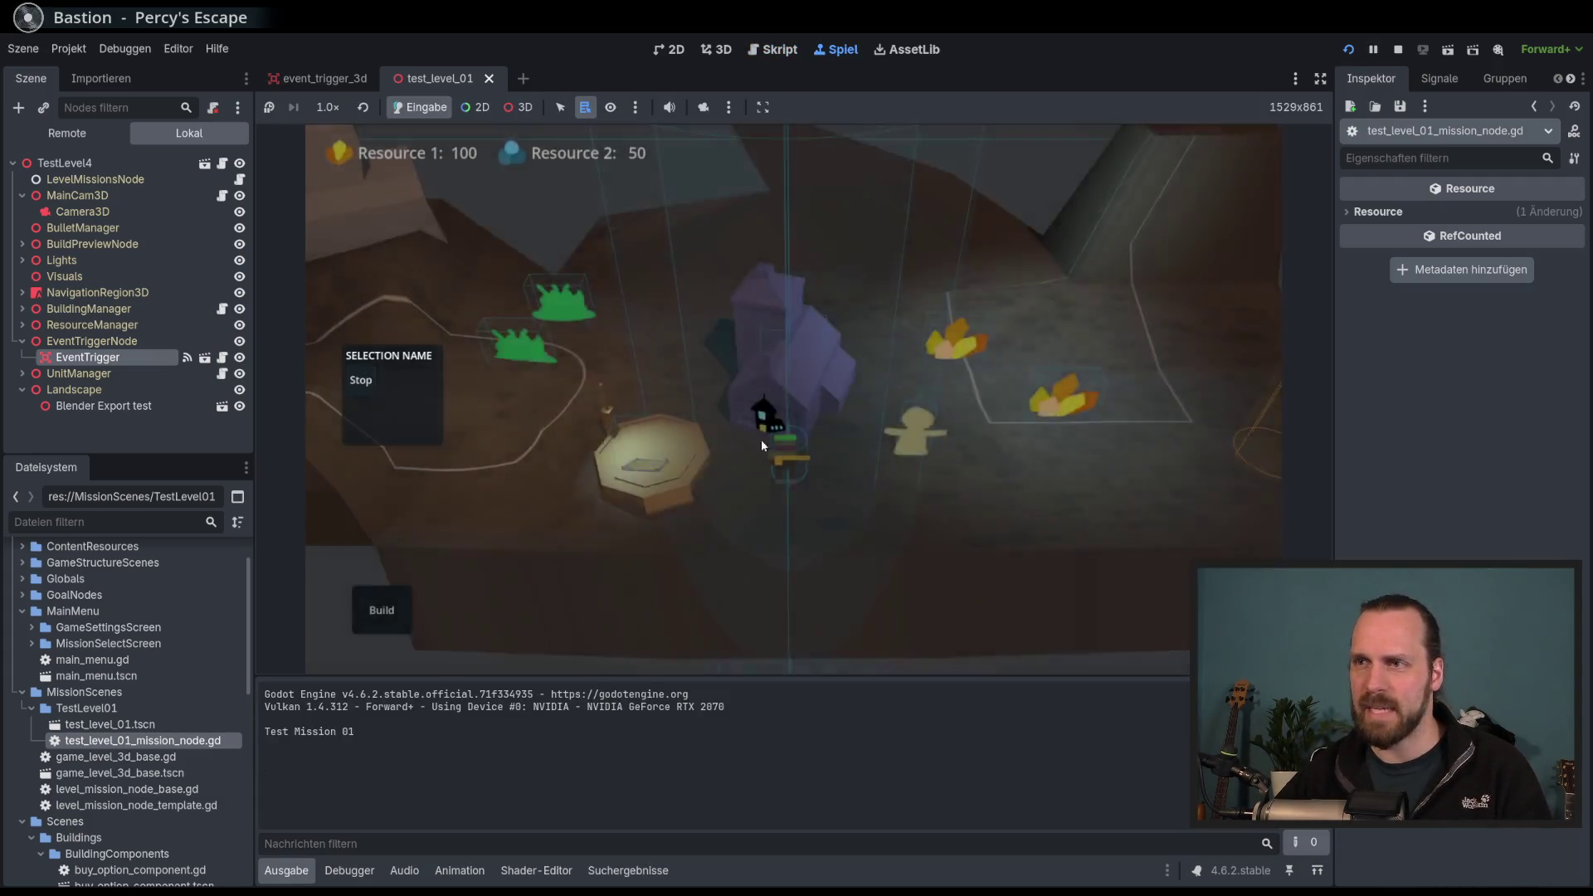
left_click(685, 431)
right_click(1092, 496)
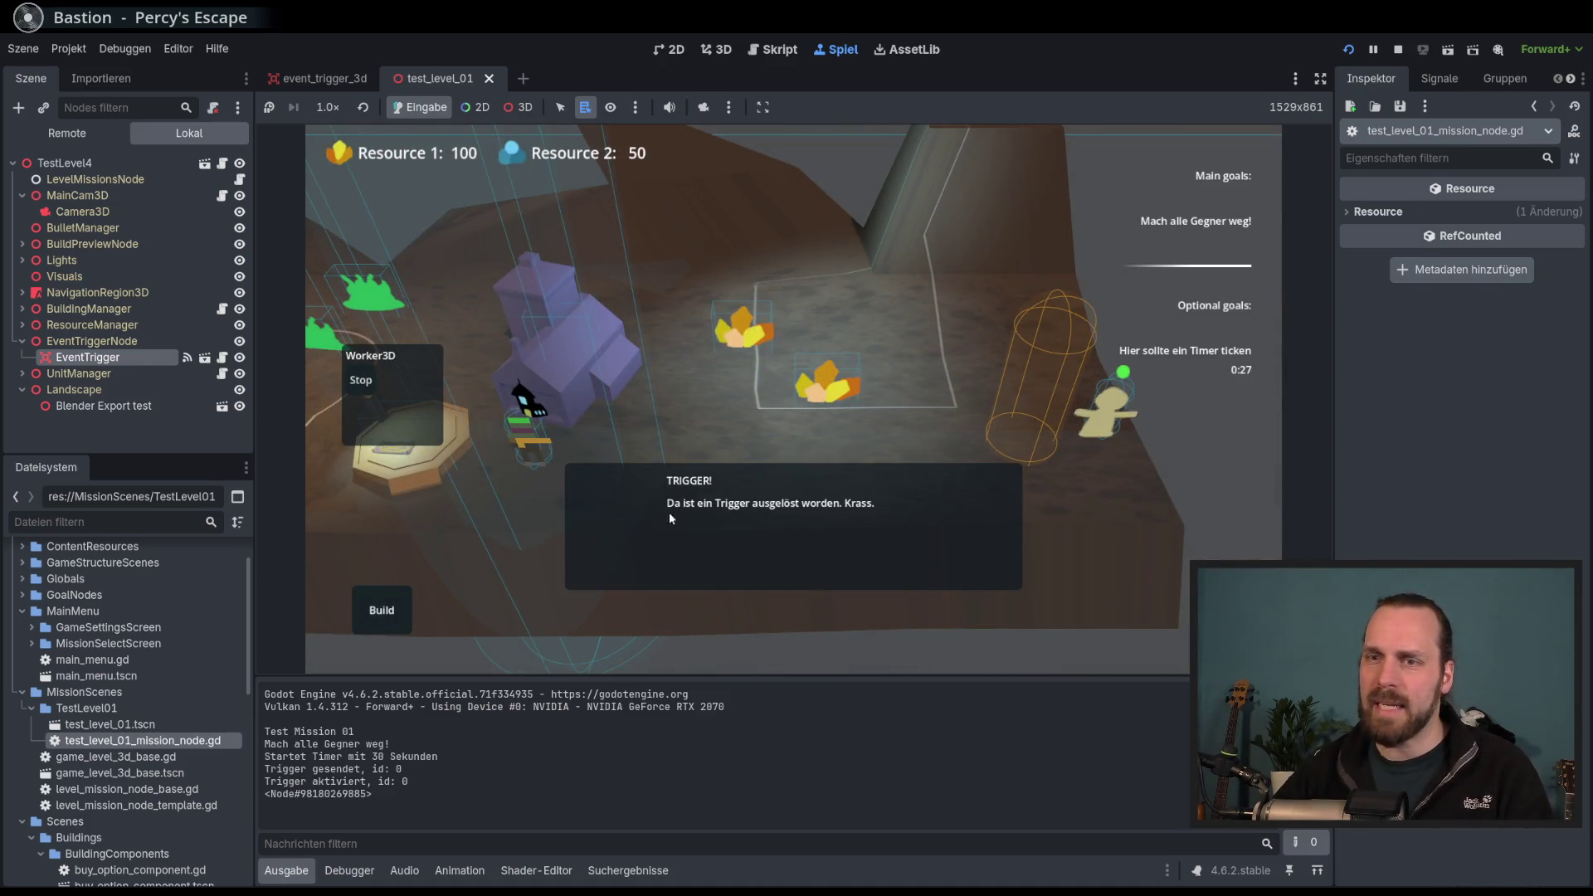
key("F8")
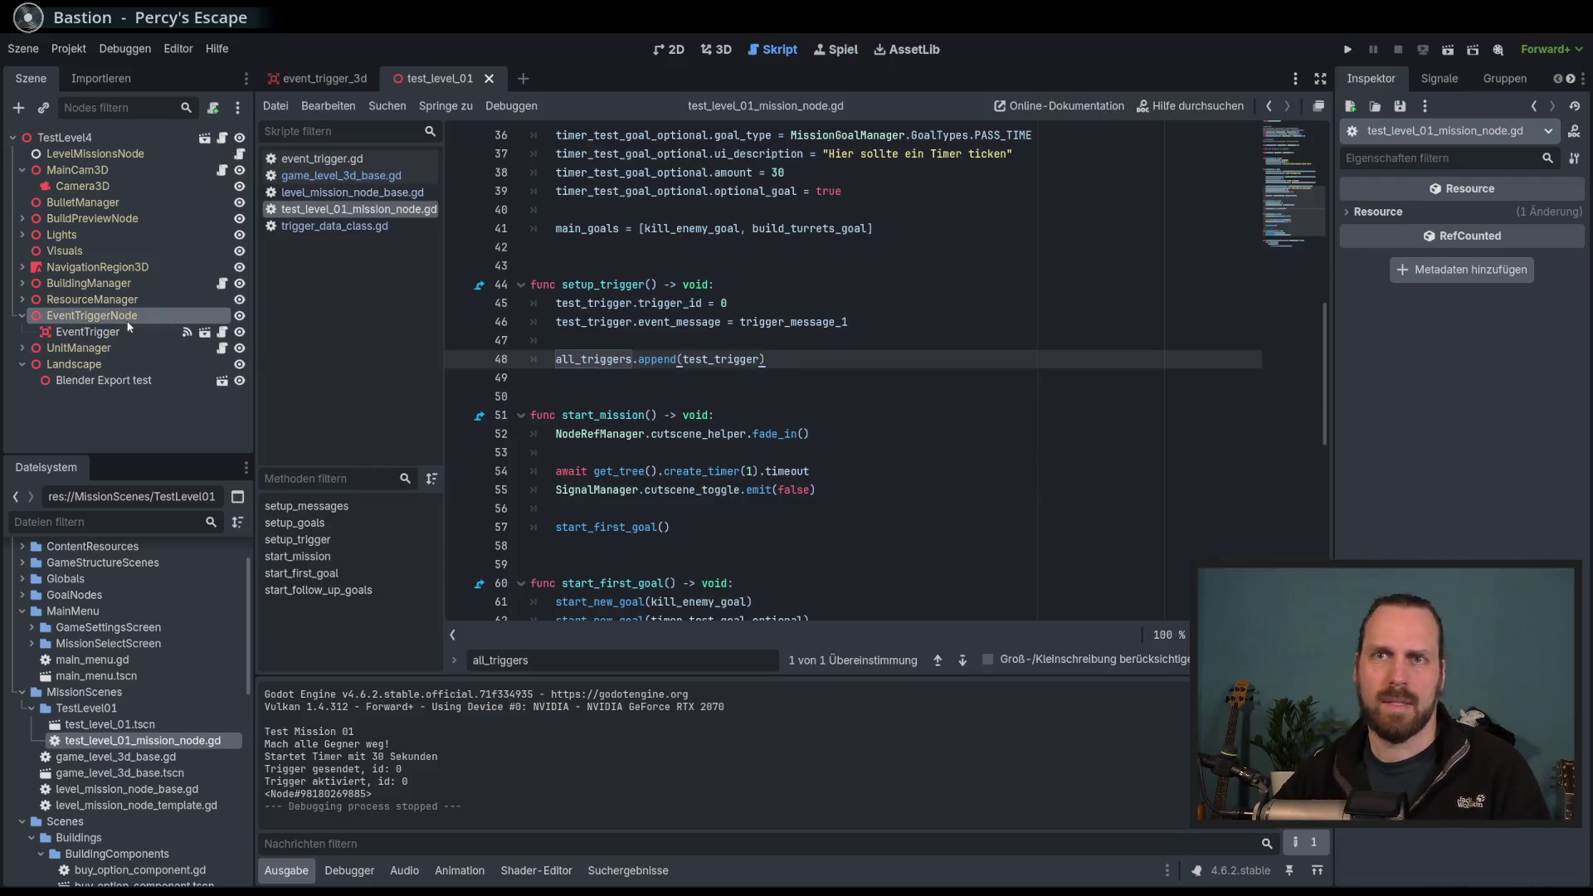
Set the EventTrigger's Event Type to Message and save the level scene.
left_click(129, 330)
left_click(1483, 242)
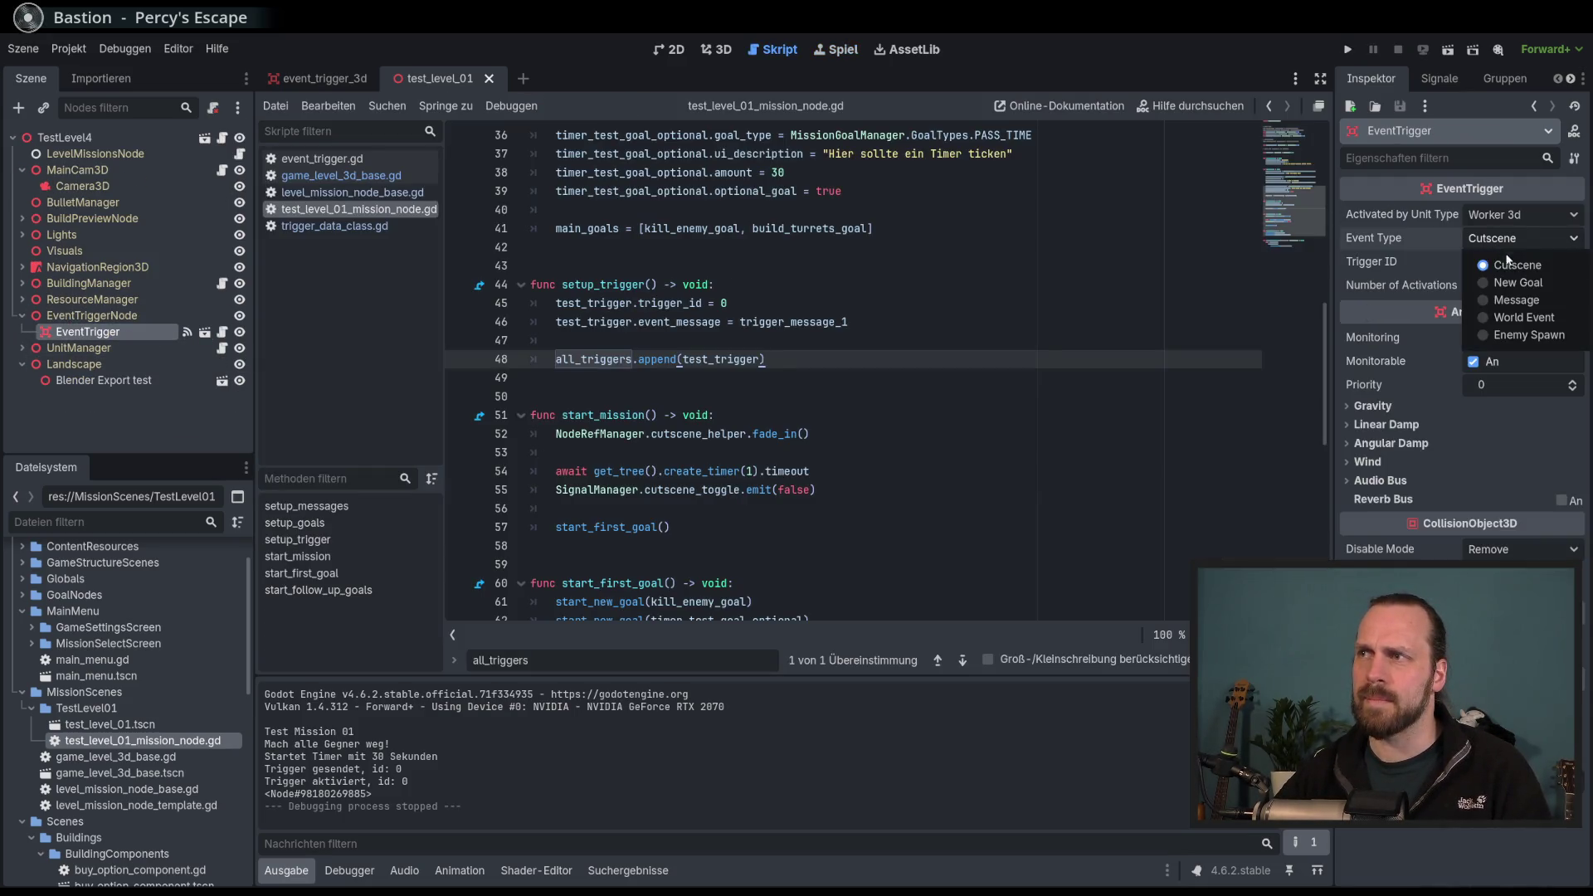
left_click(1518, 300)
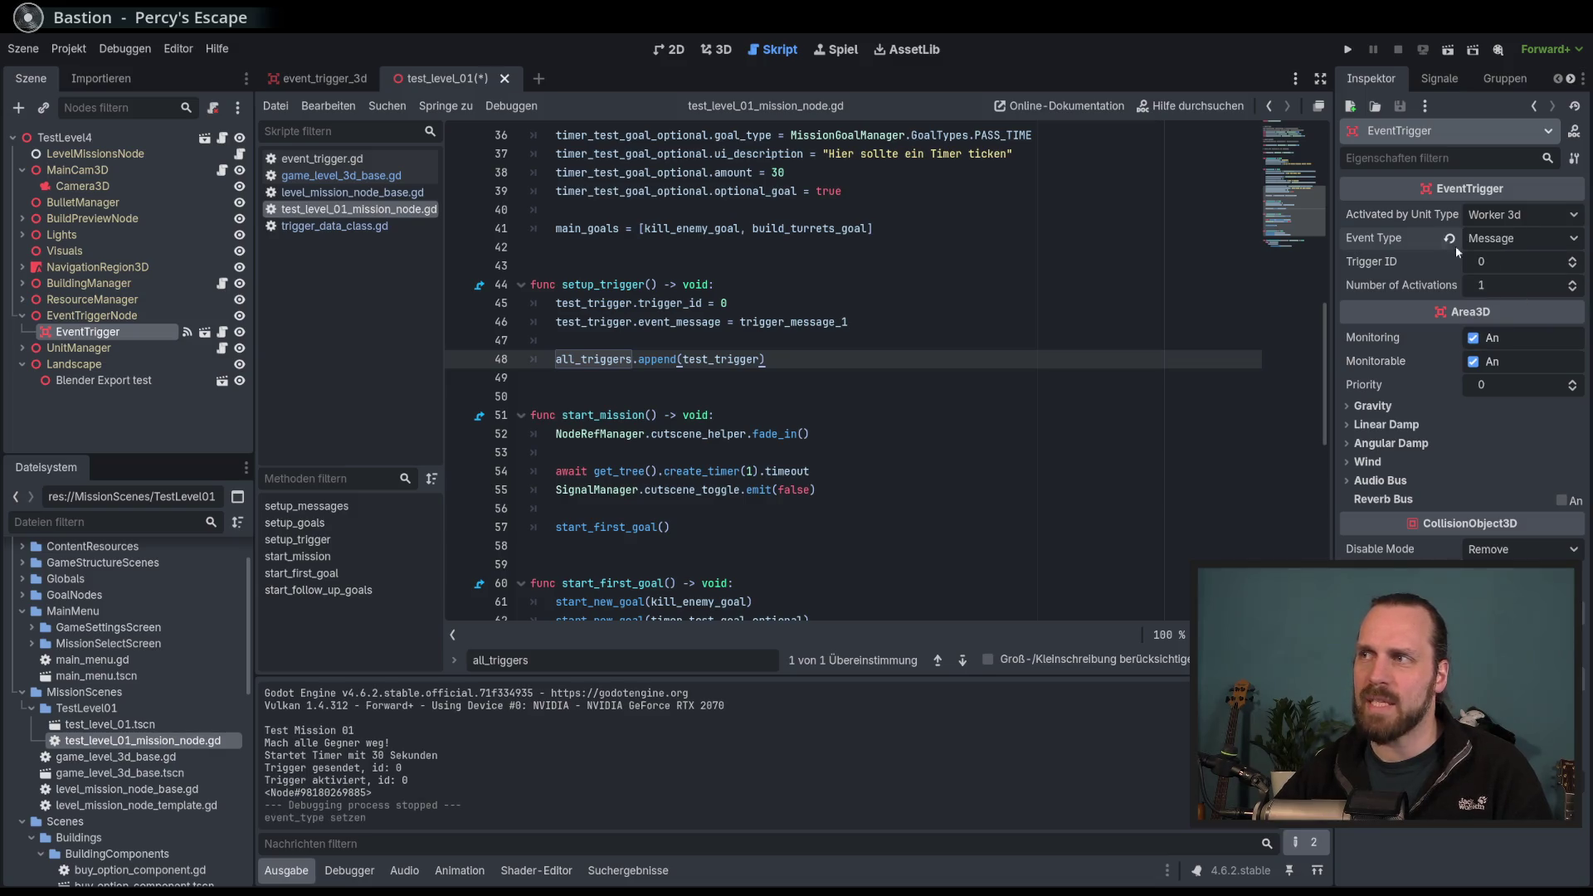
key("ctrl+s")
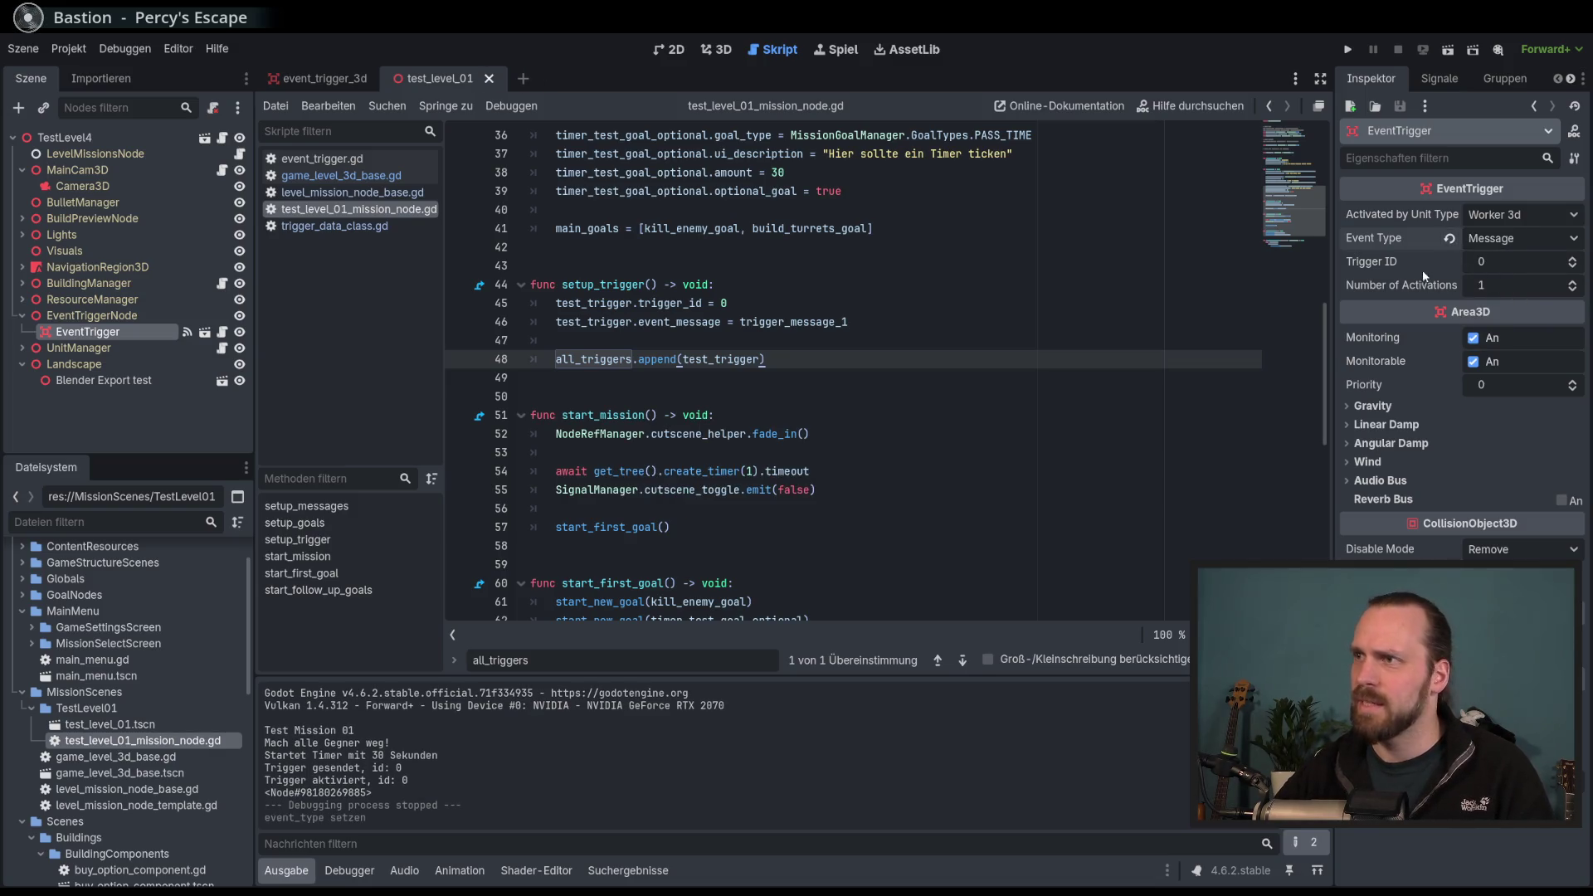
Raise the trigger's Number of Activations to 3 and run the game.
left_click(1571, 281)
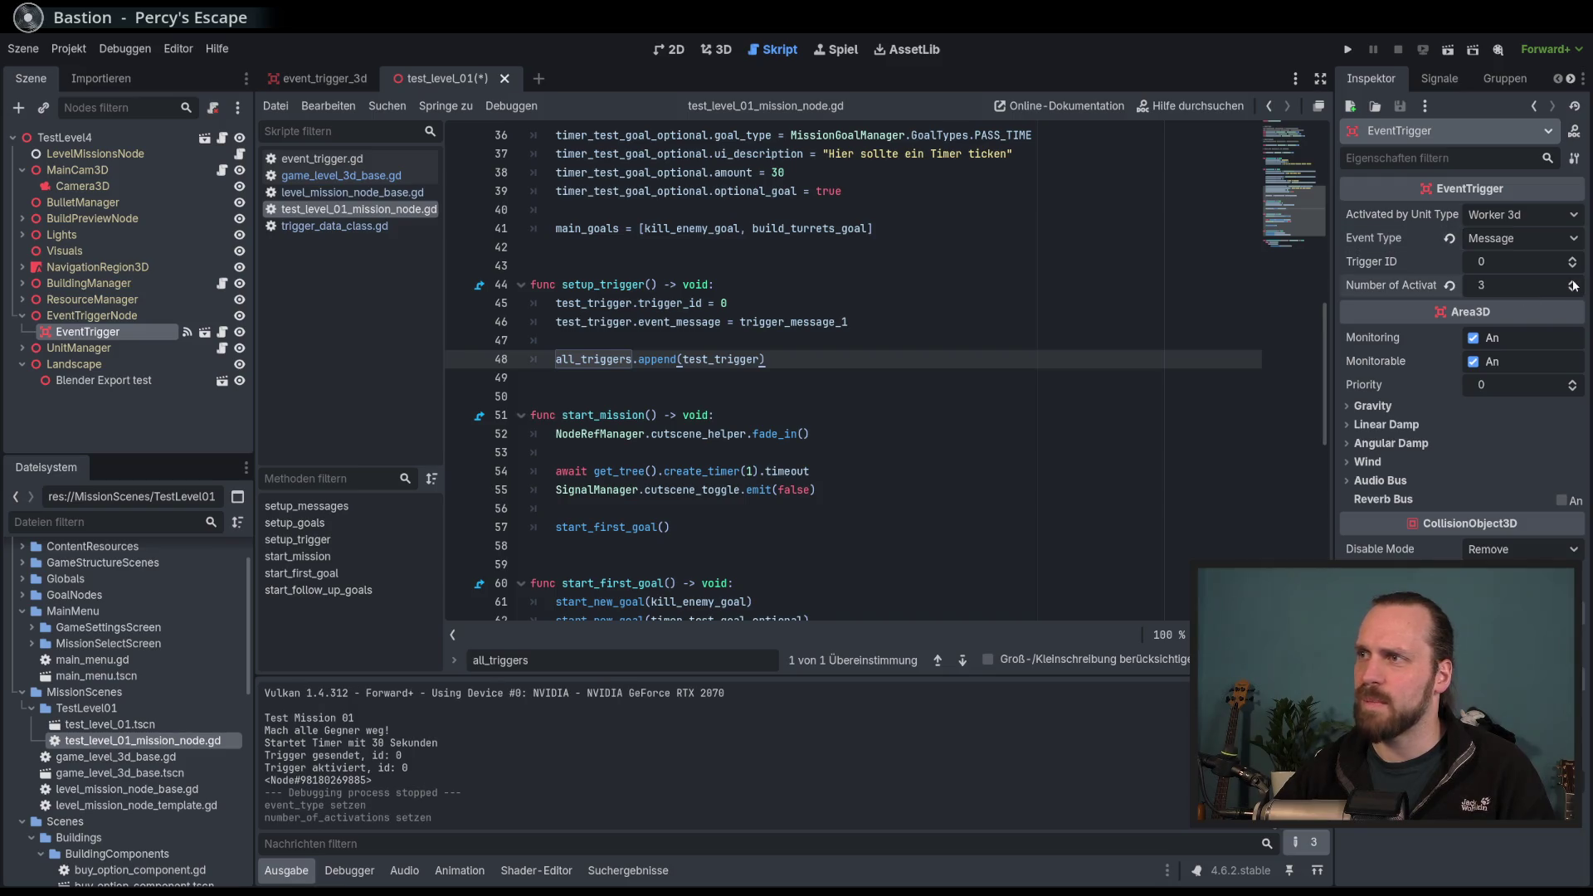
left_click(1572, 281)
key("F5")
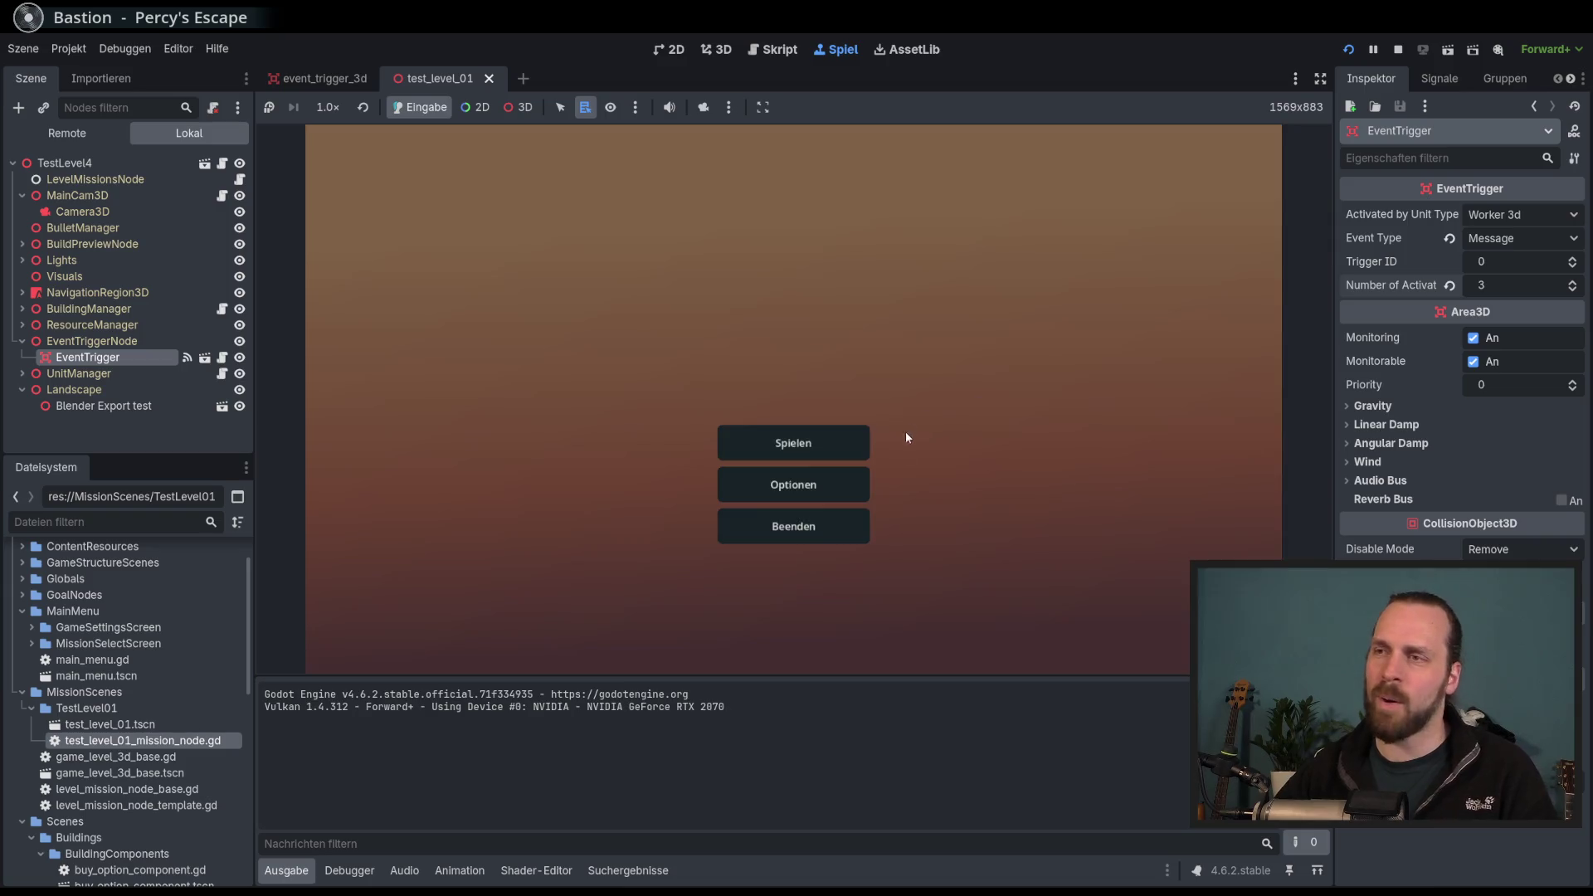
Start the test mission, move the worker into and out of the trigger three times, then stop.
left_click(809, 442)
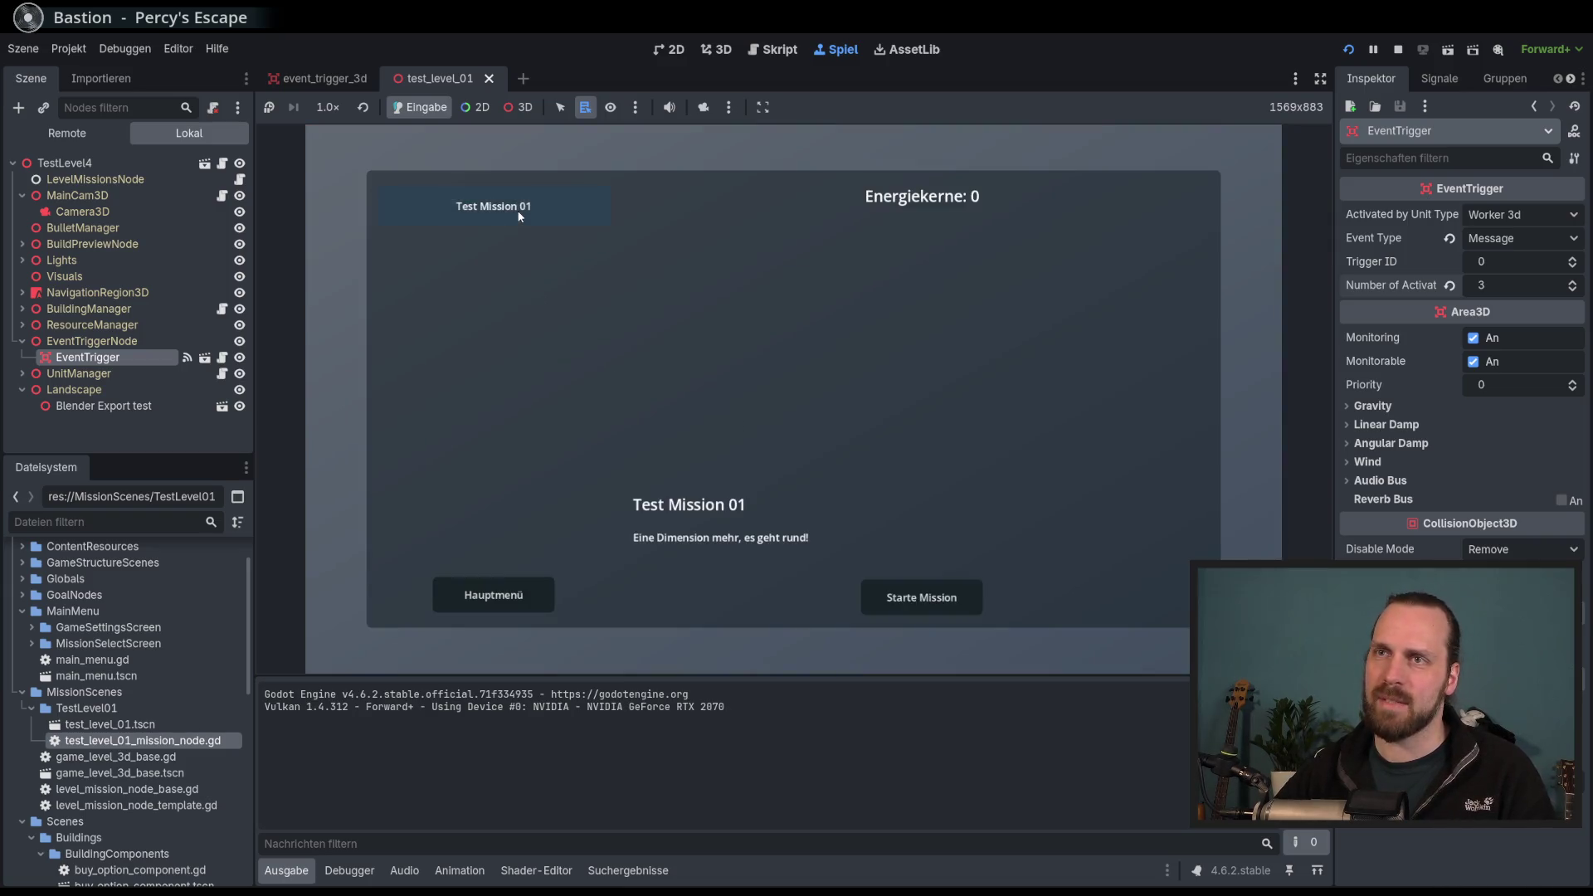
left_click(953, 594)
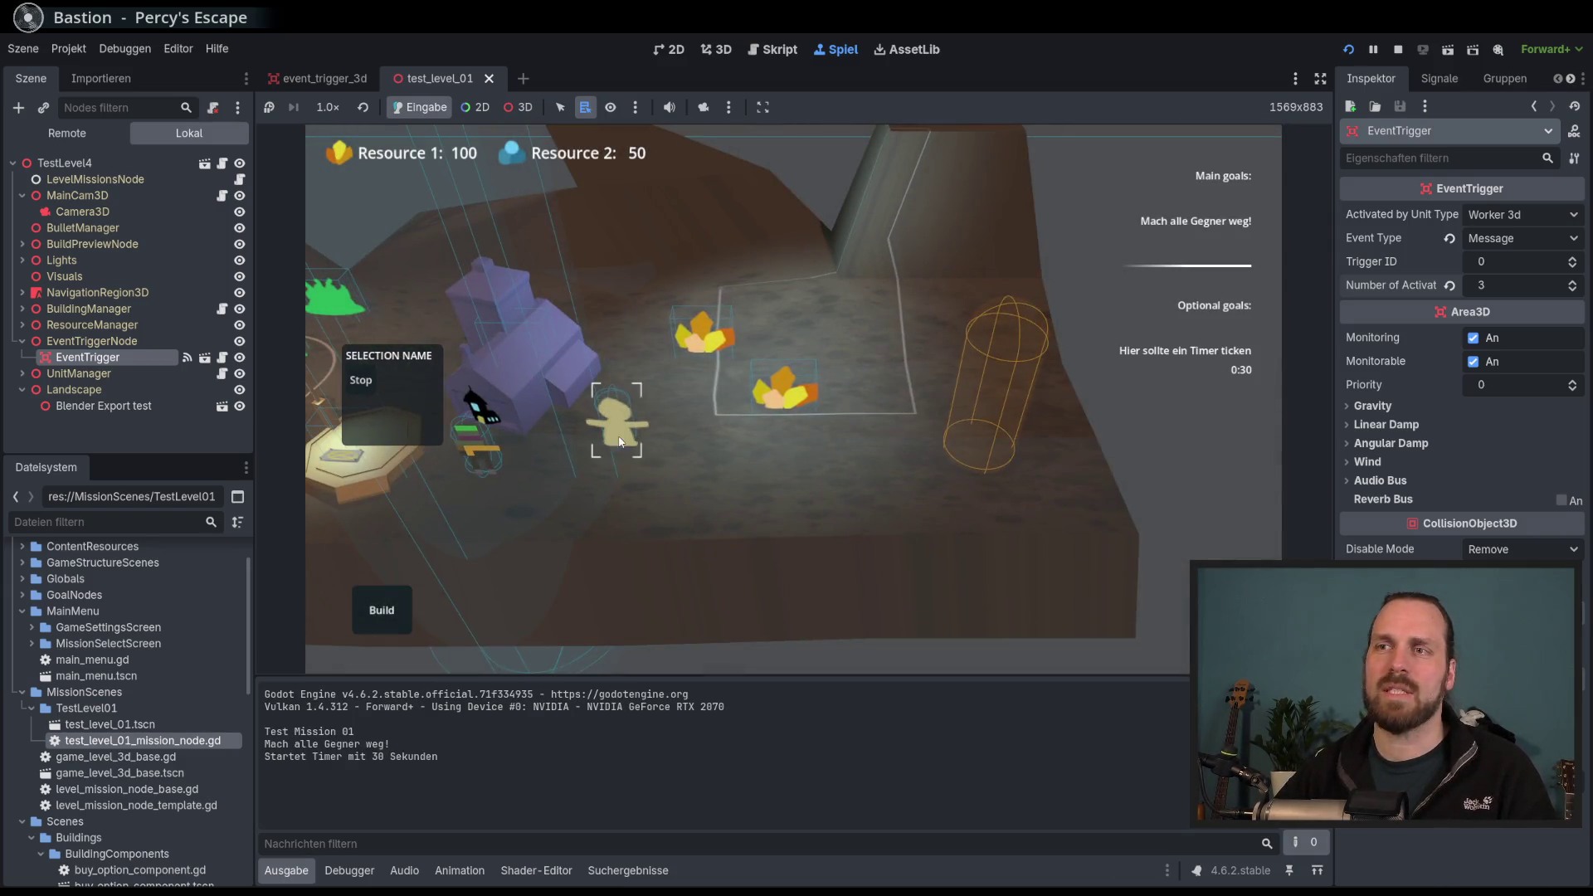
right_click(1066, 452)
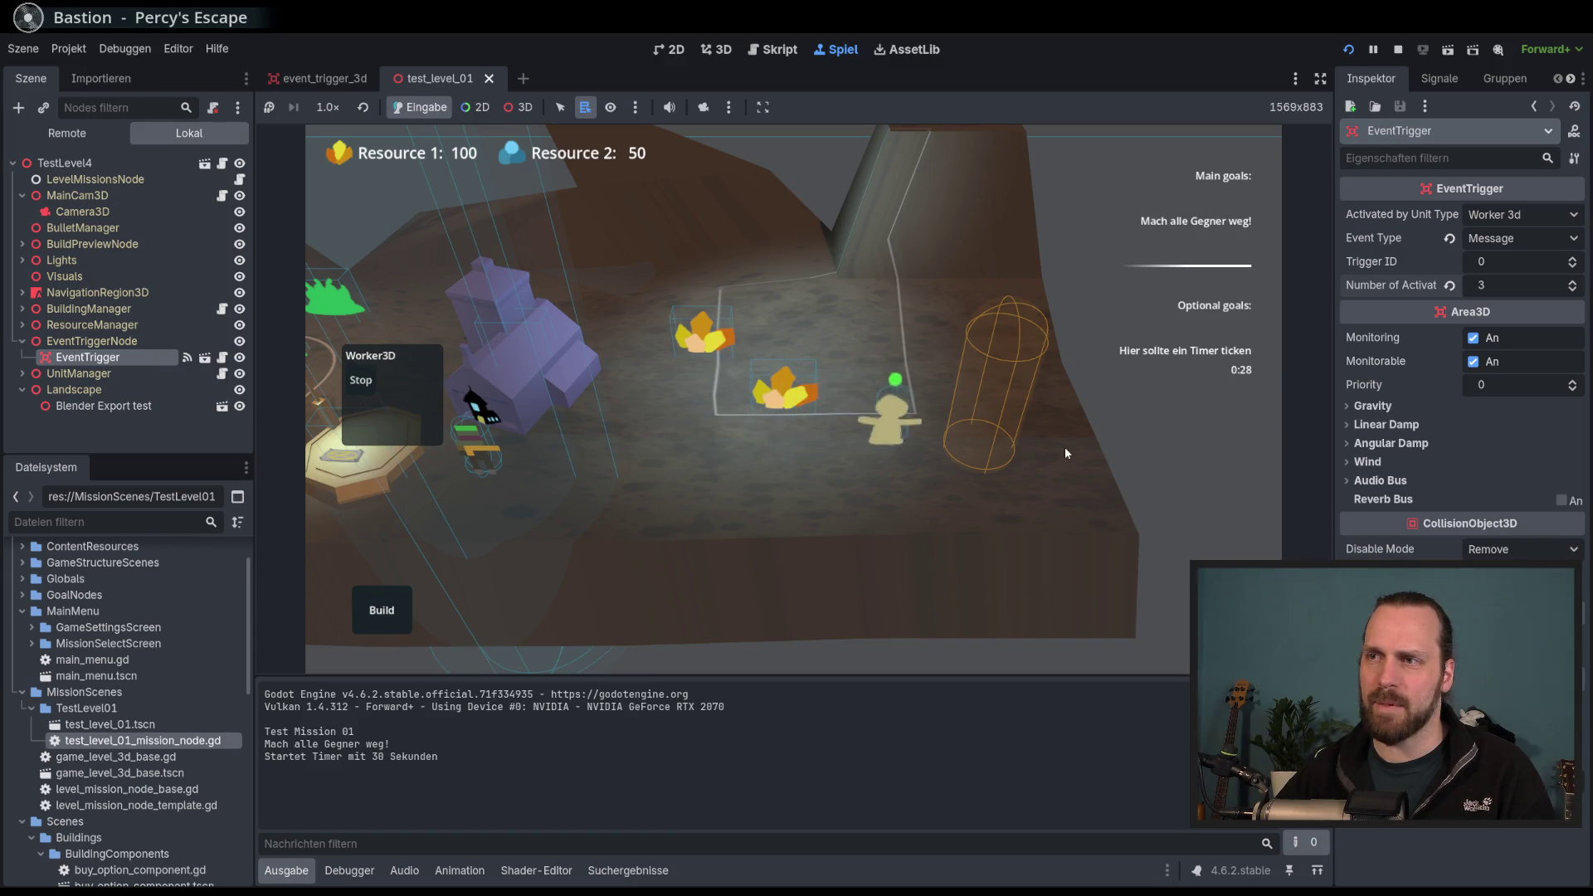
right_click(924, 327)
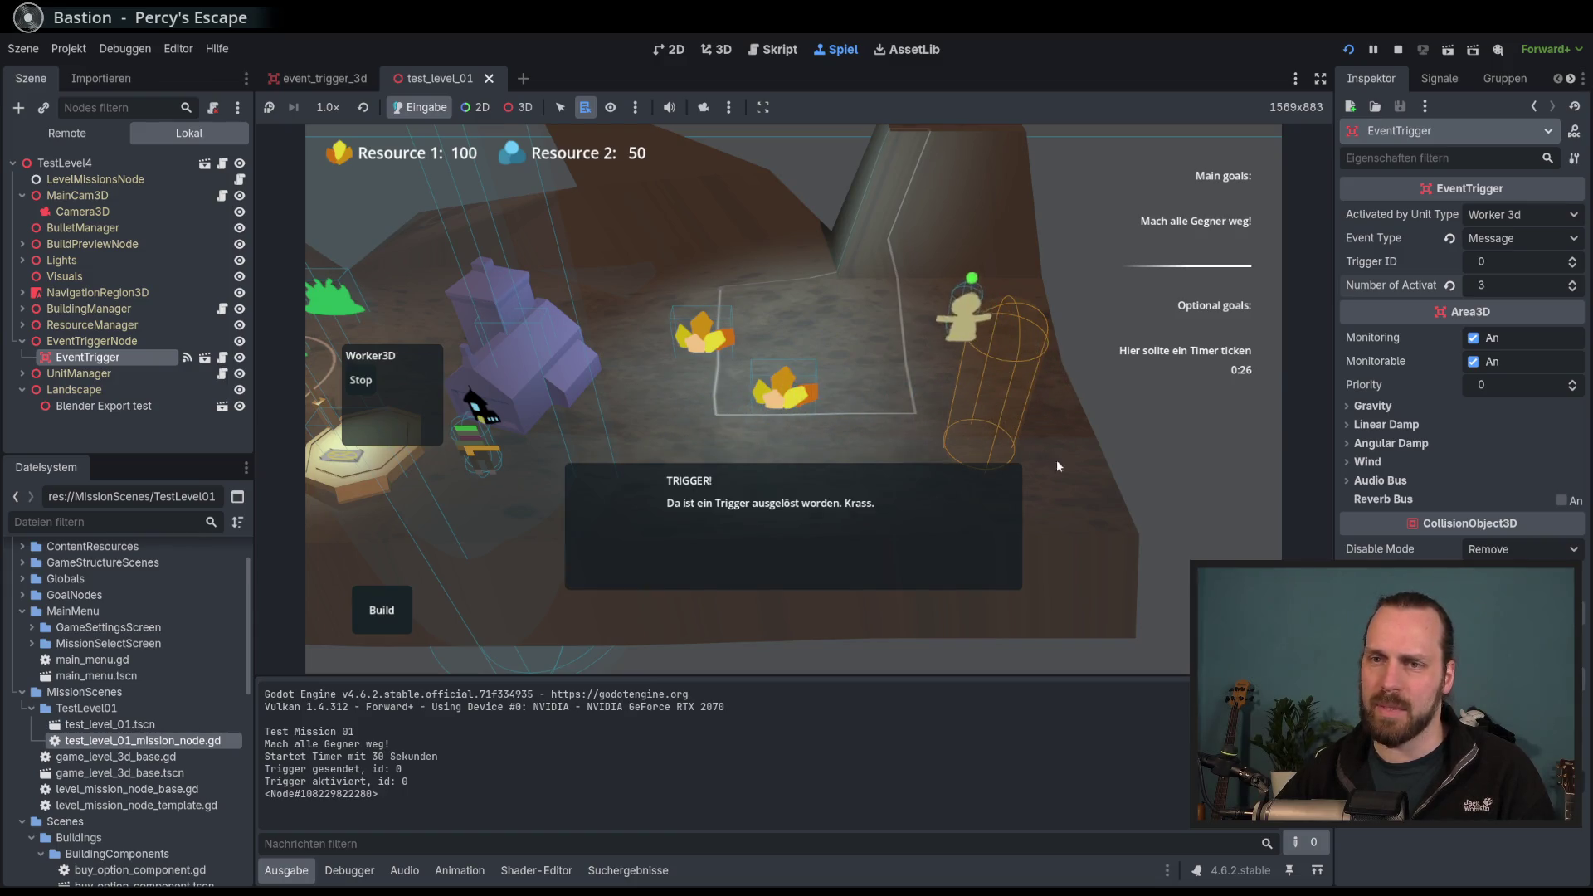
right_click(1007, 537)
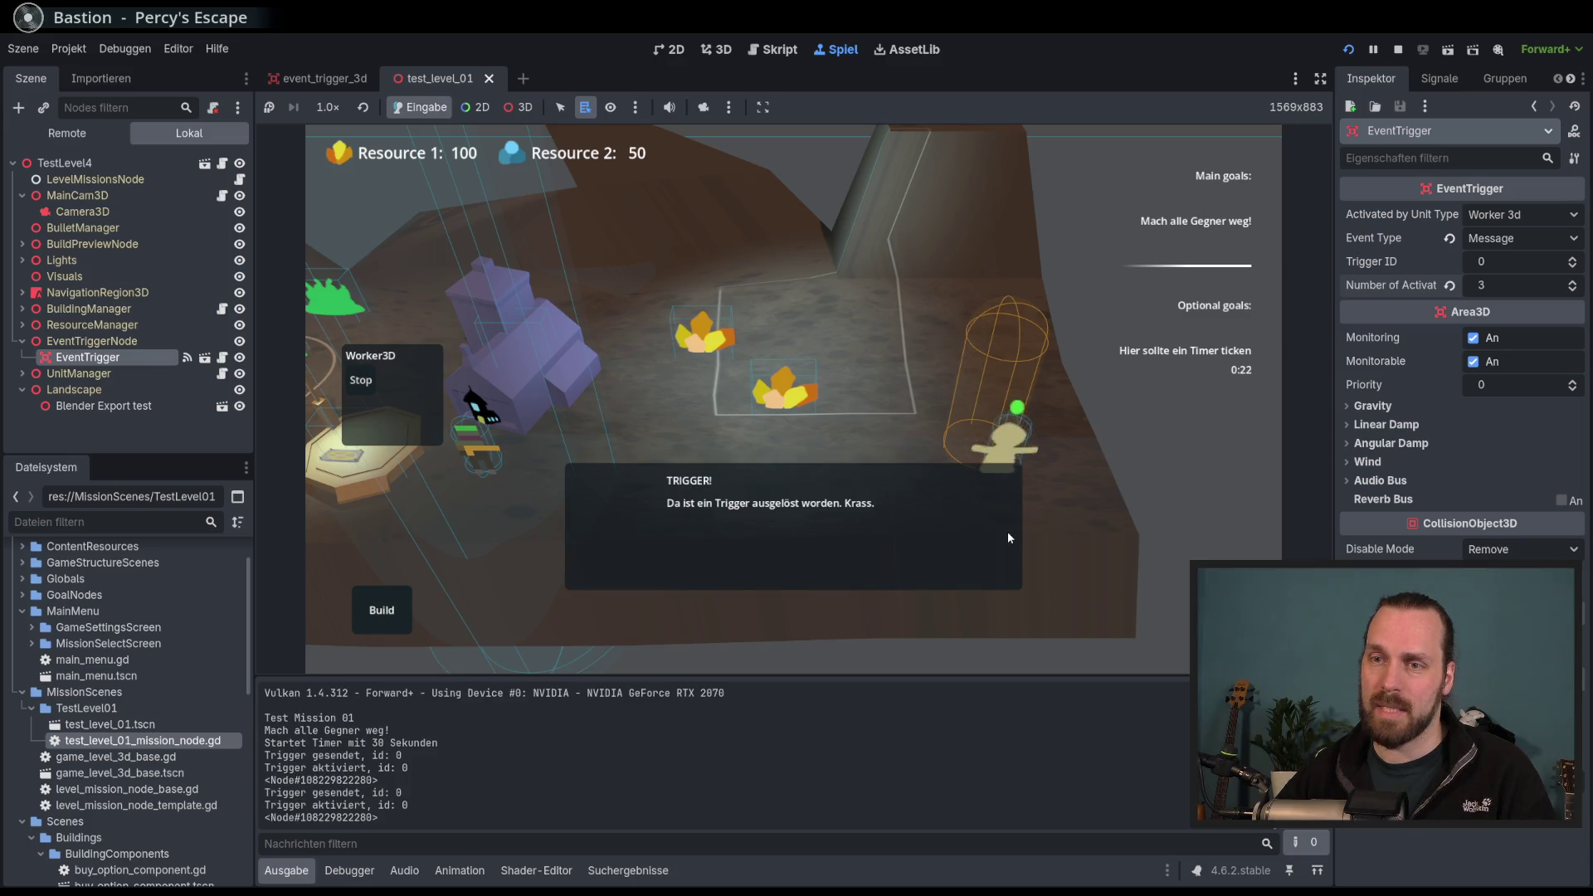
right_click(737, 460)
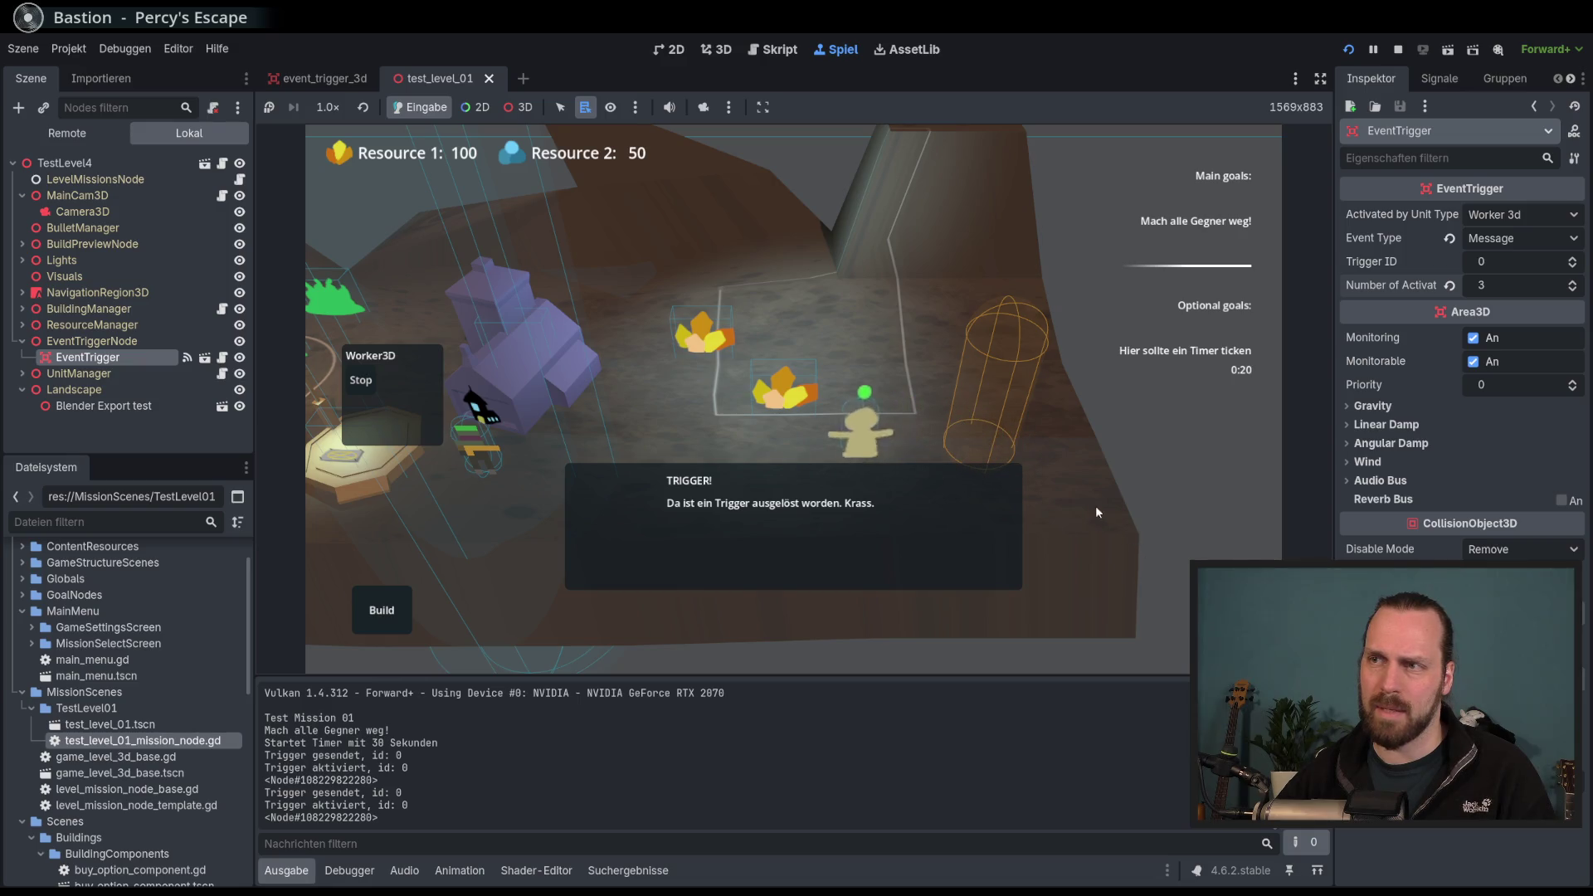
right_click(1087, 474)
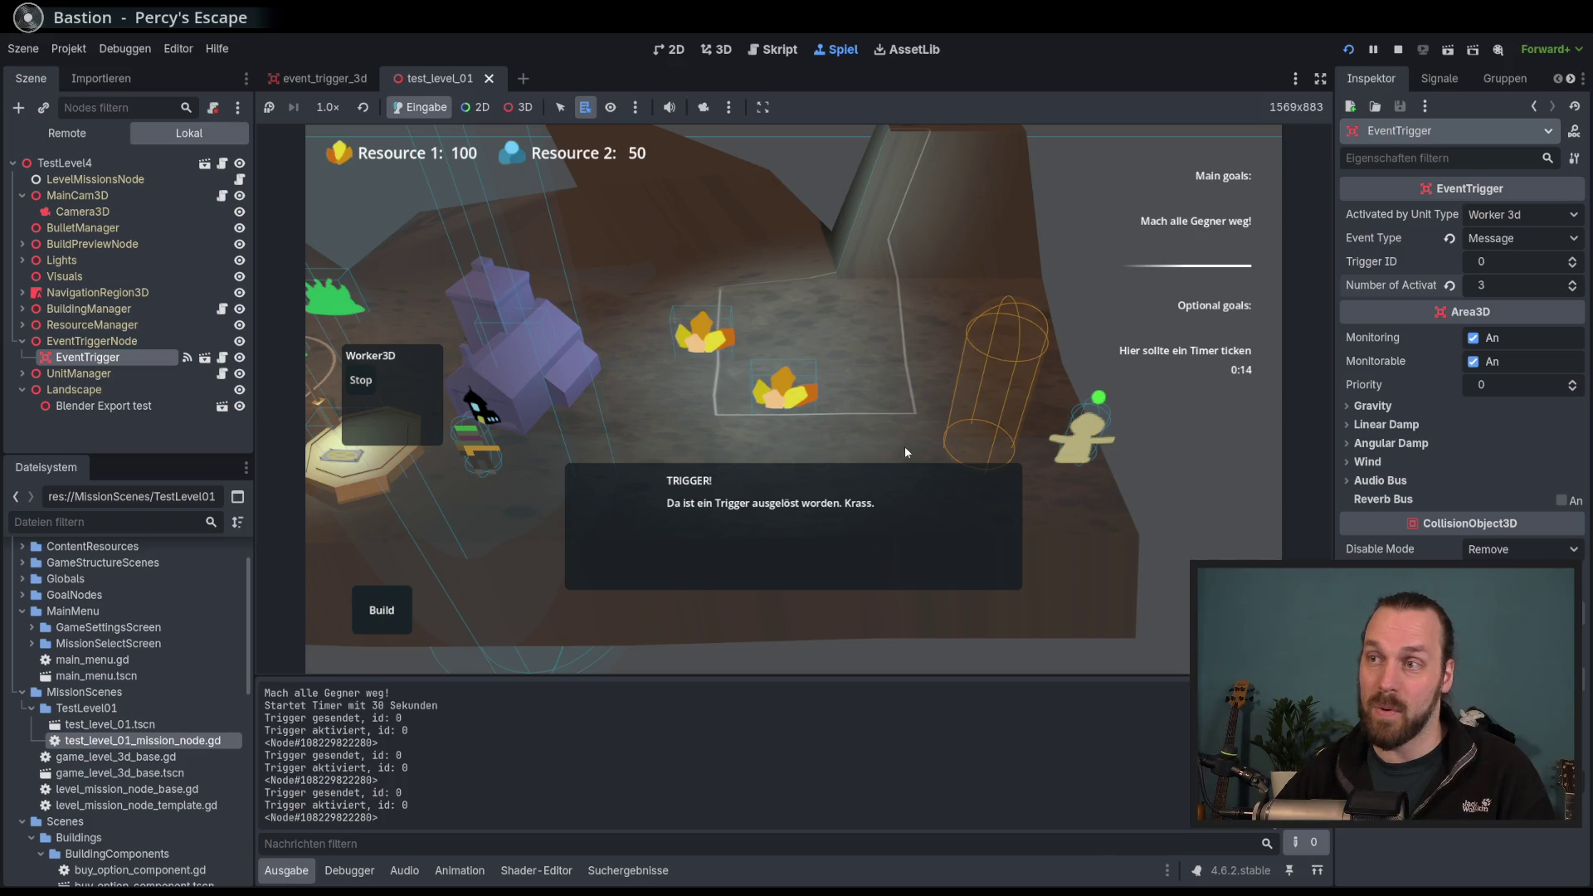
right_click(828, 448)
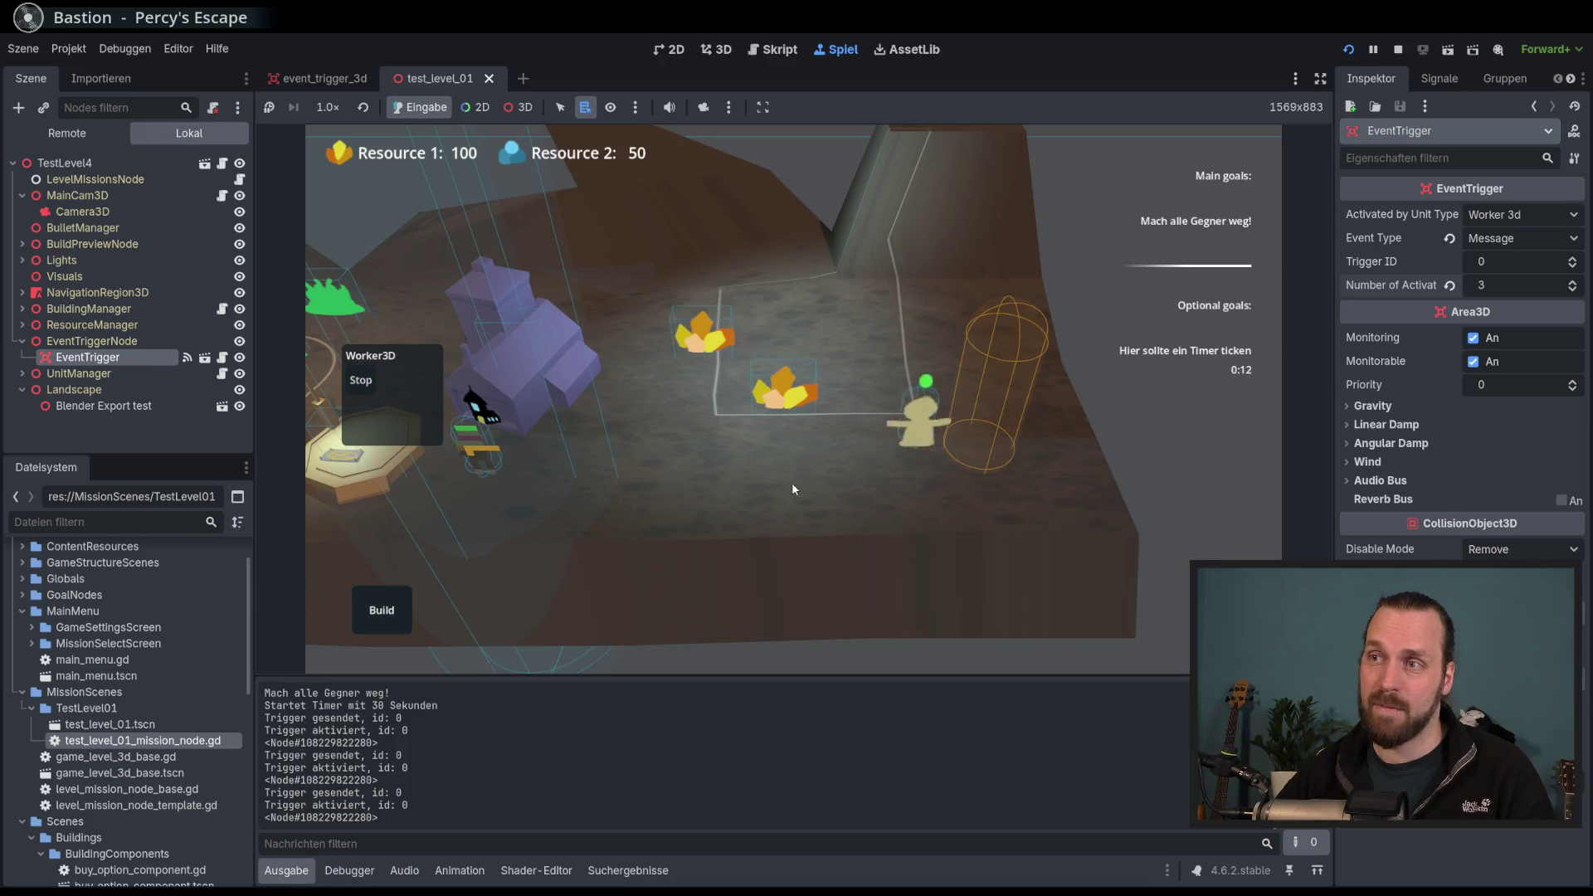
key("F8")
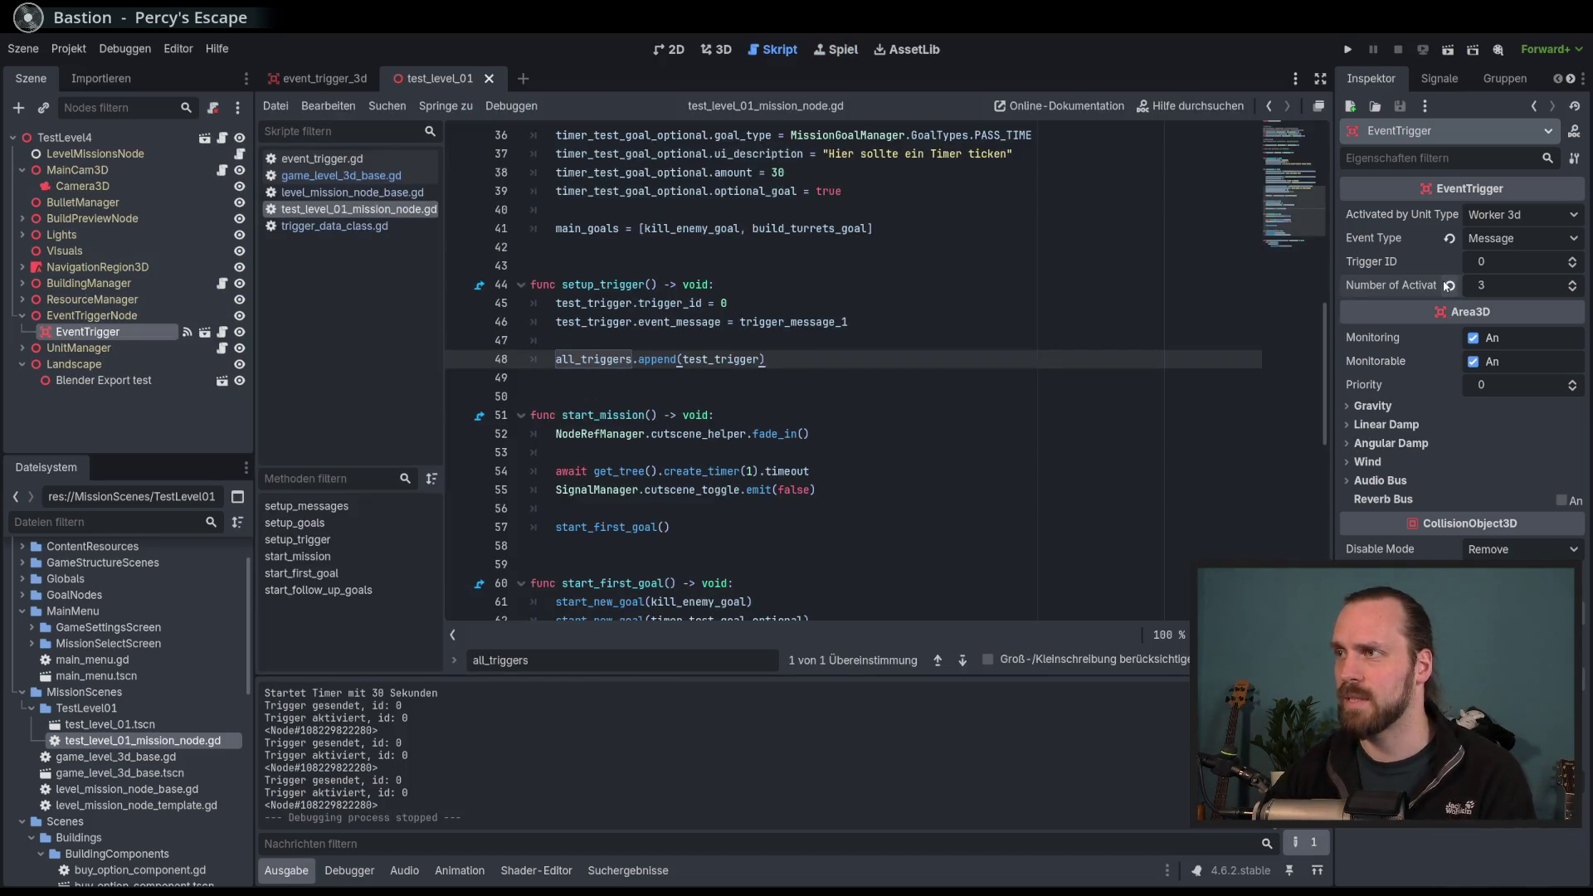
Revert Number of Activations to its default 1, save the level, and open trigger_data_class.gd.
left_click(1448, 286)
key("ctrl+s")
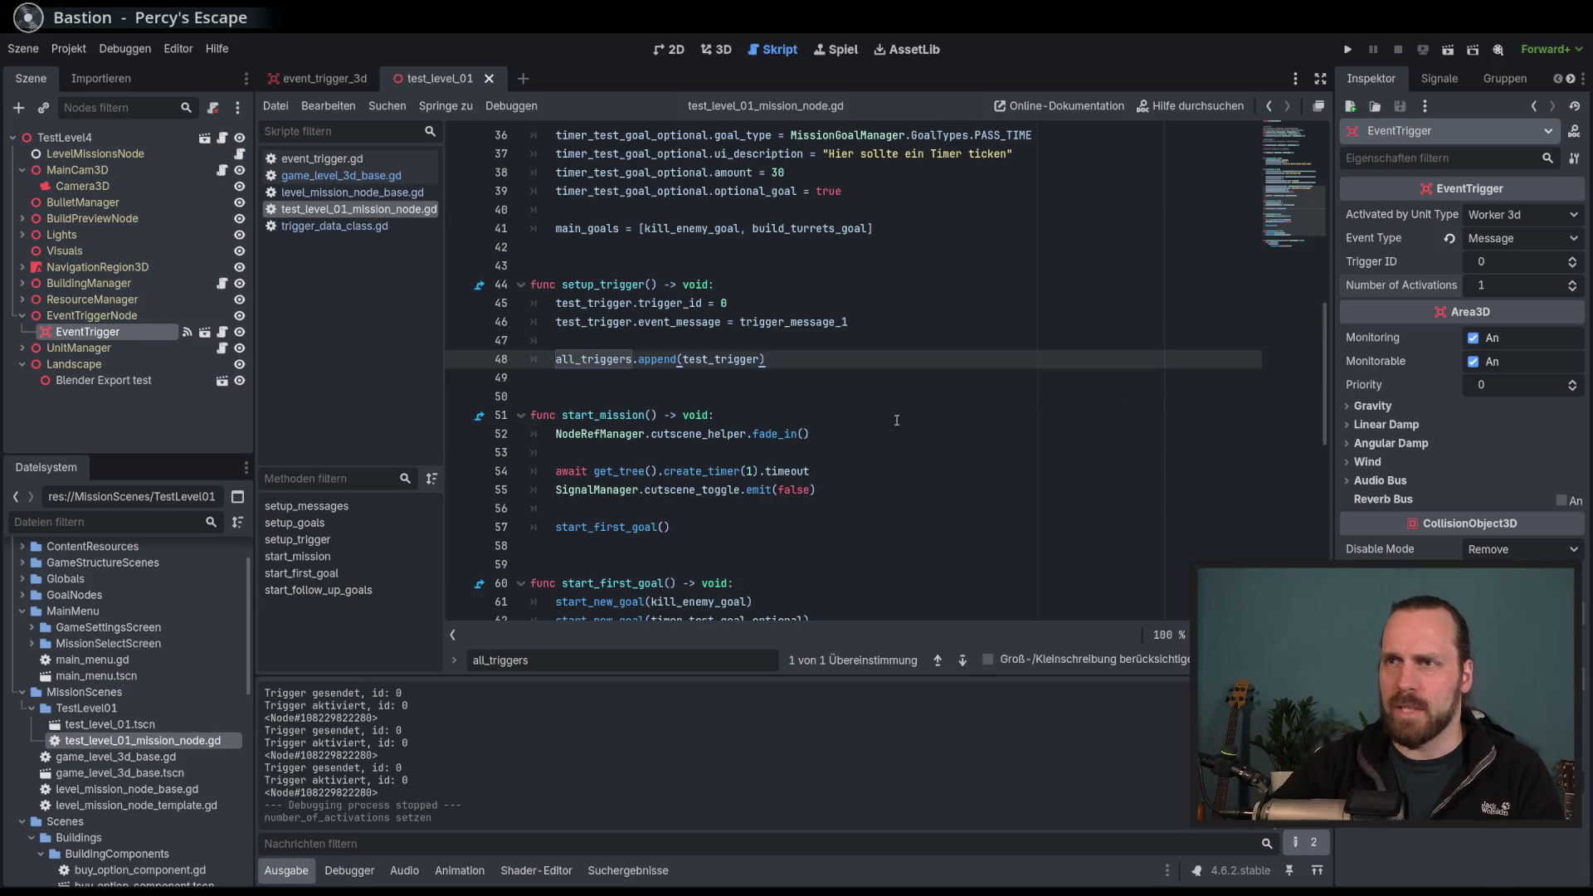
left_click(351, 227)
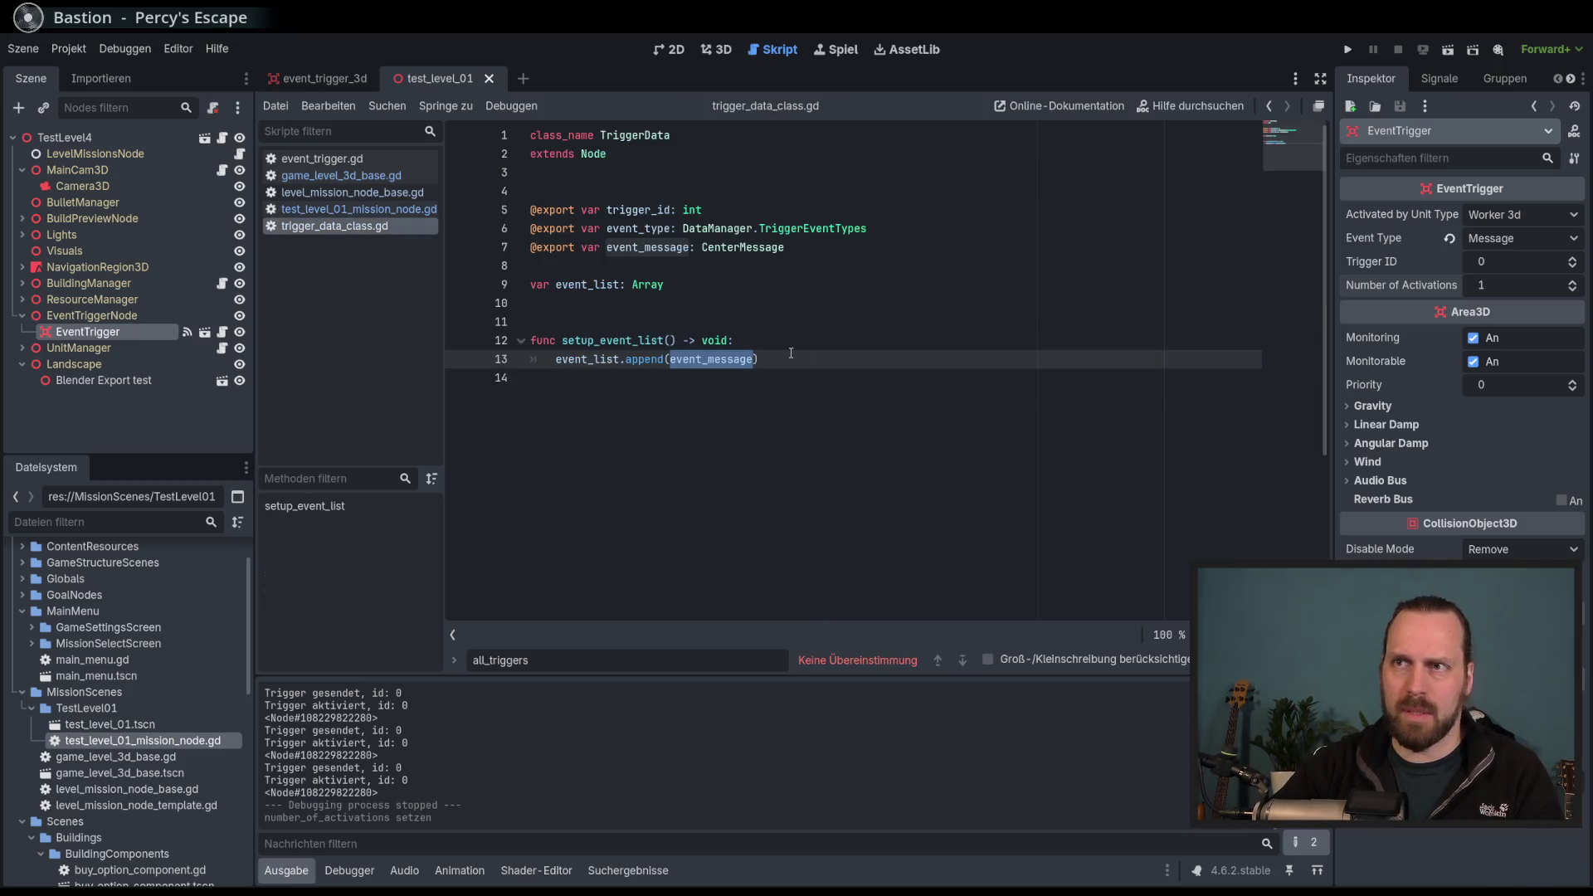
left_click(813, 248)
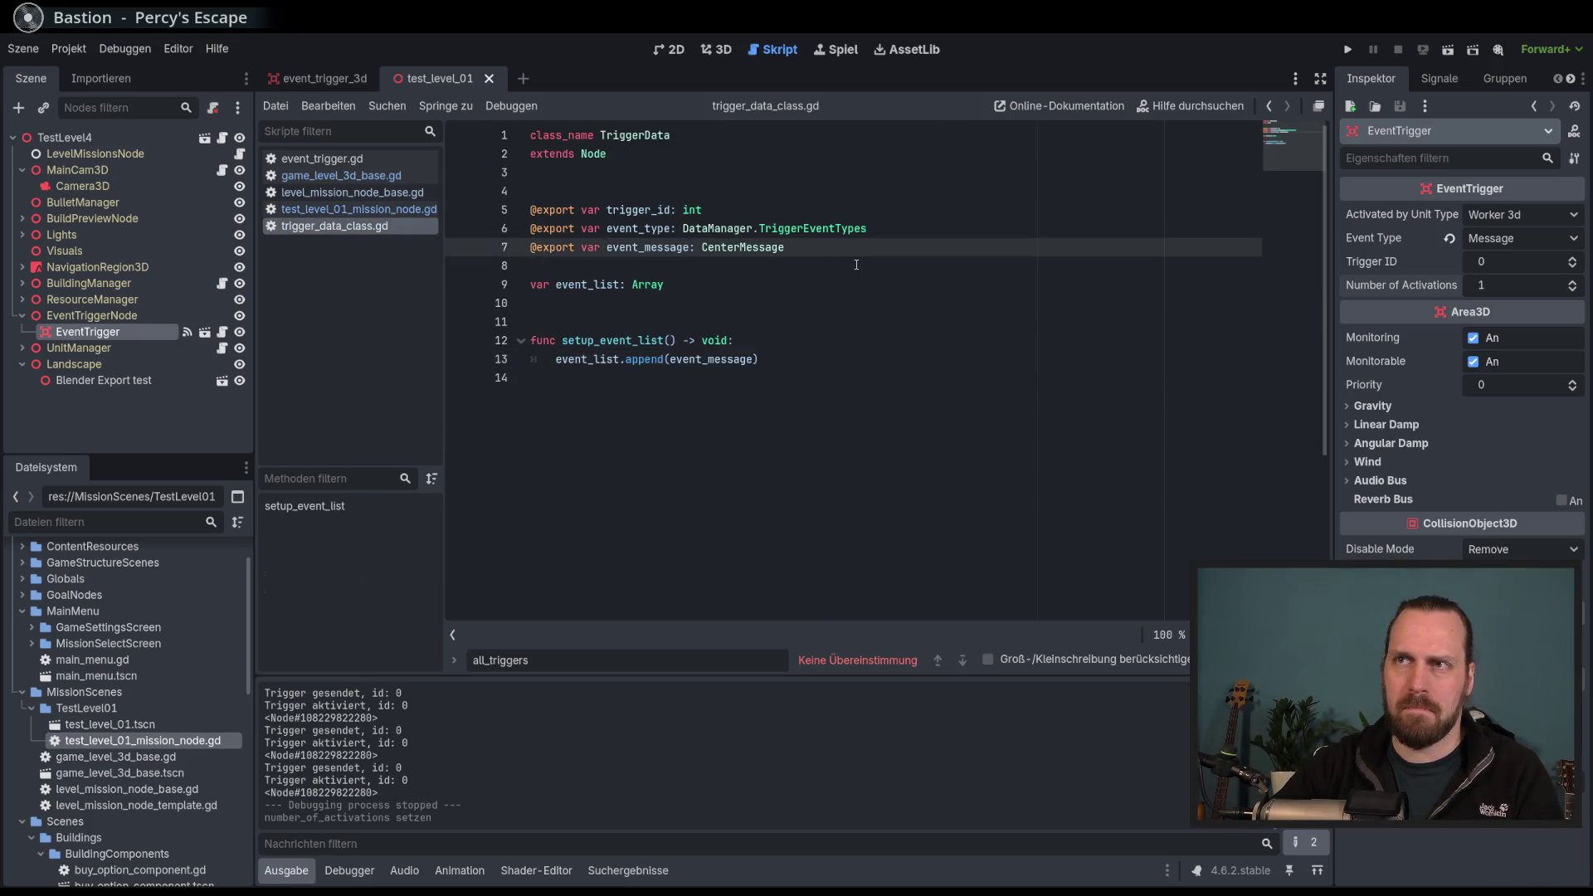
key("Return")
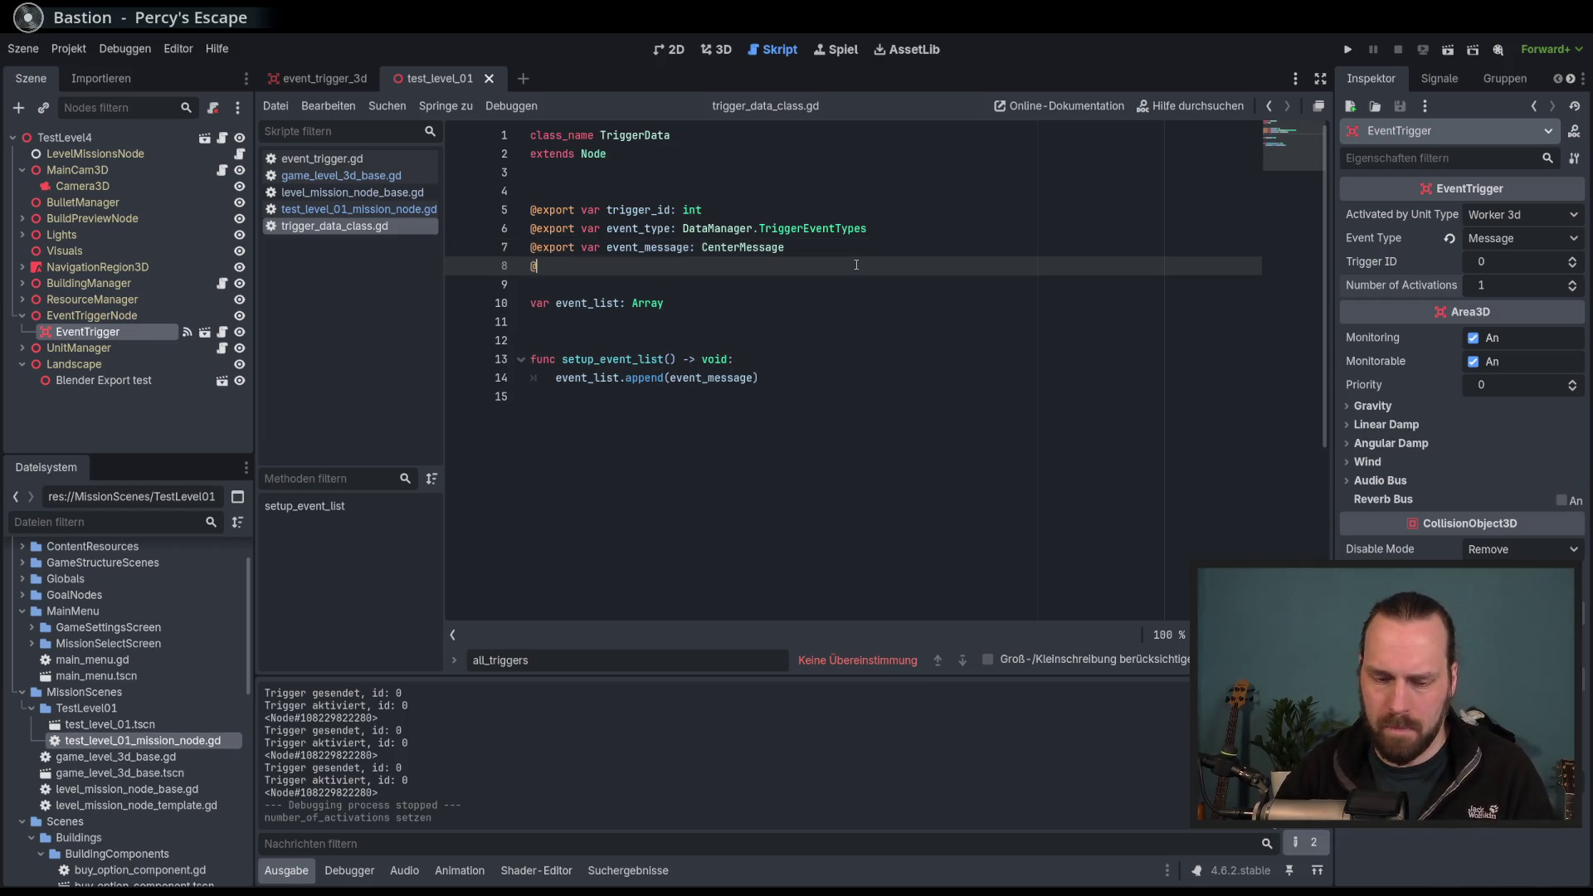
key("Return")
type("var")
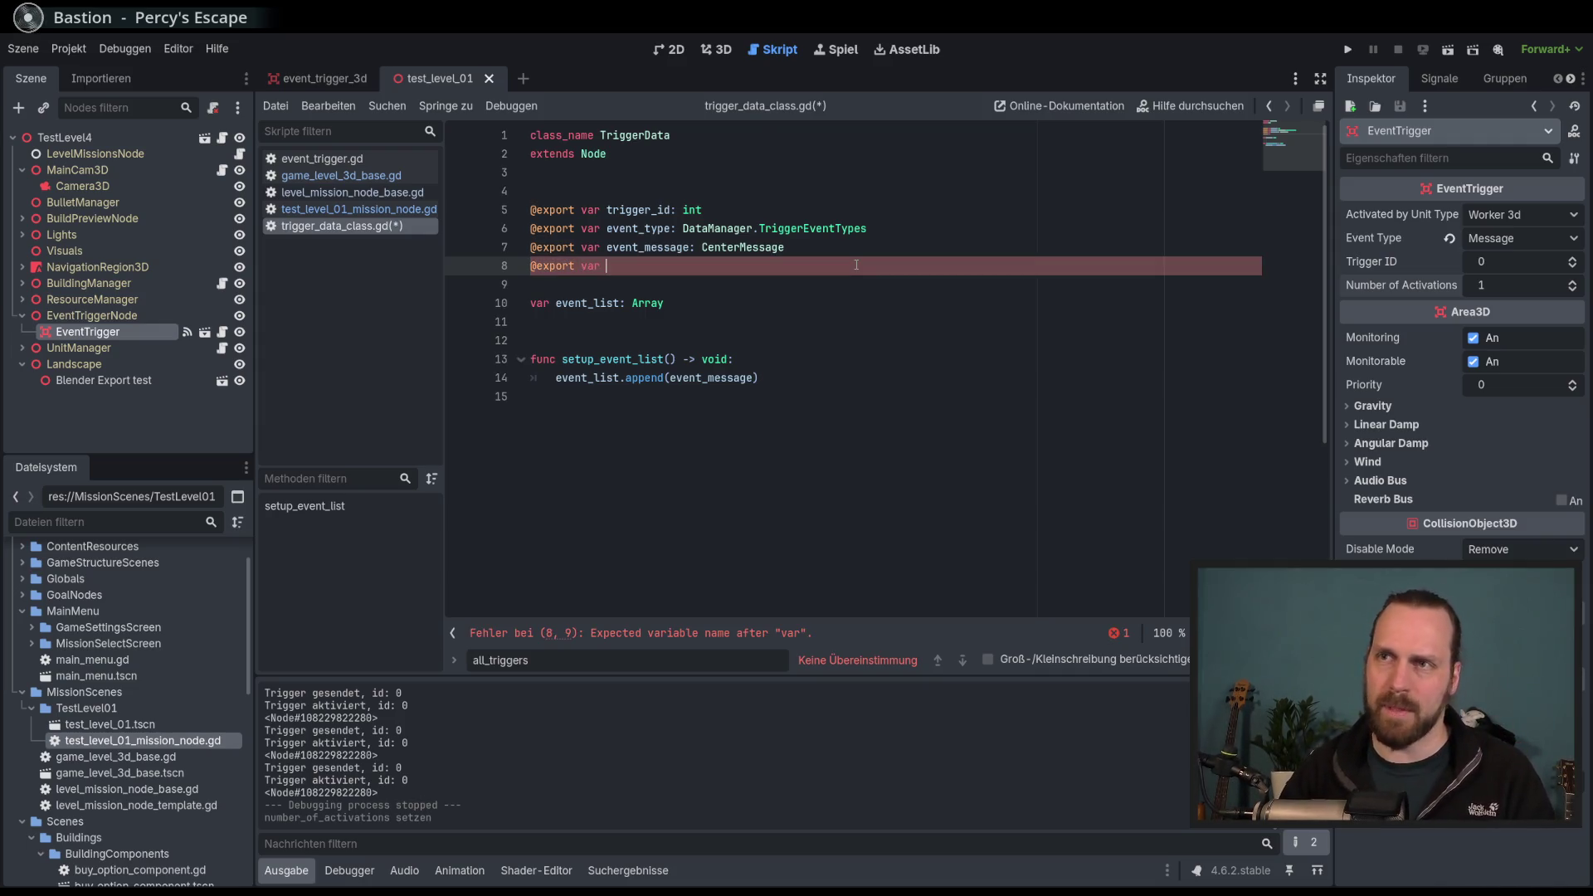
type("entr")
type("ool")
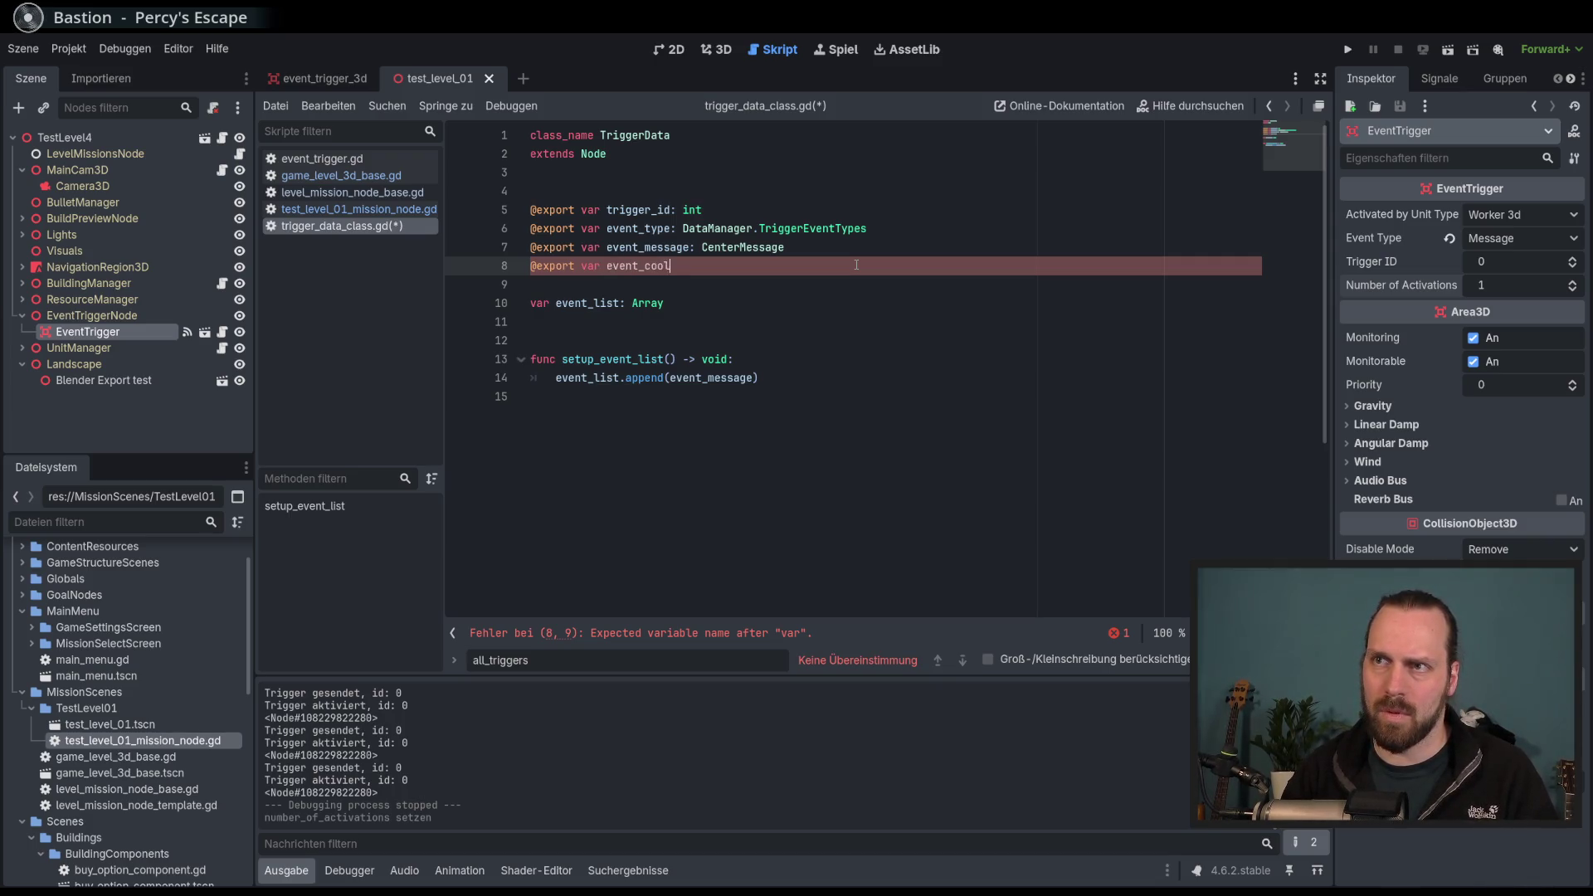
key("BackSpace")
key("BackSpace")
key("BackSpace")
type("cooldown")
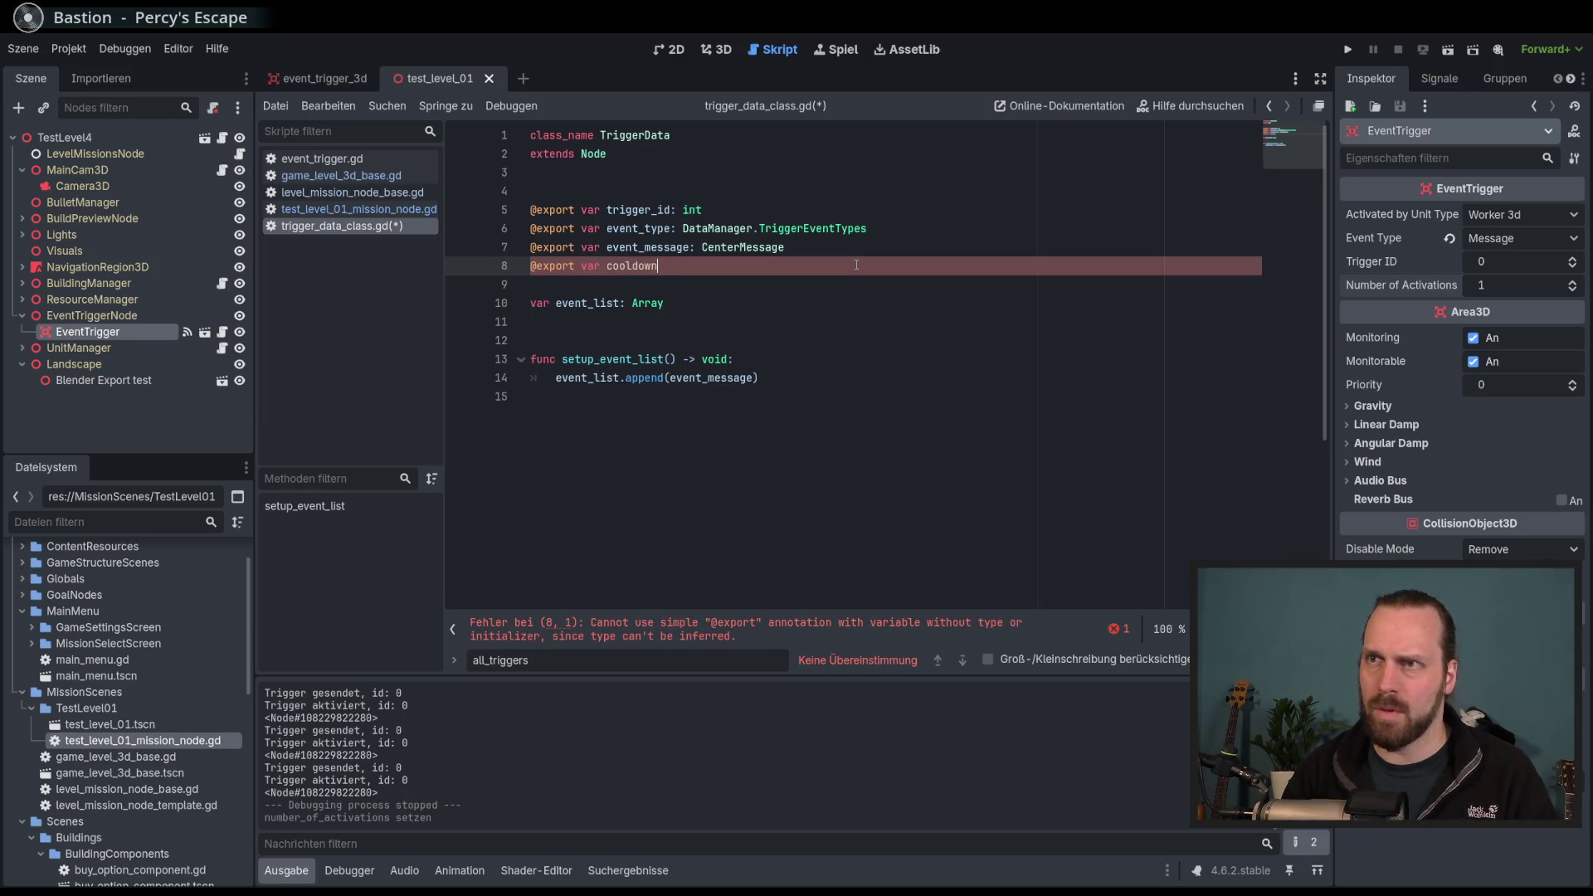
key("BackSpace")
key("BackSpace")
key("BackSpace")
type("act")
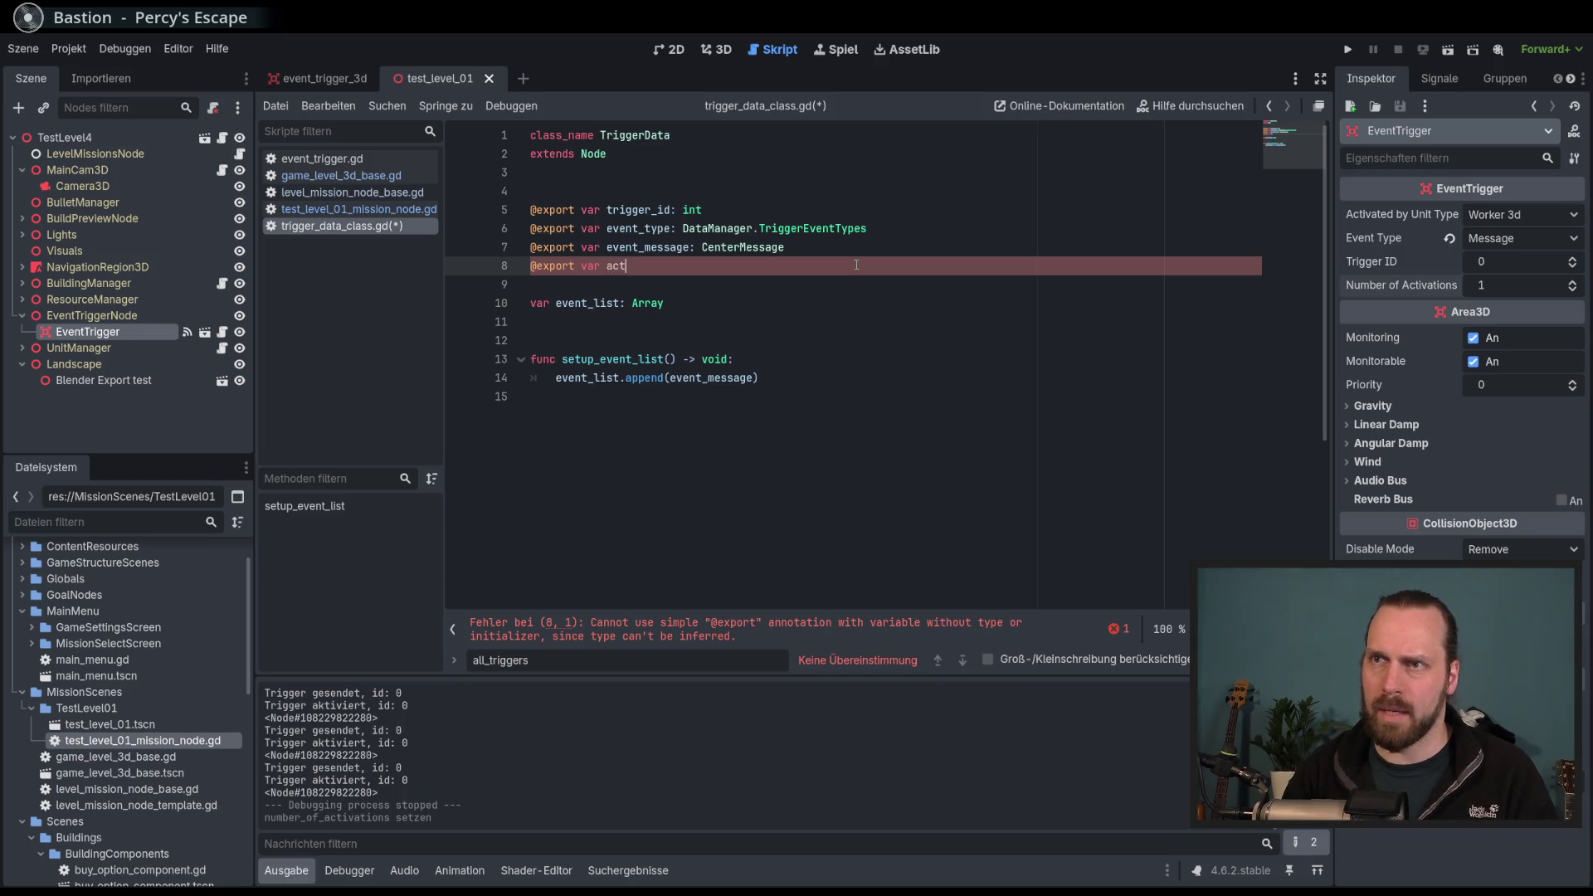
type("ion")
key("BackSpace")
key("BackSpace")
key("BackSpace")
type("ivatoip")
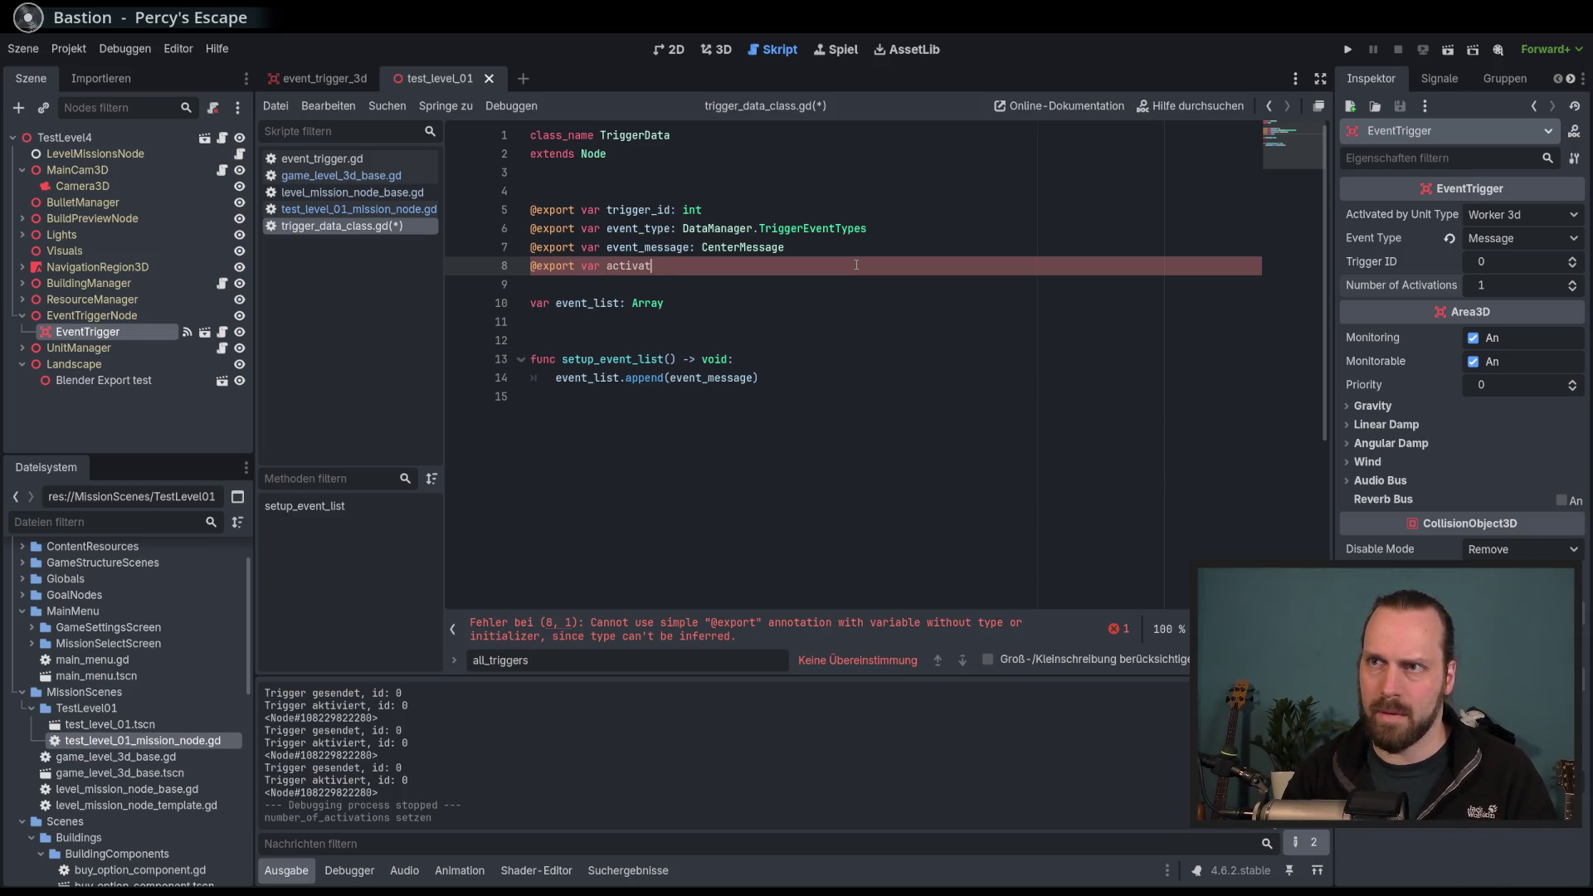
key("BackSpace")
key("BackSpace")
key("BackSpace")
type("ion_cool")
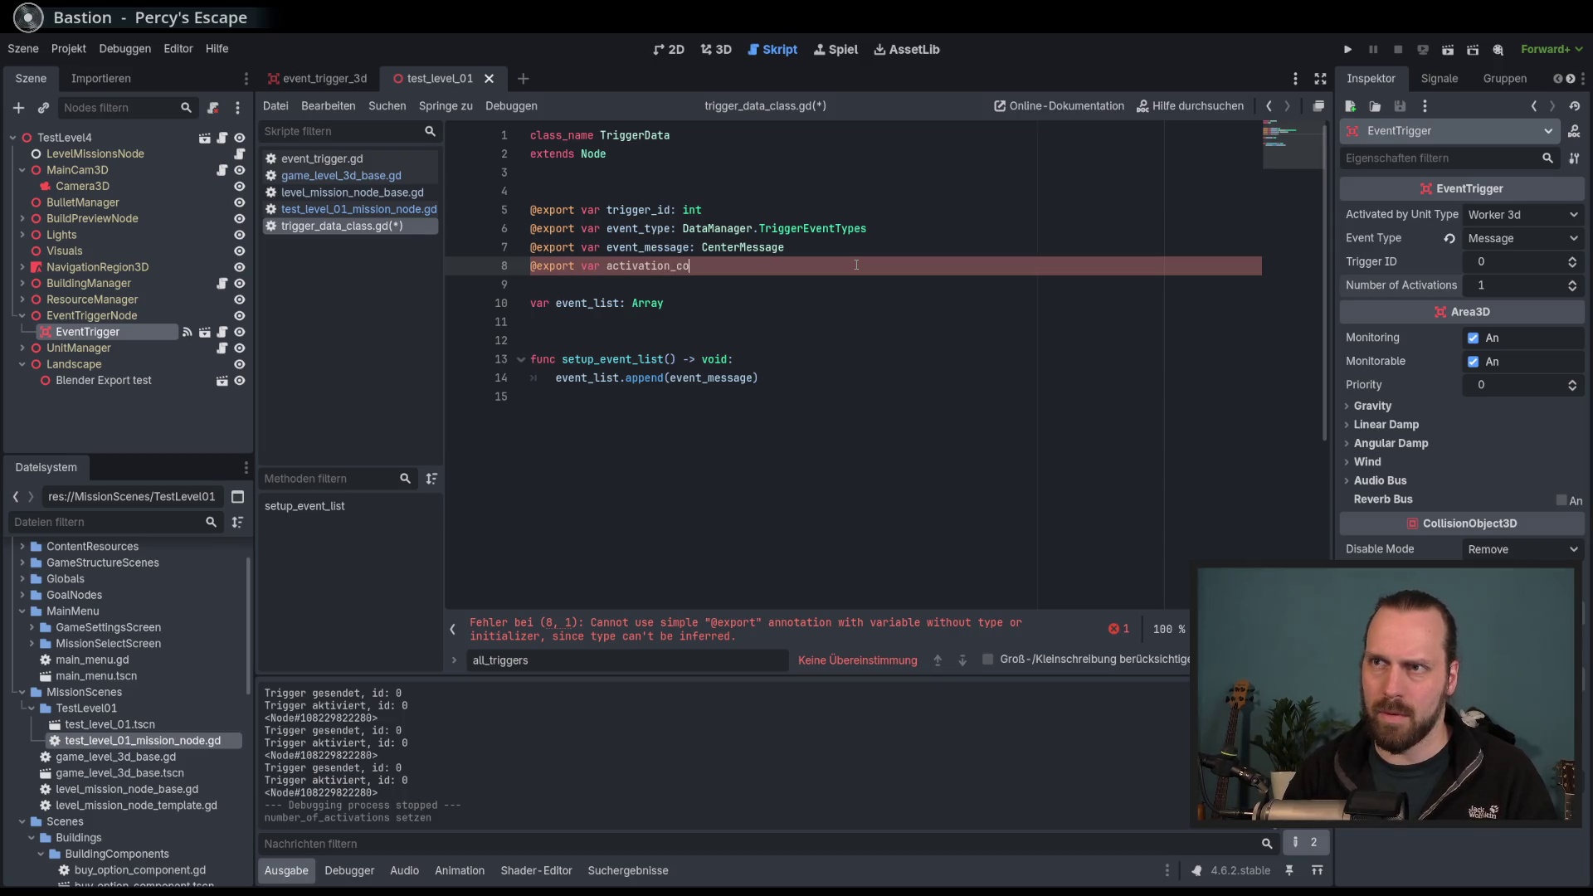
type("down: ")
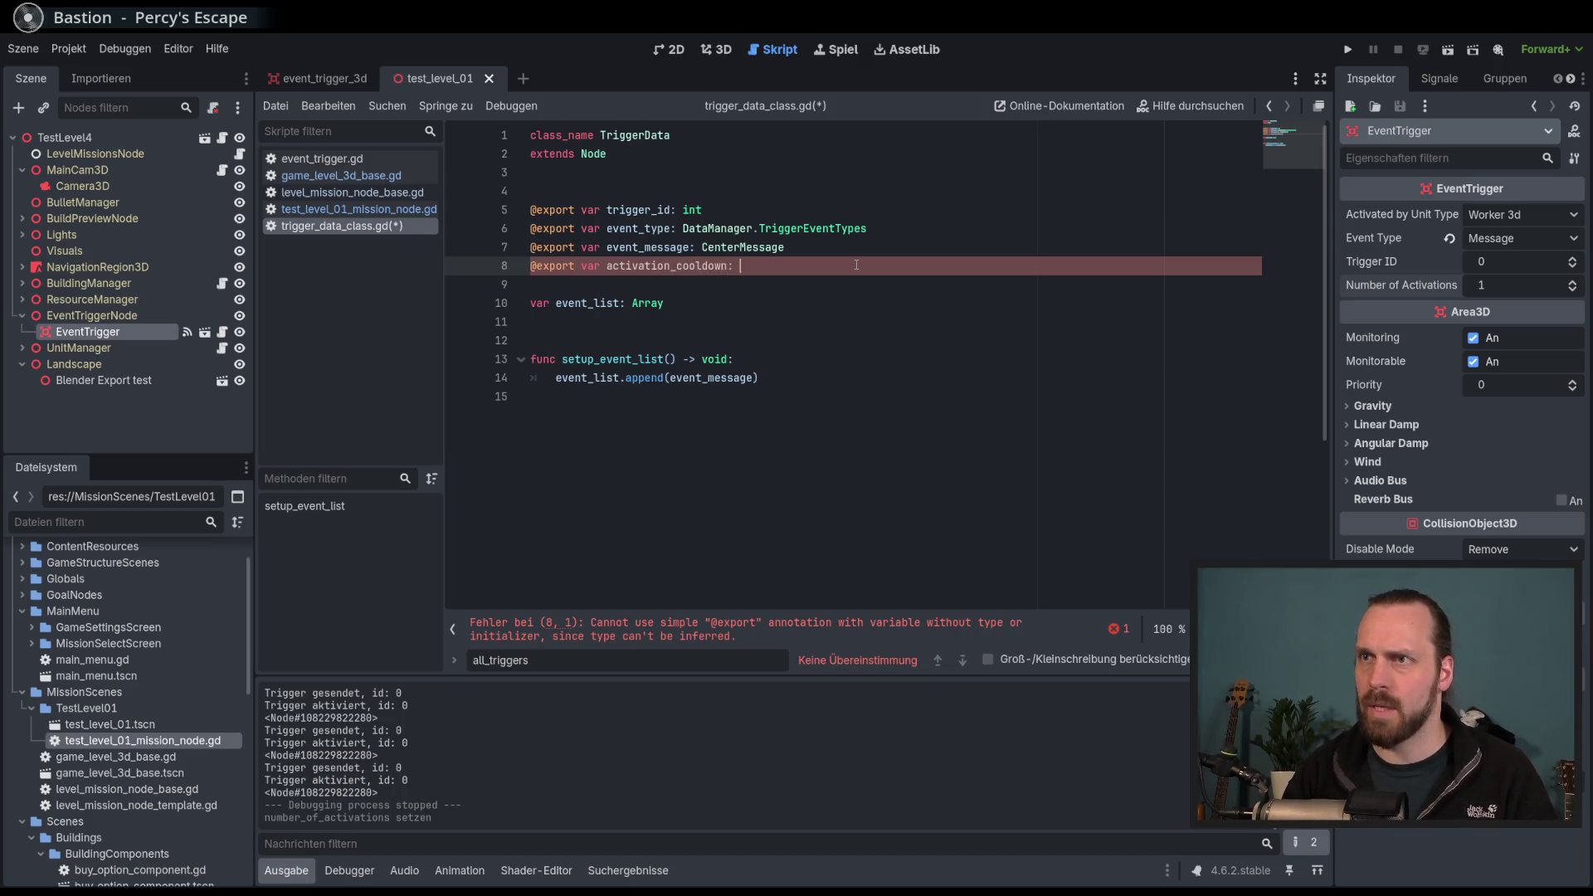
type("int")
key("ctrl+s")
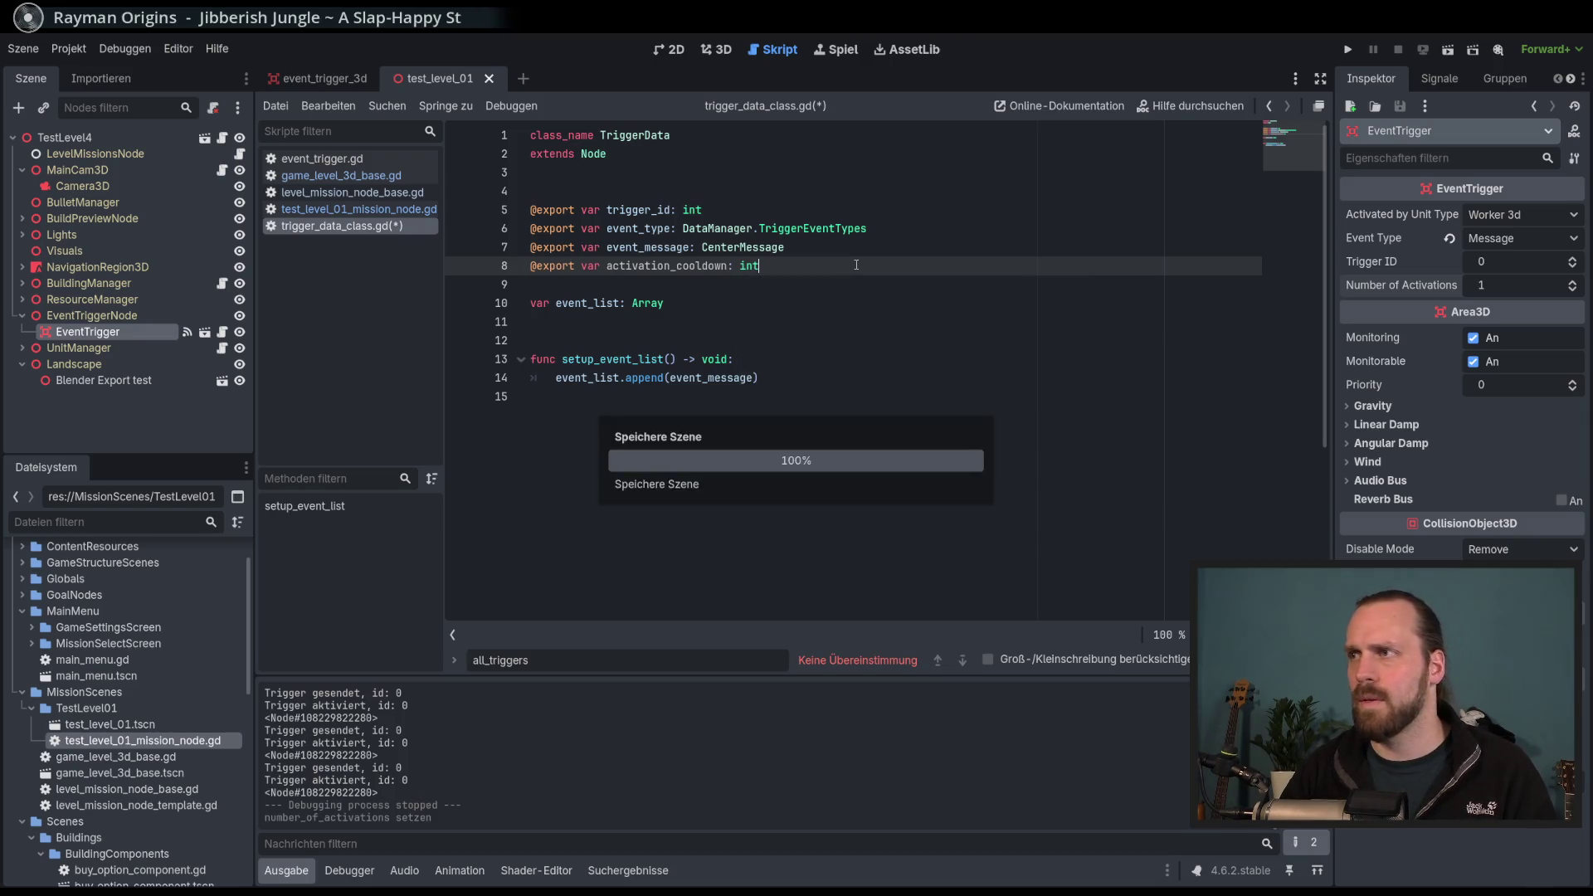
Review the trigger fields, then Ctrl+click TriggerEventTypes to view its enum in DataManager.gd.
left_click(94, 344)
left_click(78, 331)
left_click(660, 307)
double_click(668, 265)
left_click(867, 270)
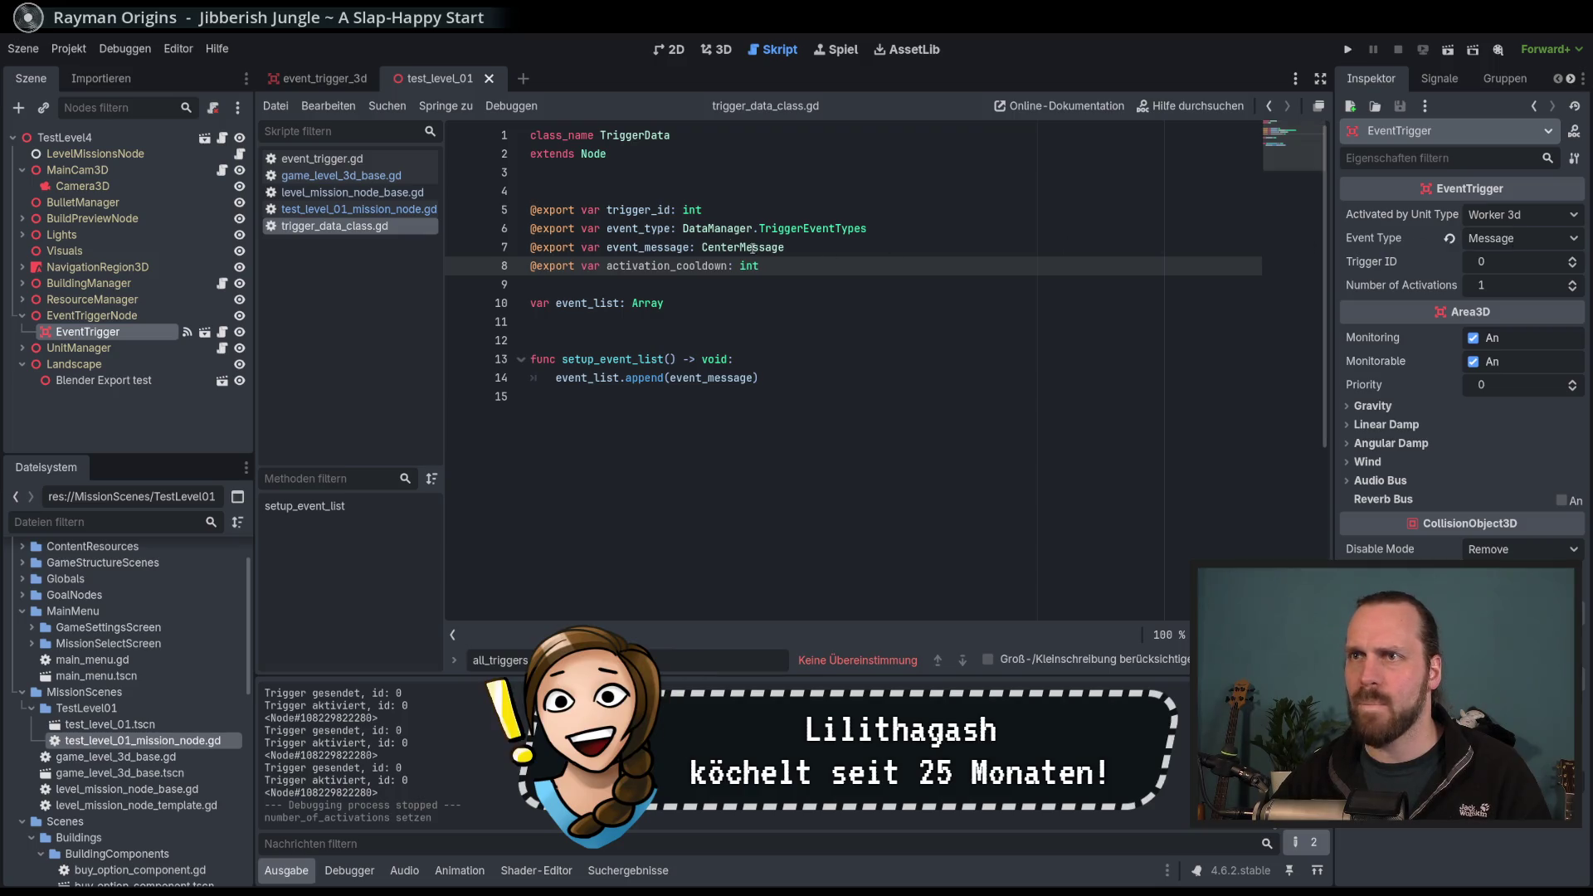
double_click(652, 210)
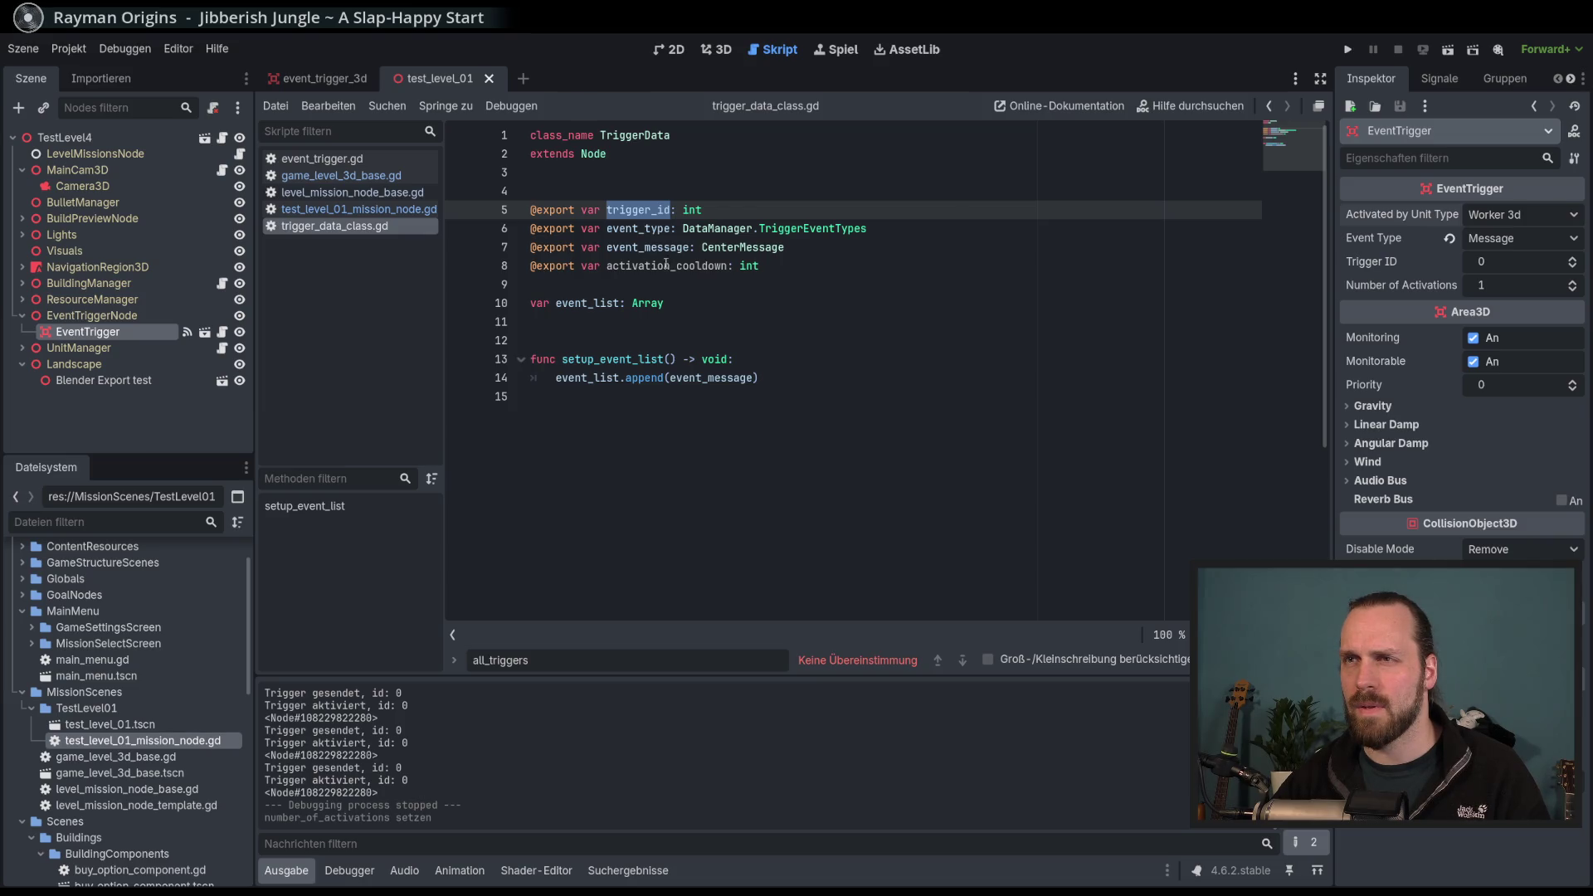
double_click(639, 228)
left_click(852, 253)
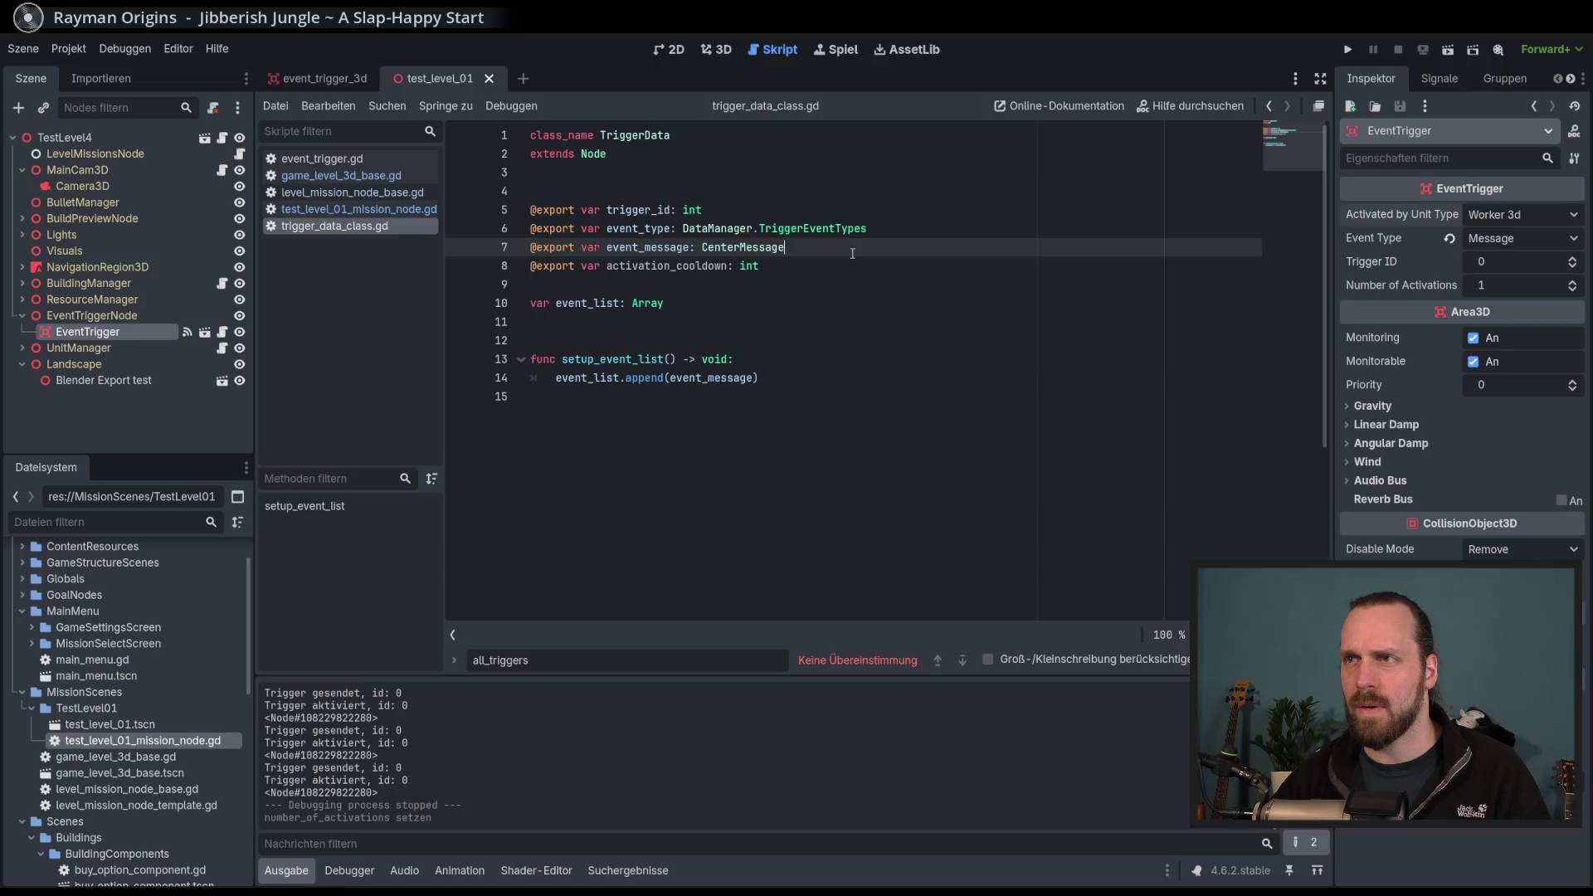
left_click(722, 228, "ctrl")
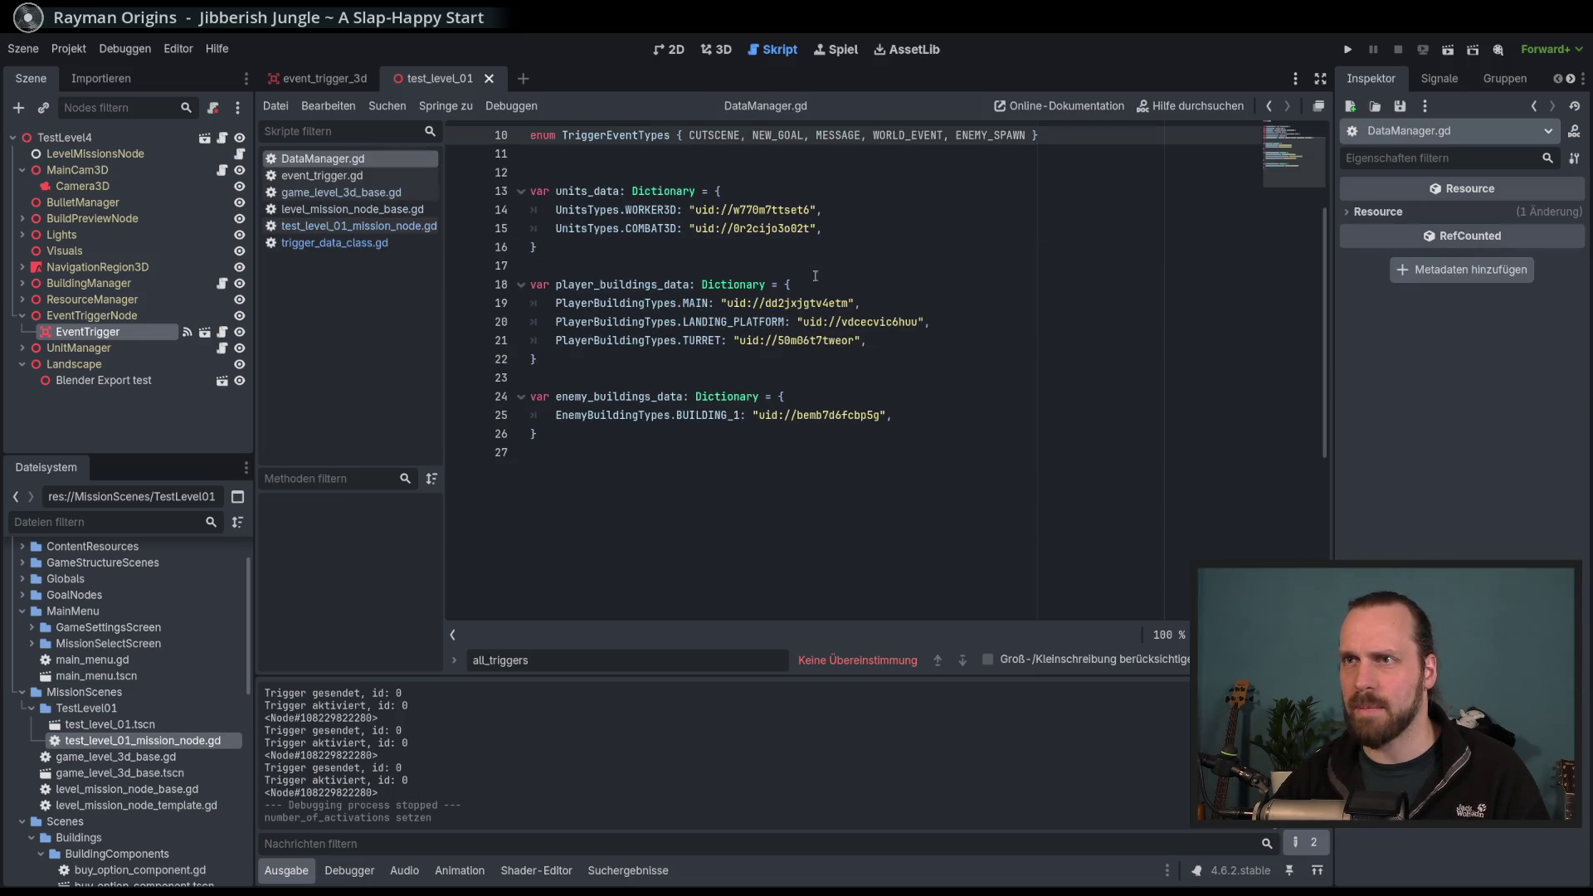
Go back to test_level_01_mission_node.gd, review setup_trigger and start_mission, then reopen trigger_data_class.gd.
scroll(816, 276, "up", 3)
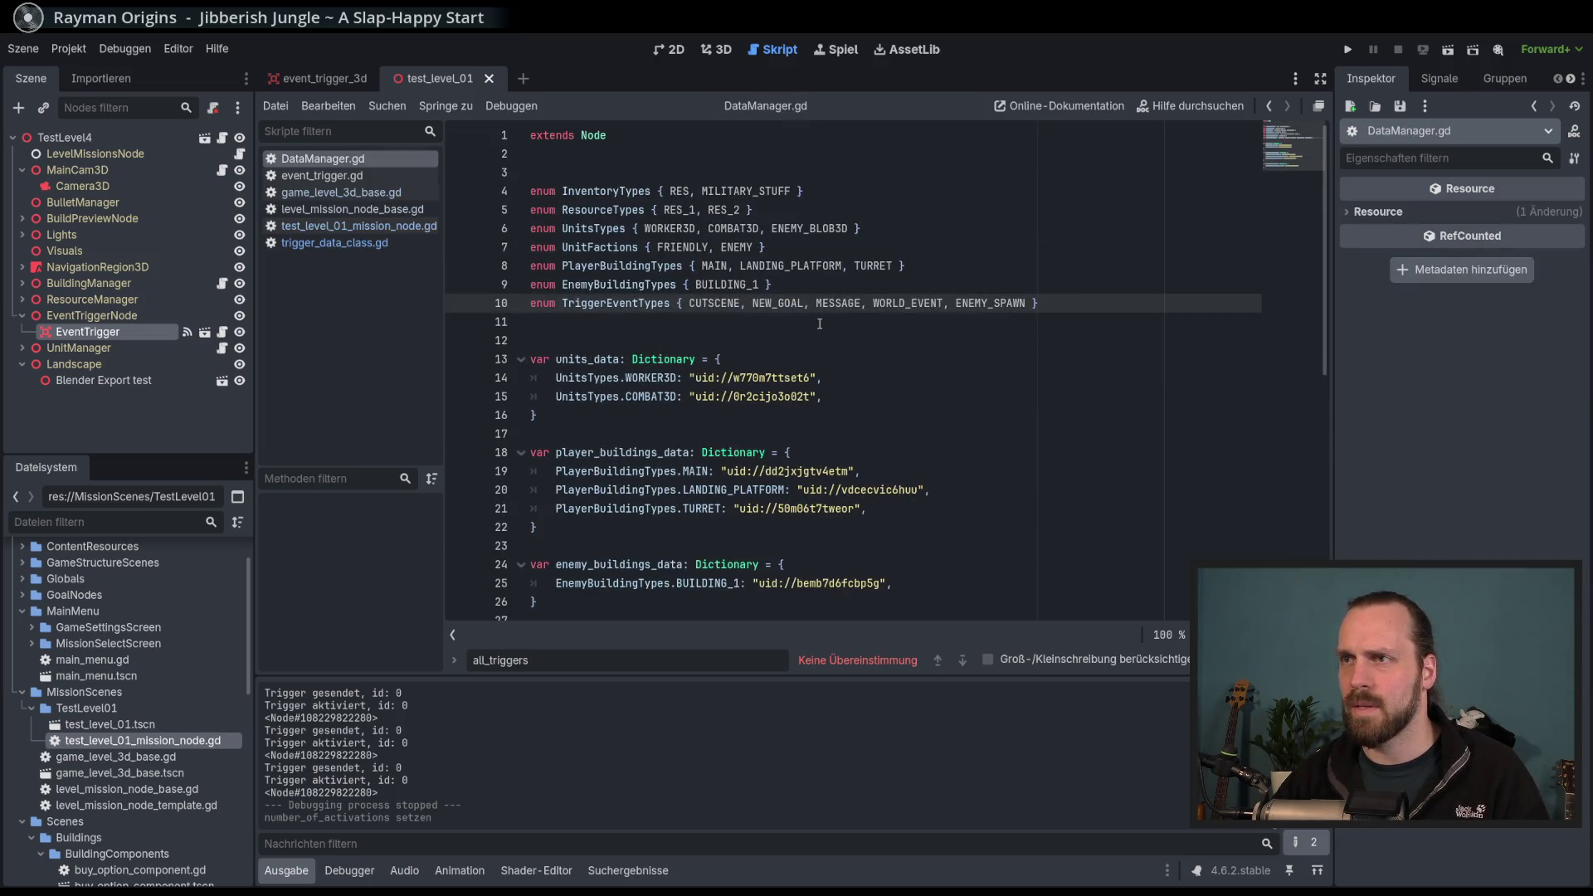
key("alt+Left")
key("alt+Left")
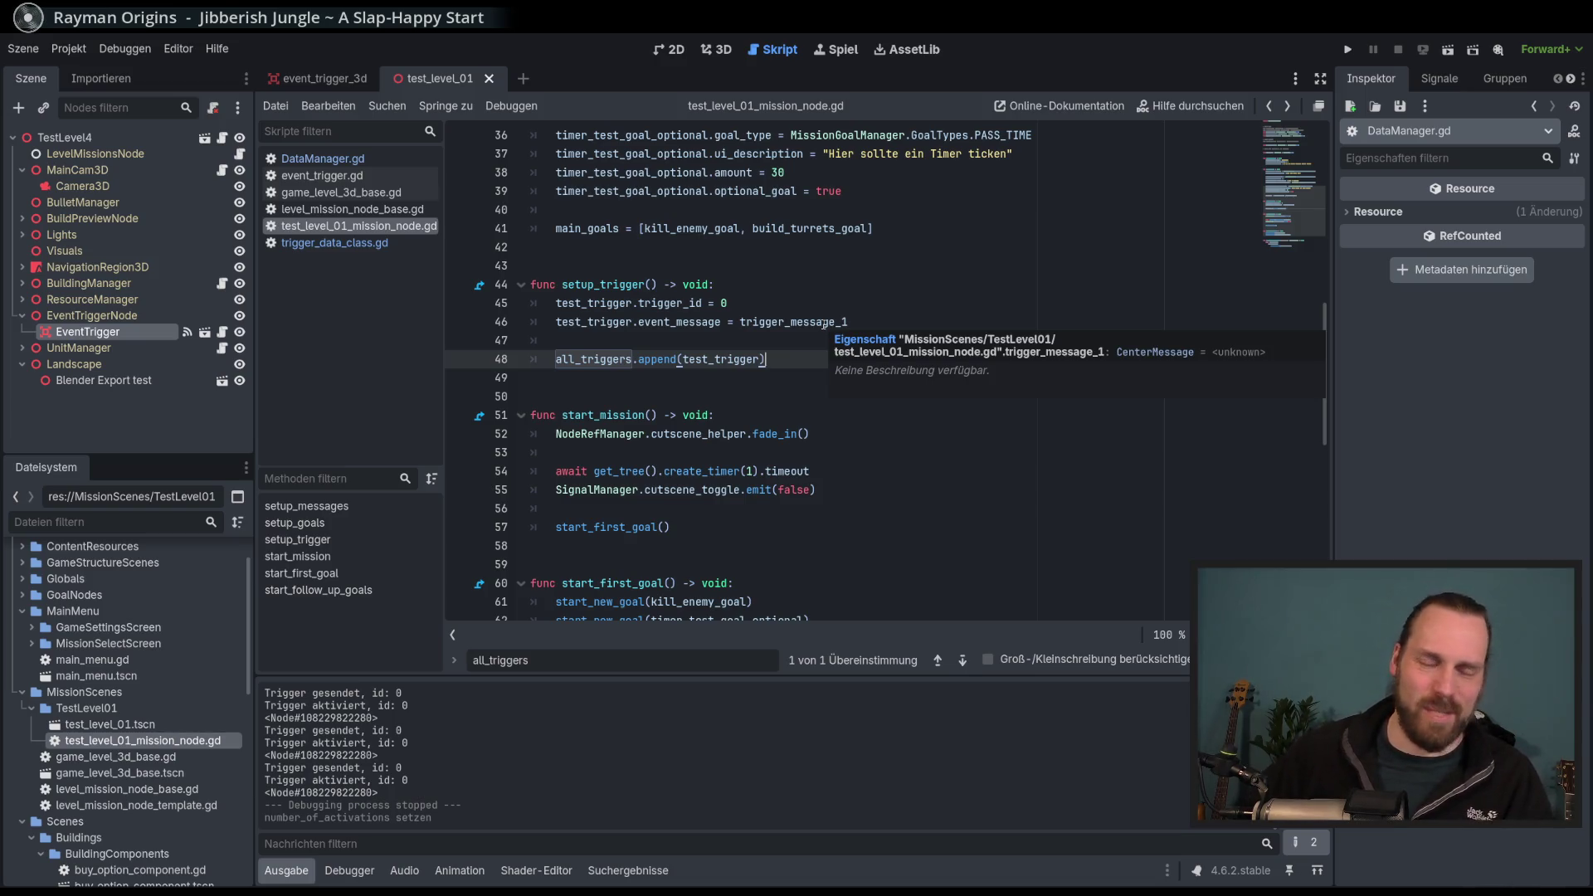
left_click(979, 452)
left_click(981, 431)
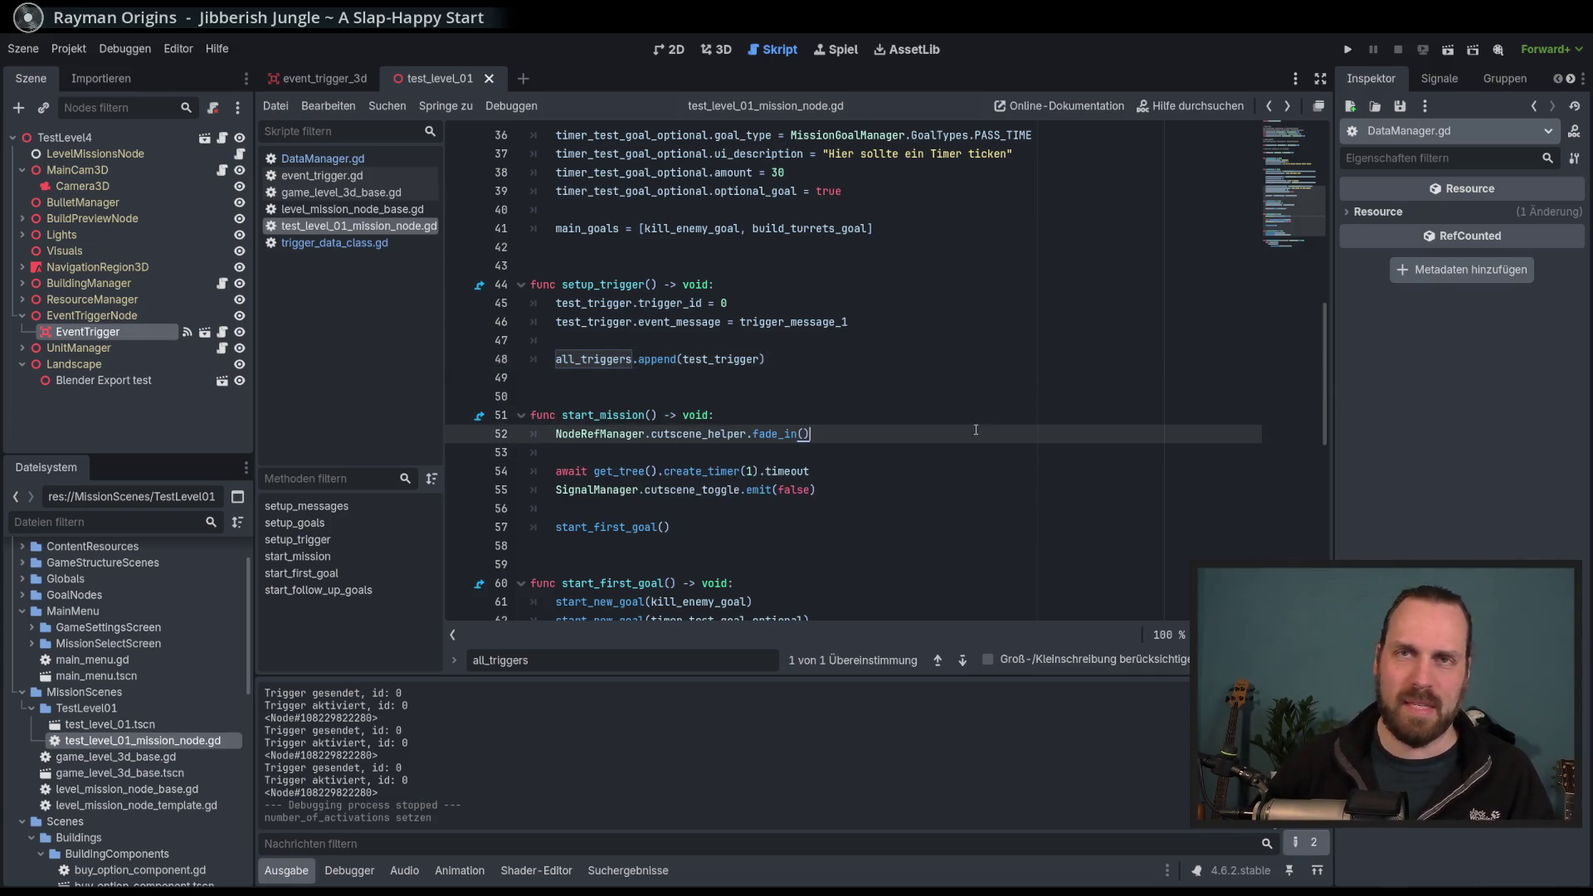
scroll(975, 430, "up", 6)
scroll(706, 303, "down", 7)
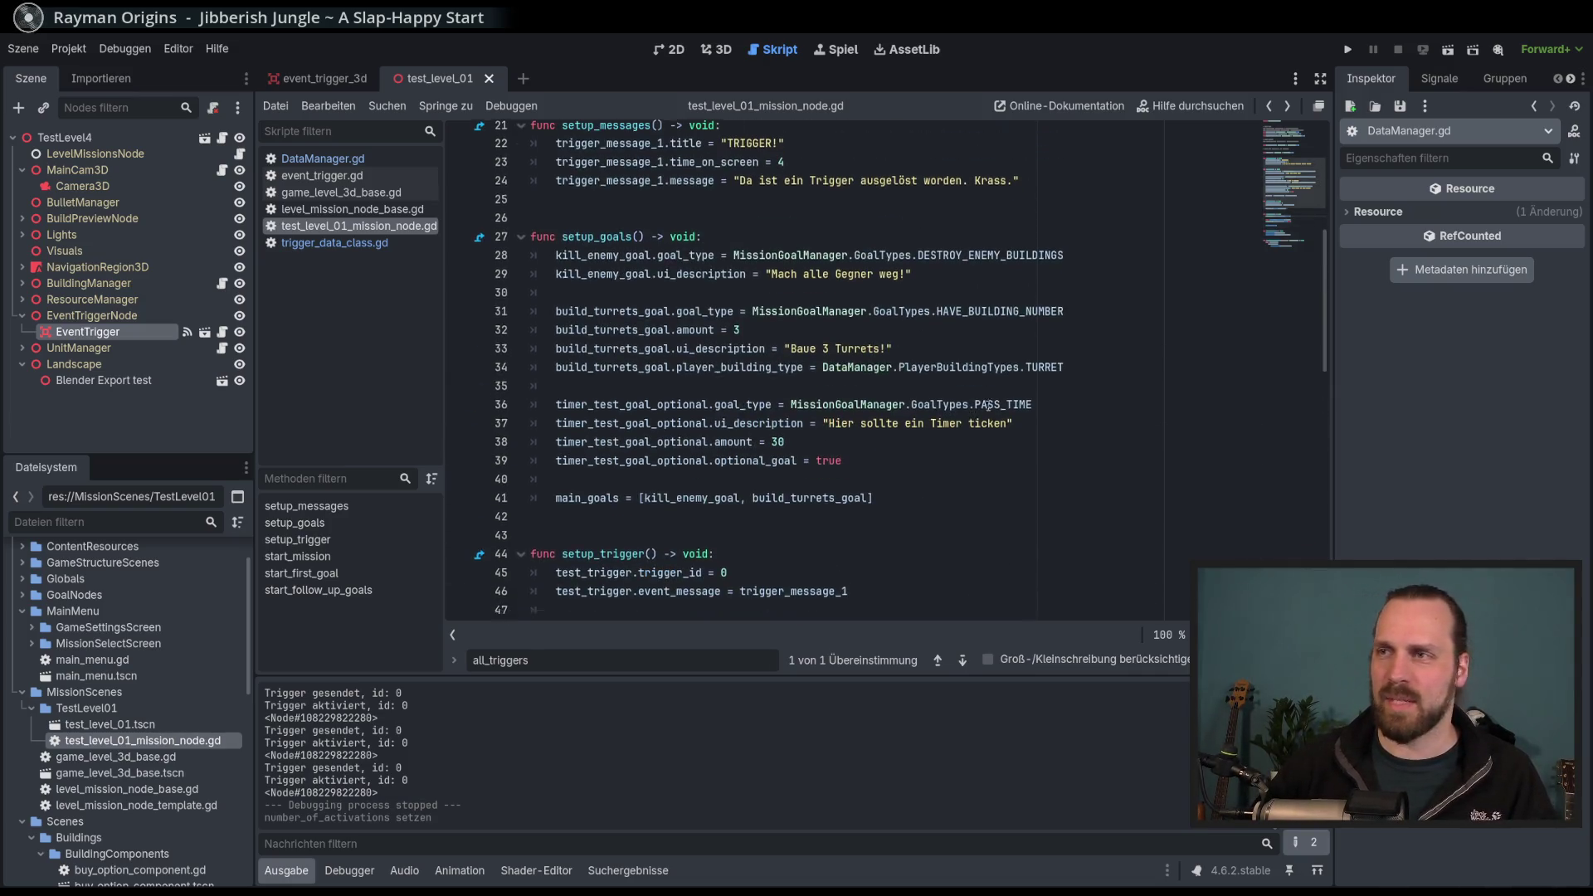
left_click(356, 243)
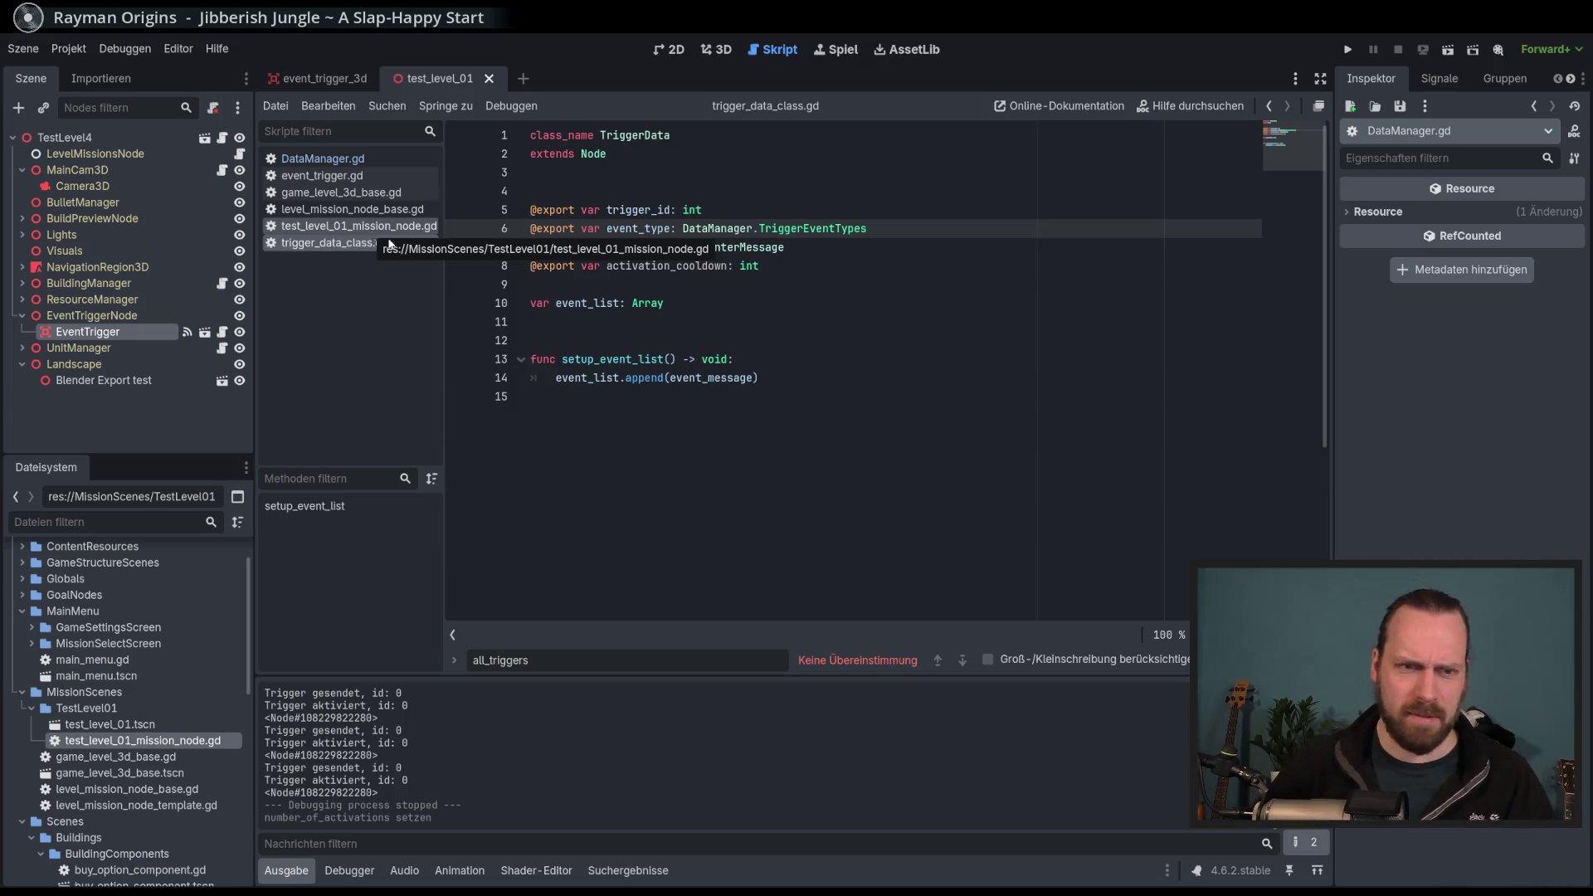
Review the trigger_id, event_type, event_message and activation_cooldown declarations in trigger_data_class.gd.
left_click(815, 267)
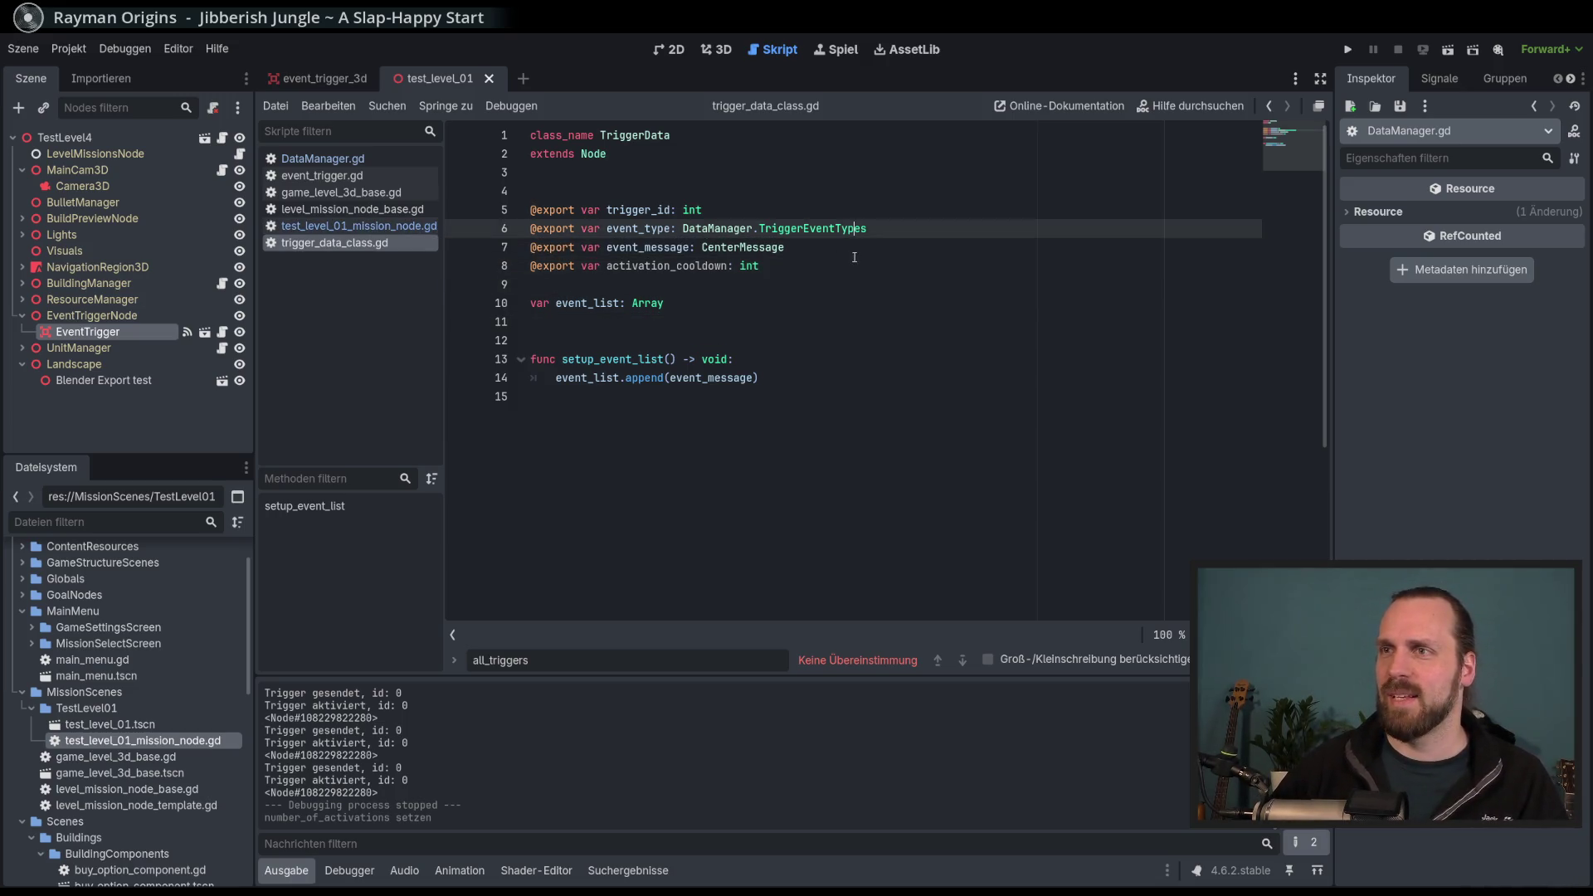
left_click(705, 340)
left_click(620, 210)
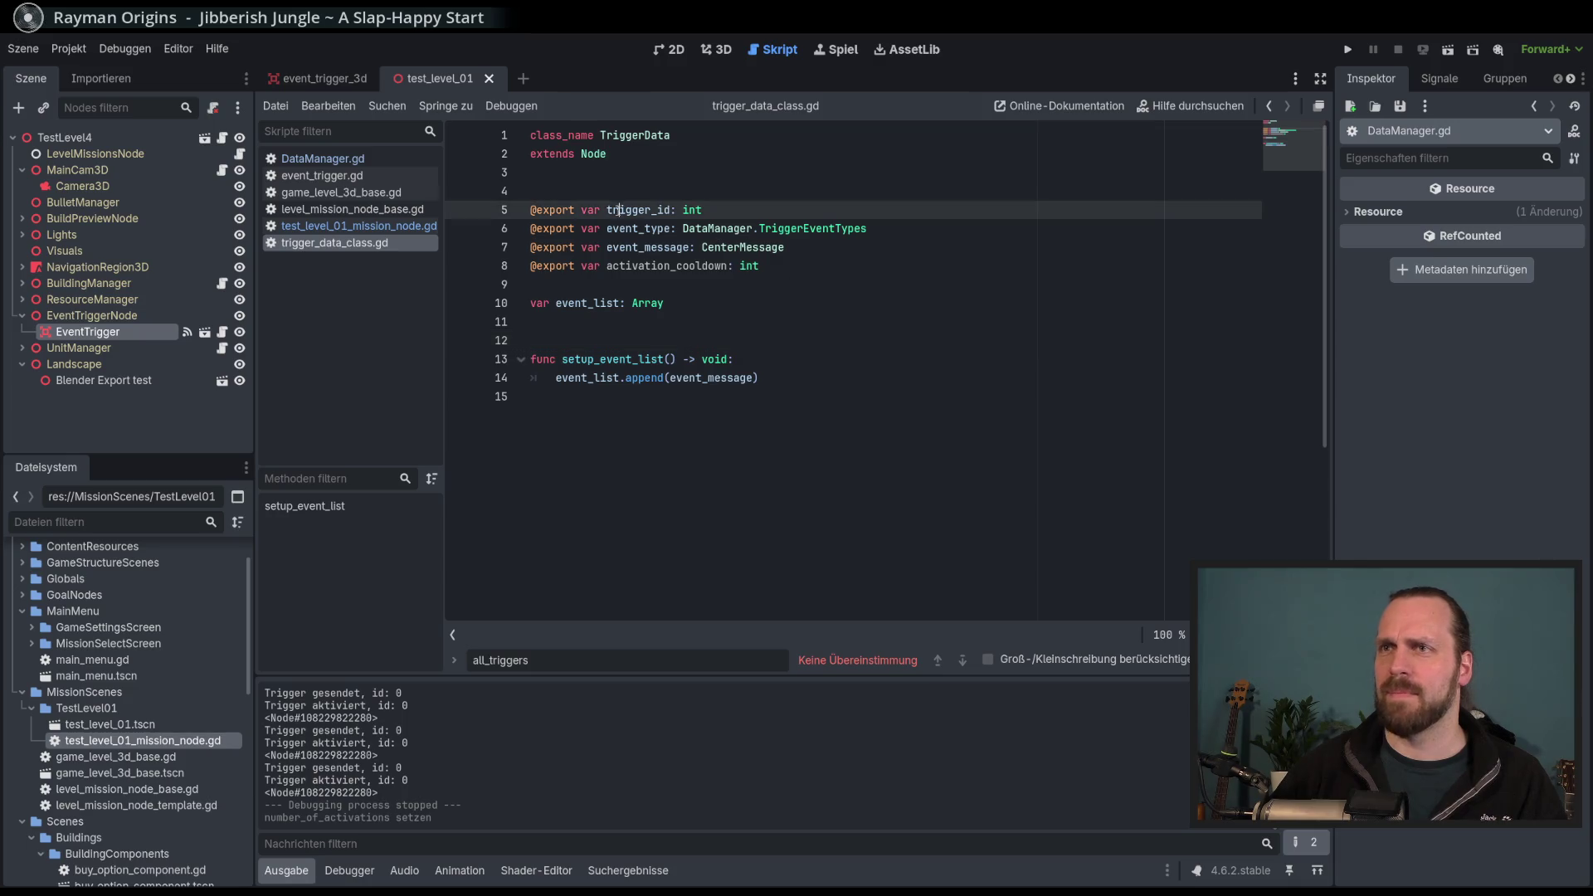
left_click(627, 158)
left_click(797, 285)
left_click(802, 263)
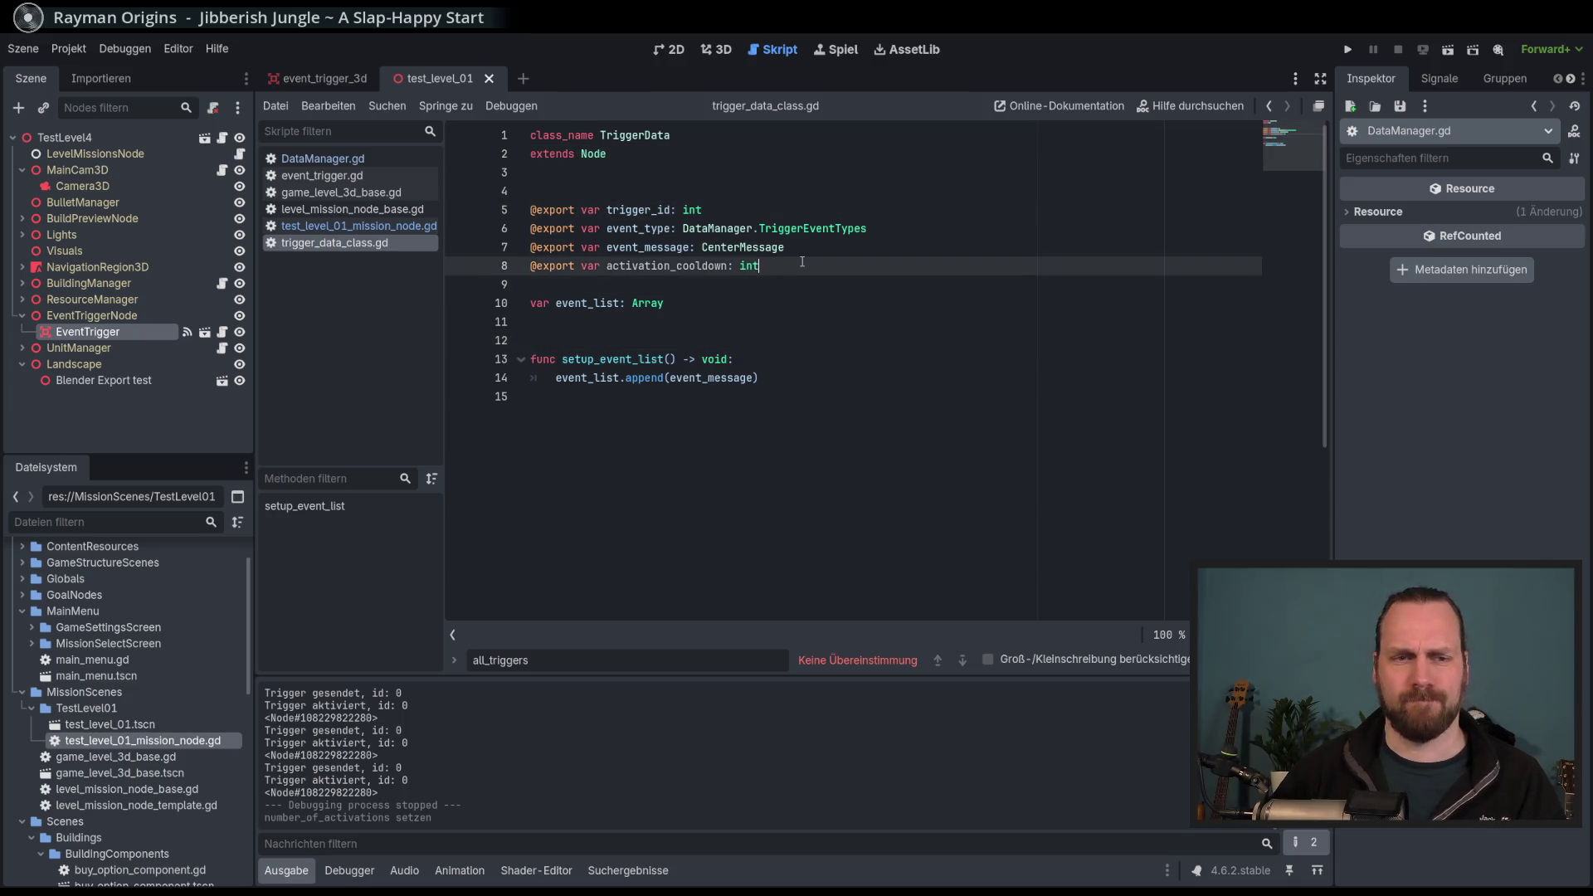
scroll(108, 747, "down", 10)
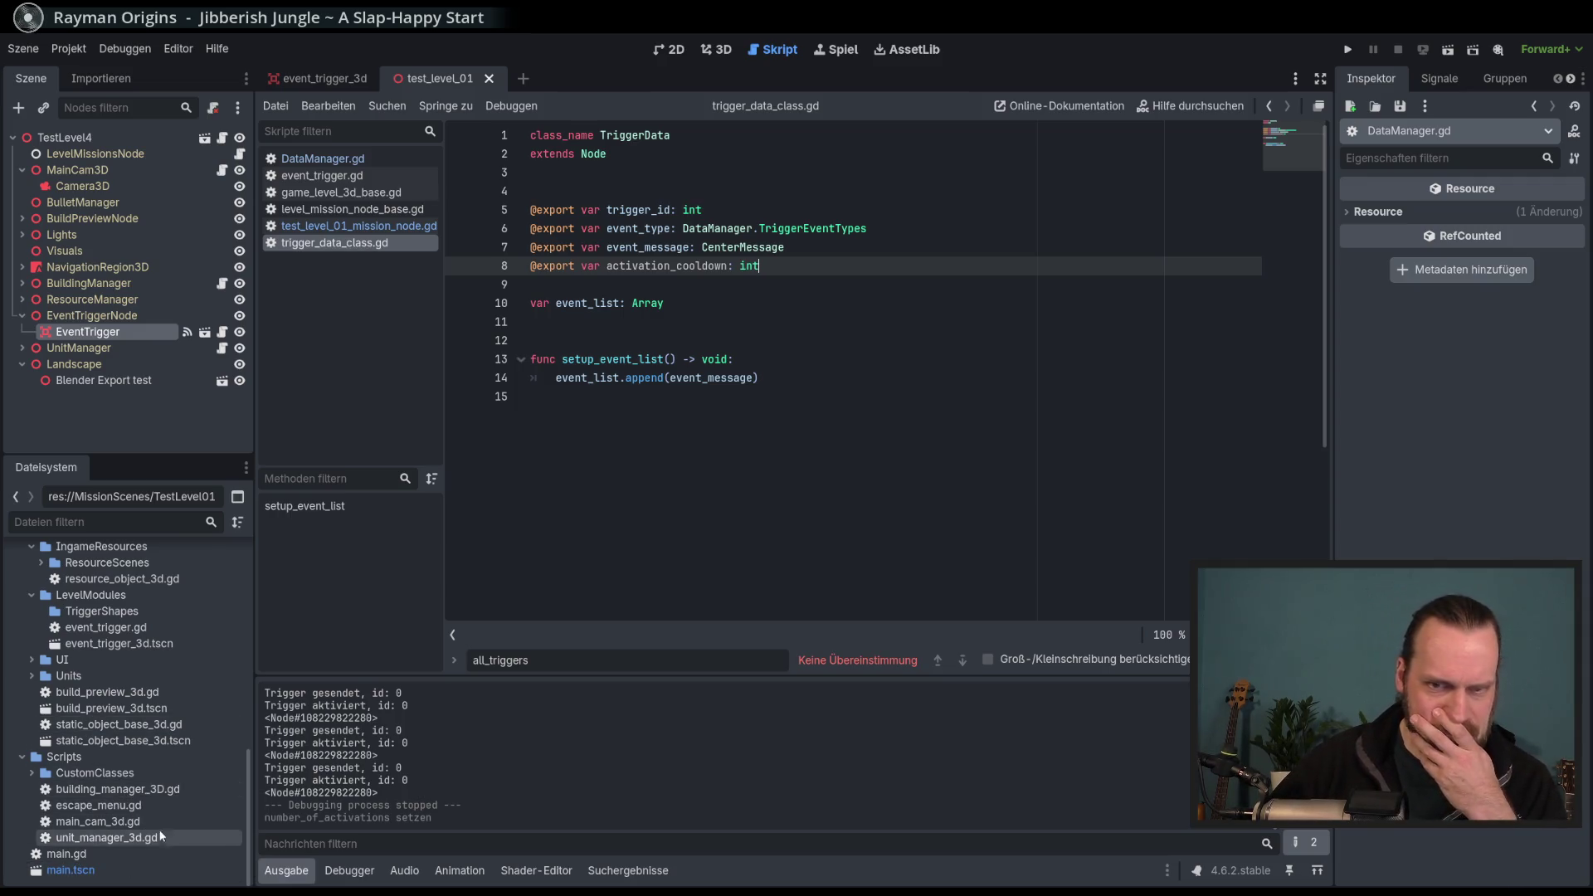
scroll(164, 790, "down", 3)
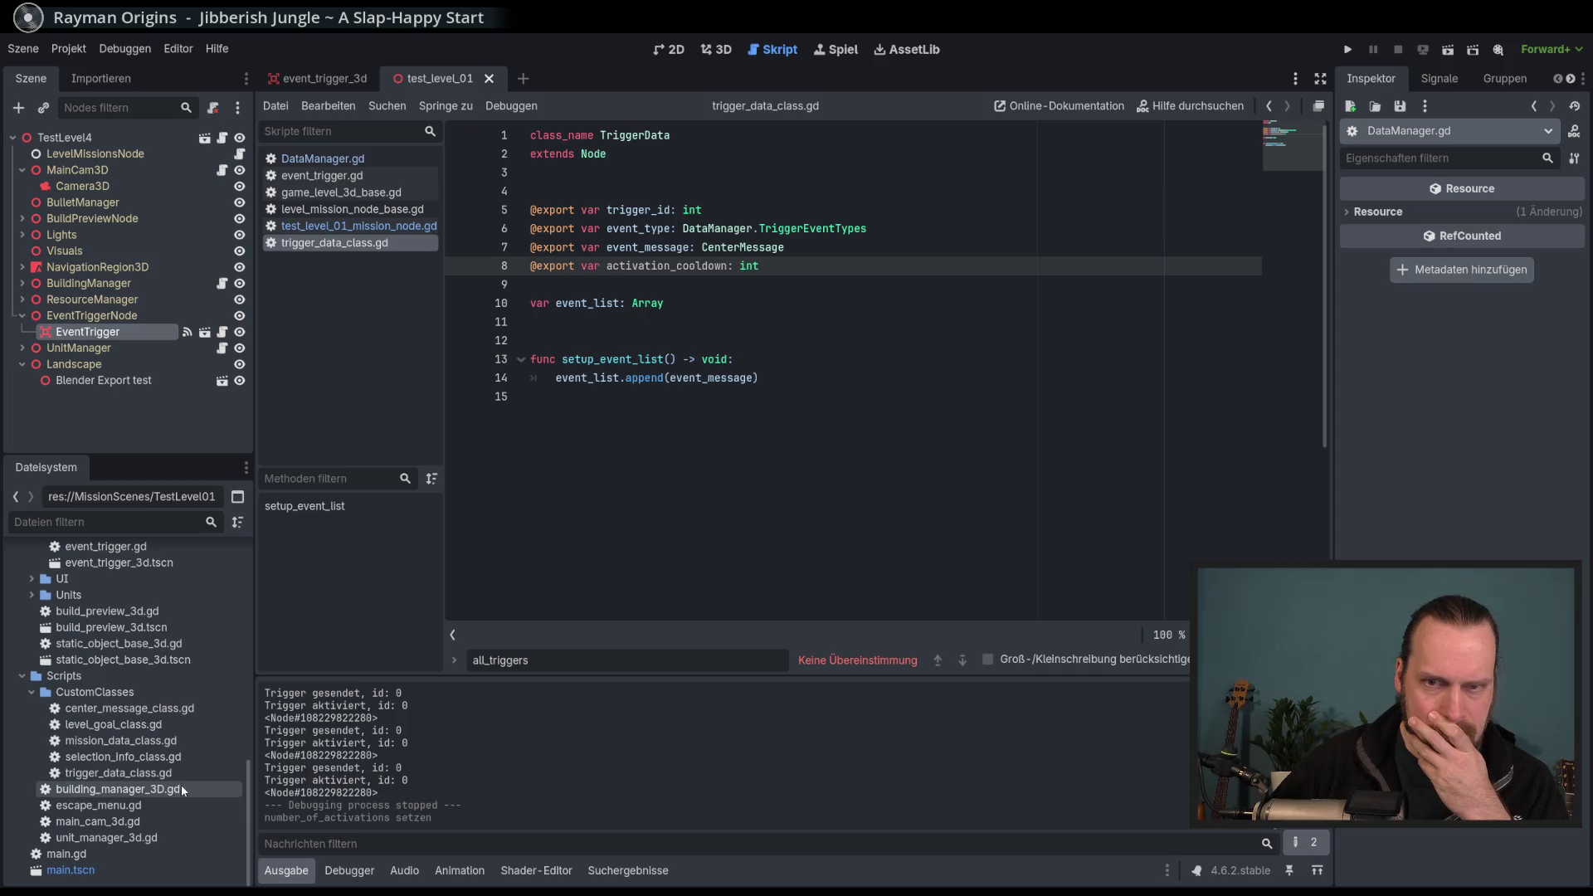
Locate trigger_data_class.gd in the FileSystem, then open the EventTrigger node's own scene.
left_click(118, 772)
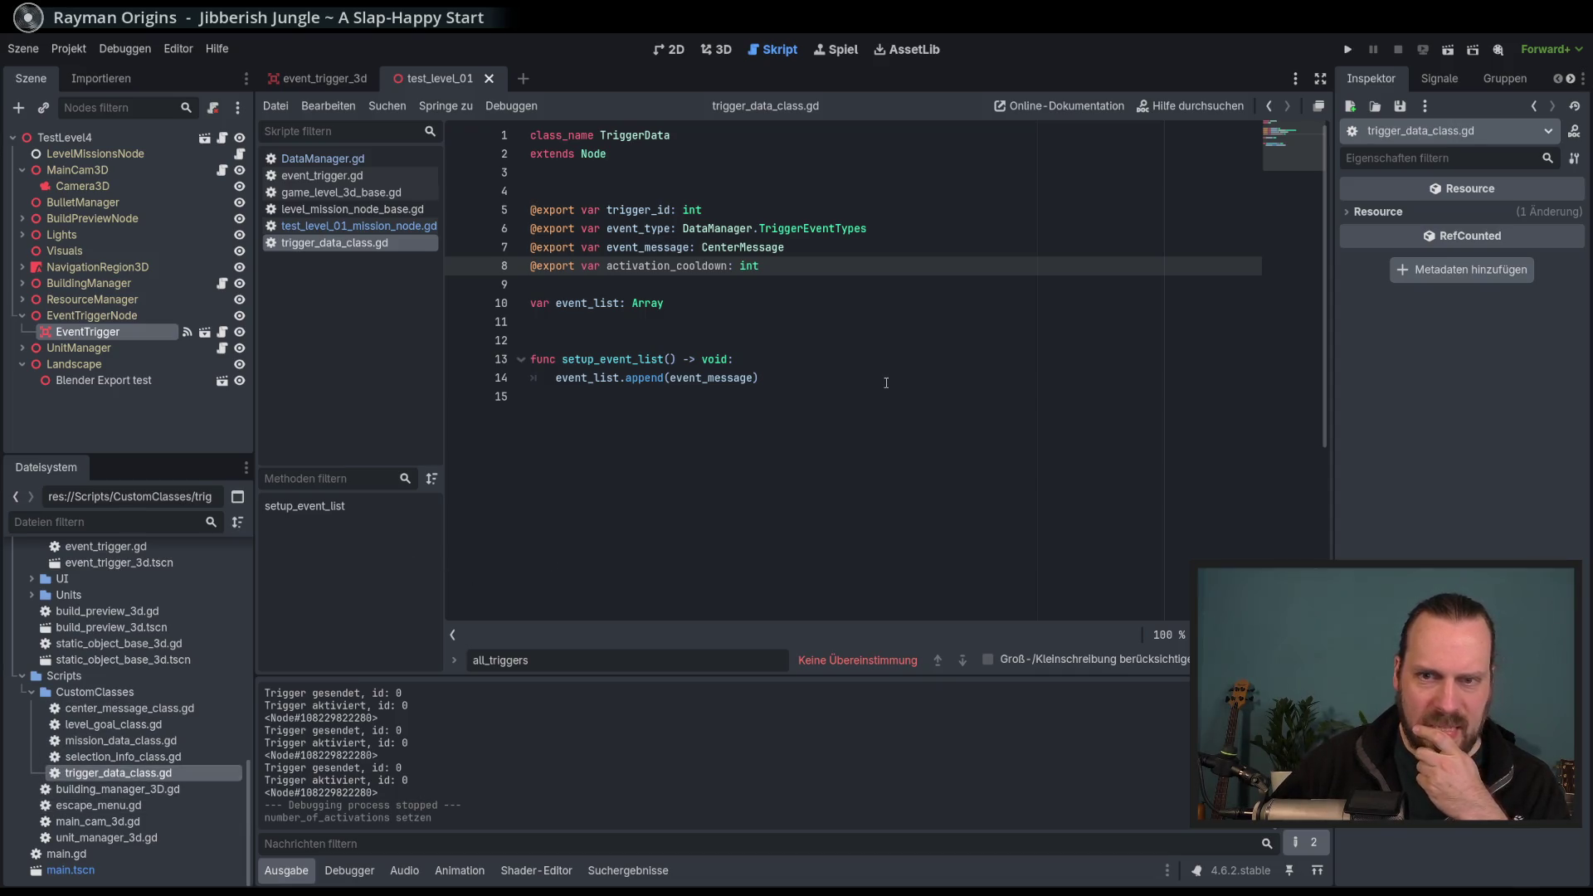
left_click(861, 311)
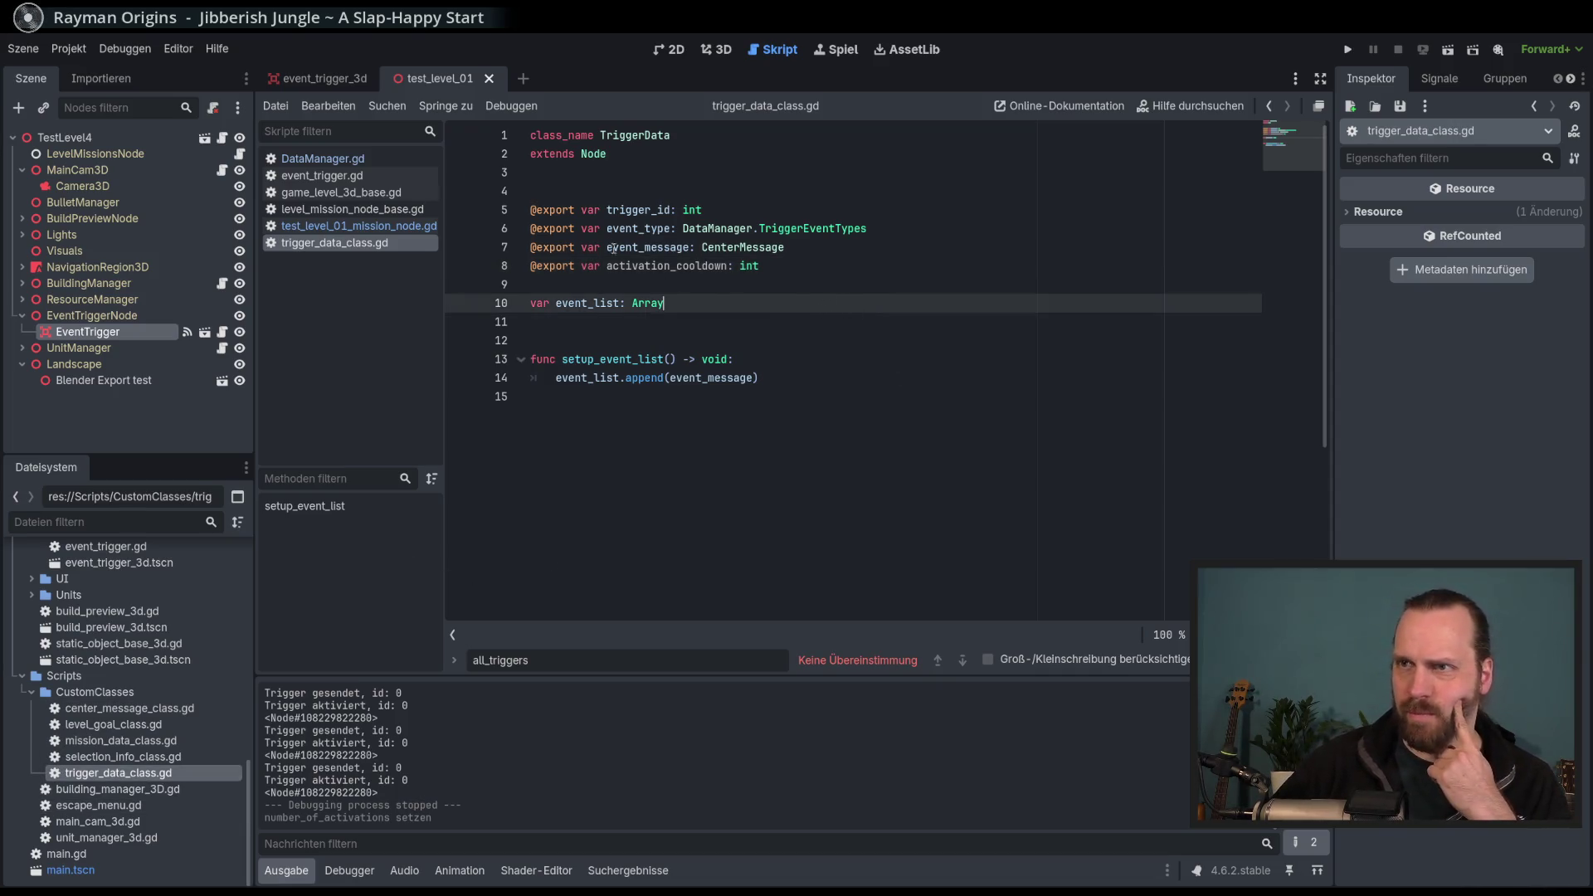
left_click(604, 248)
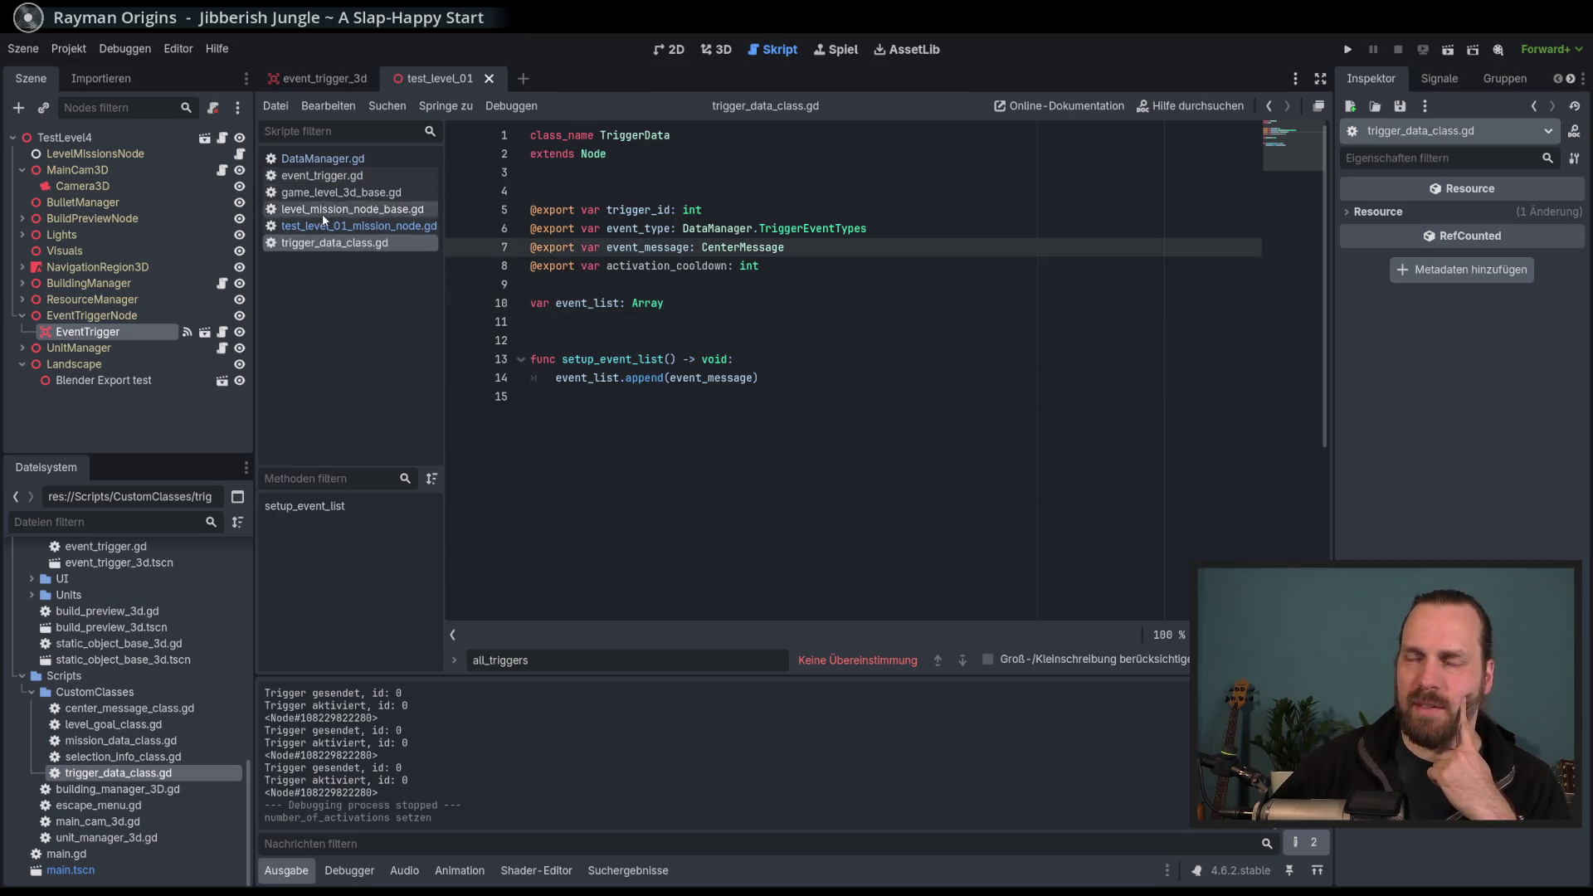
left_click(105, 332)
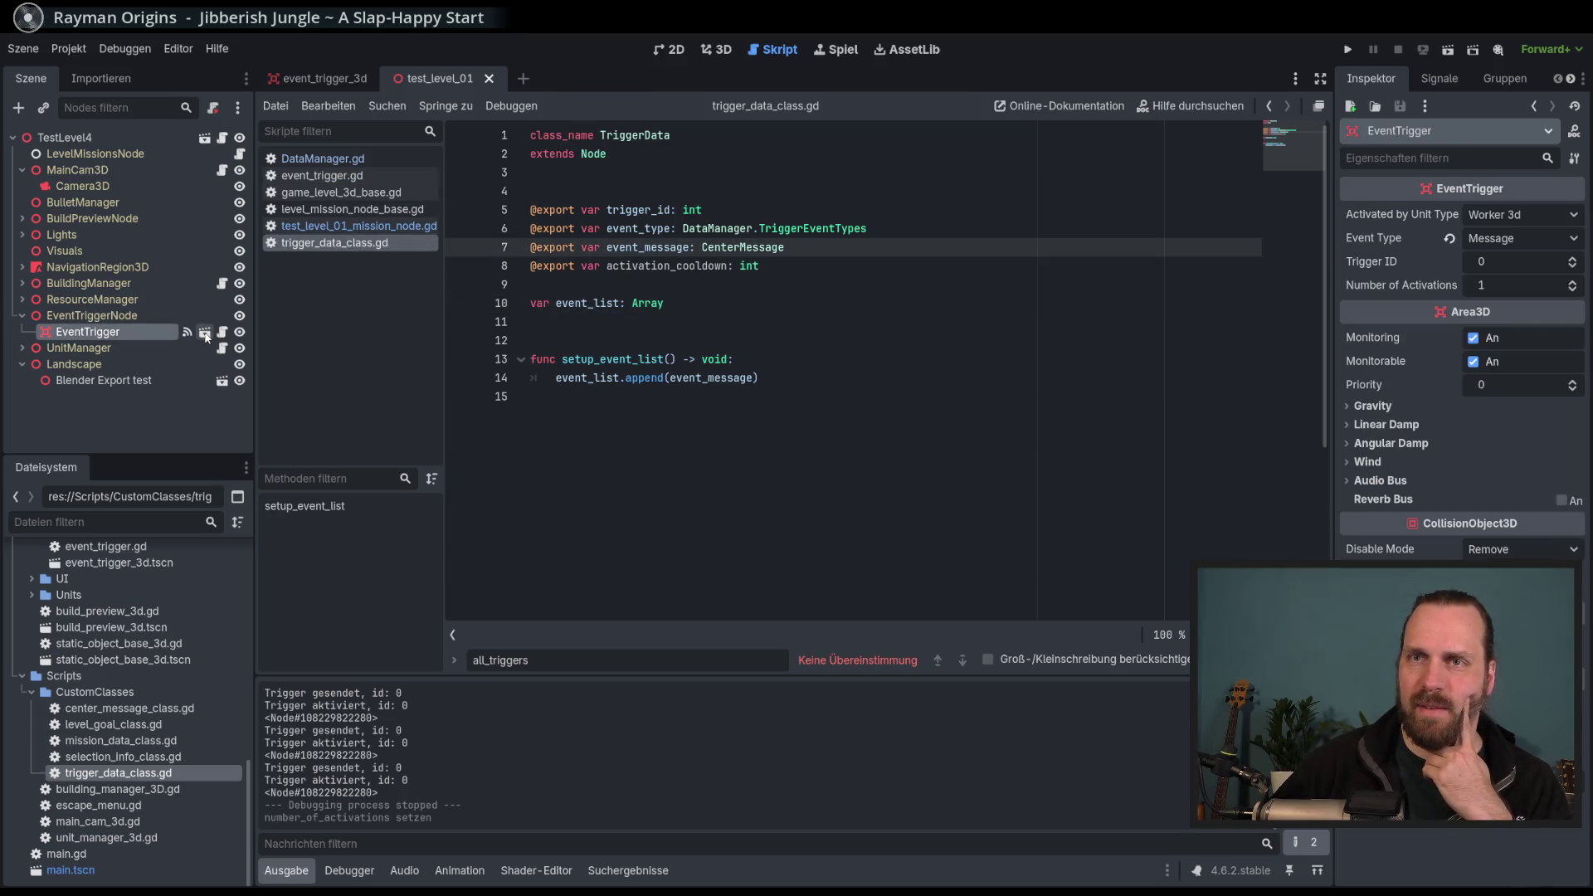
left_click(204, 332)
Check the EventTrigger node's properties, then open trigger_data_class.gd at the event_message line.
left_click(133, 138)
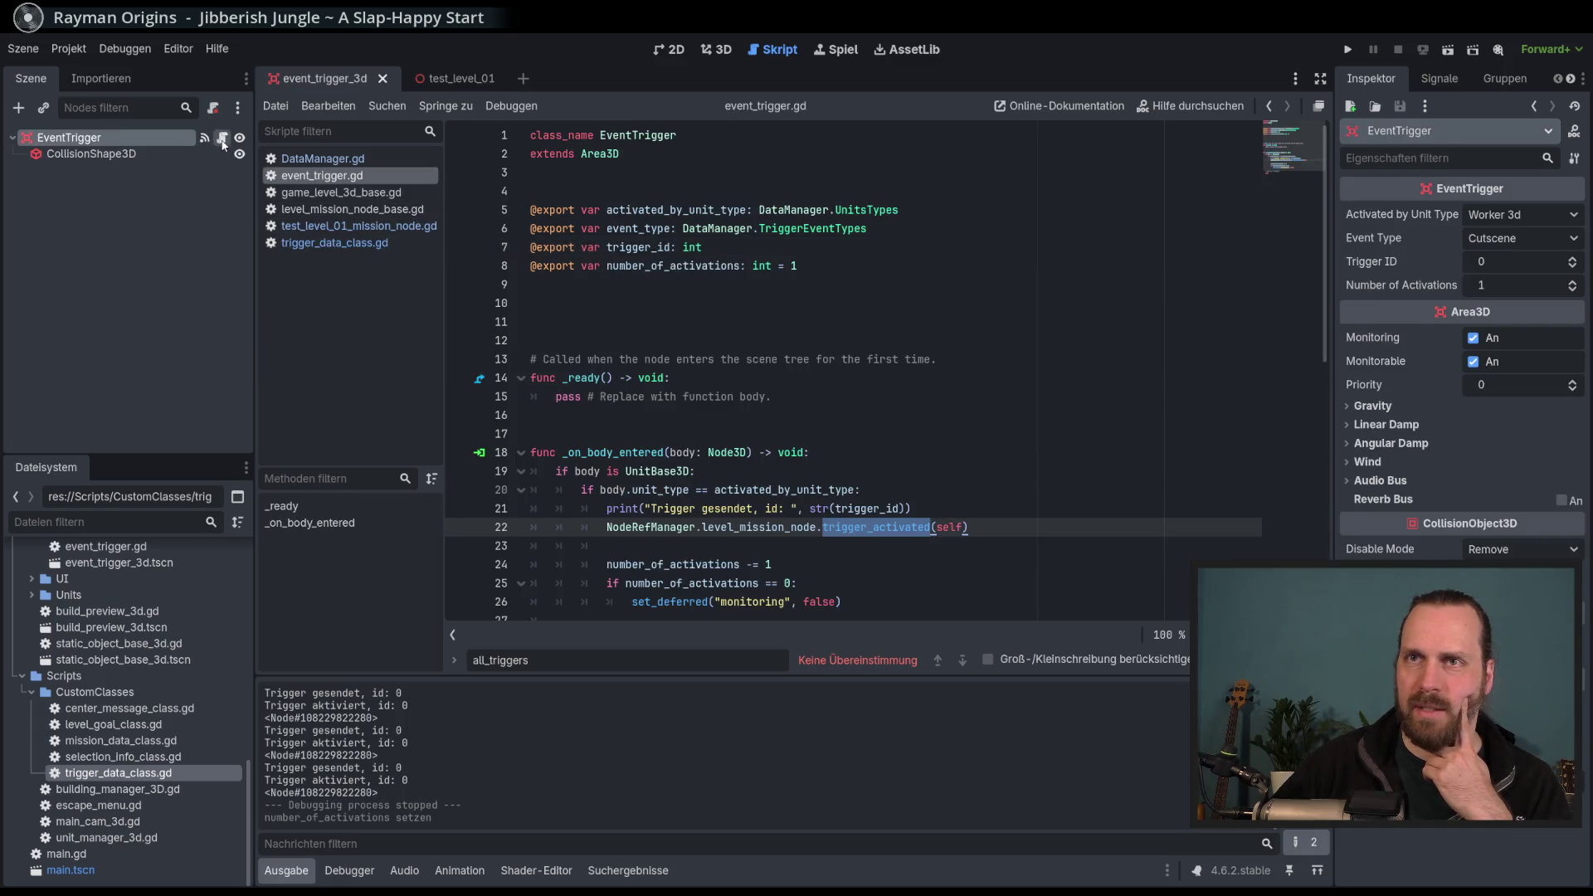
scroll(716, 265, "down", 2)
scroll(716, 265, "up", 2)
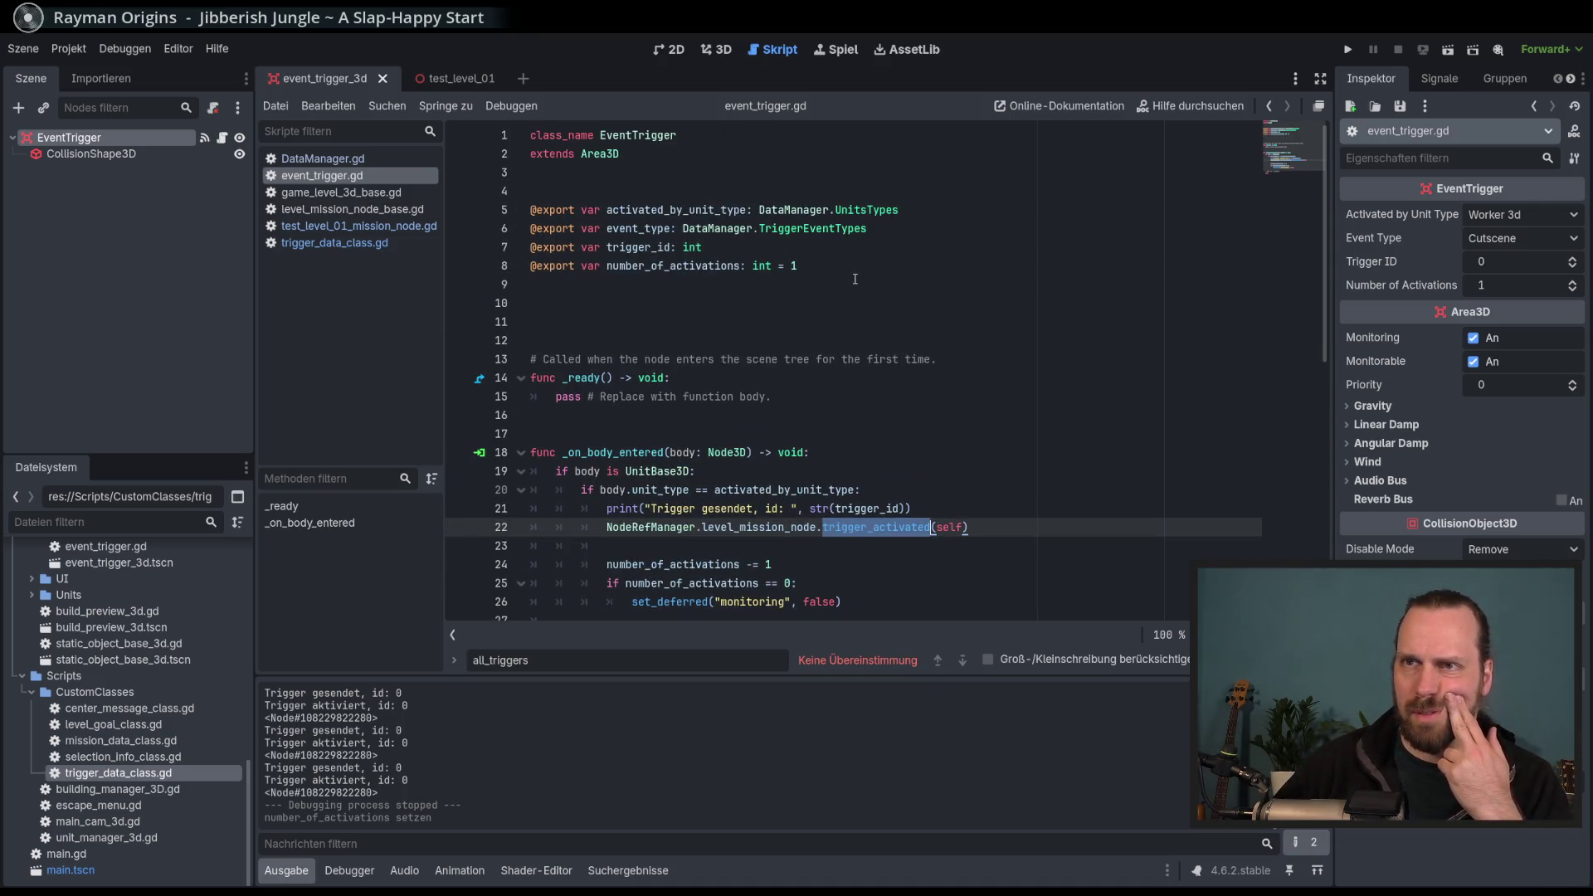
left_click(124, 155)
left_click(125, 138)
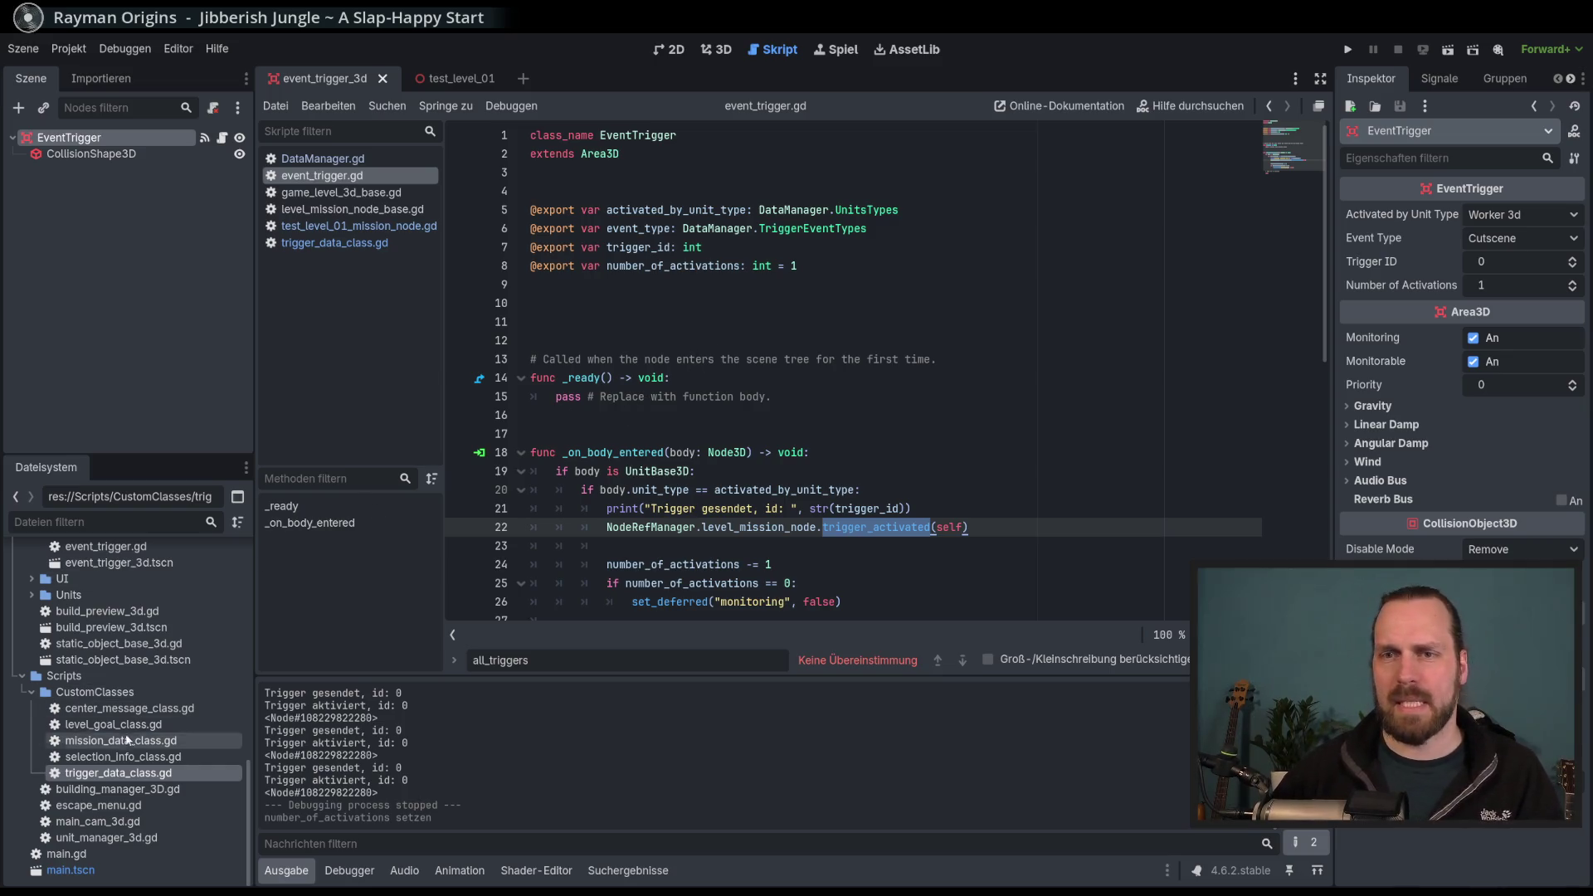
double_click(129, 774)
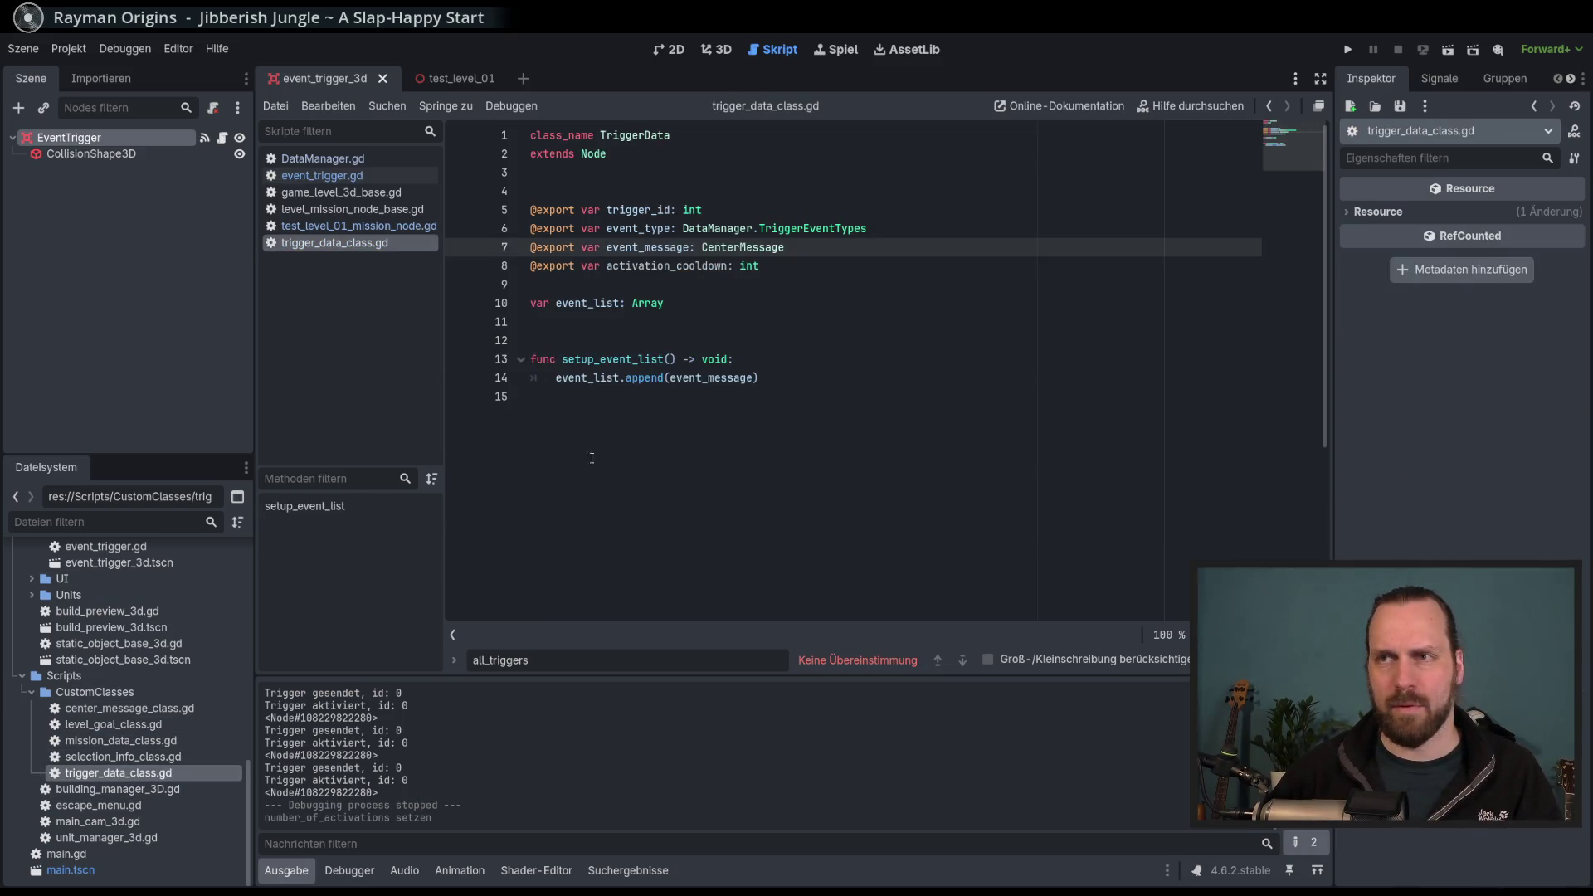
key("End")
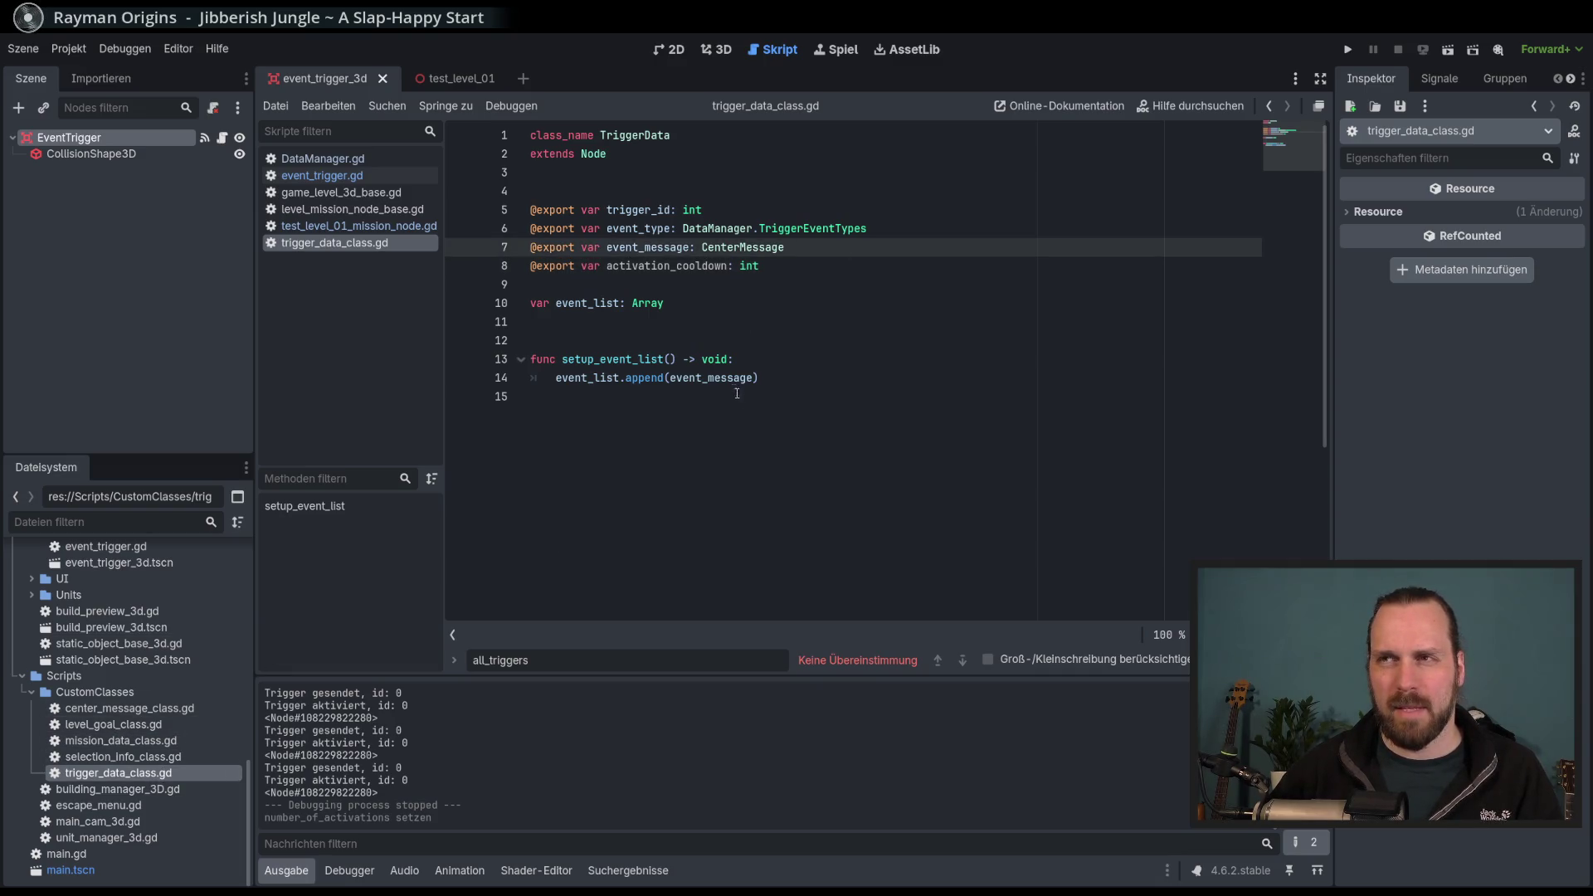
Open event_trigger.gd, select activated_by_unit_type, and go back to trigger_data_class.gd.
left_click(223, 138)
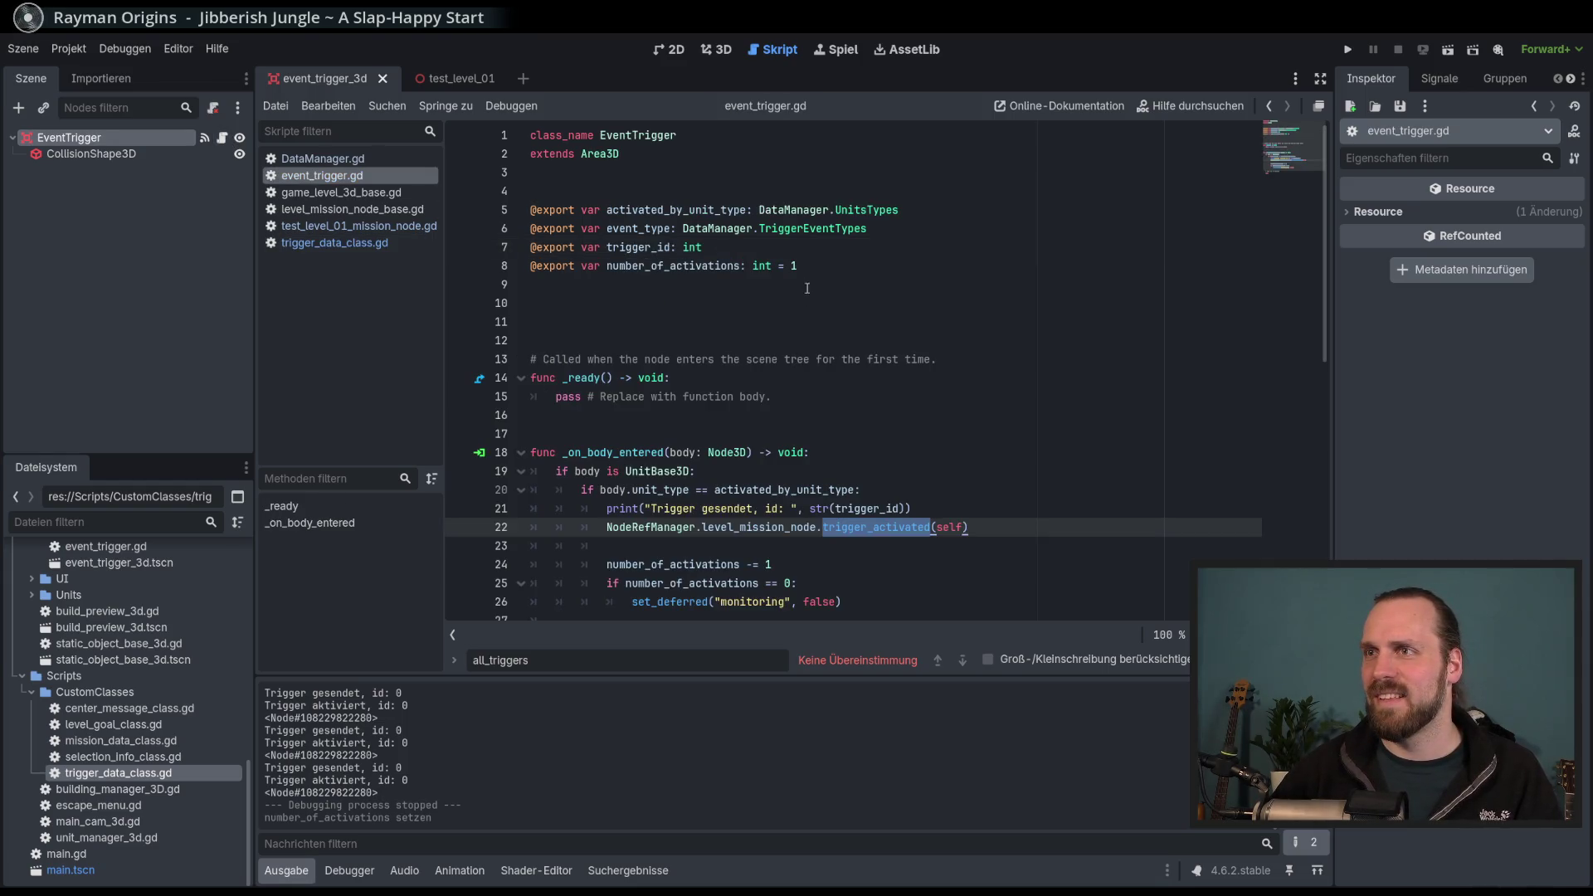
double_click(630, 210)
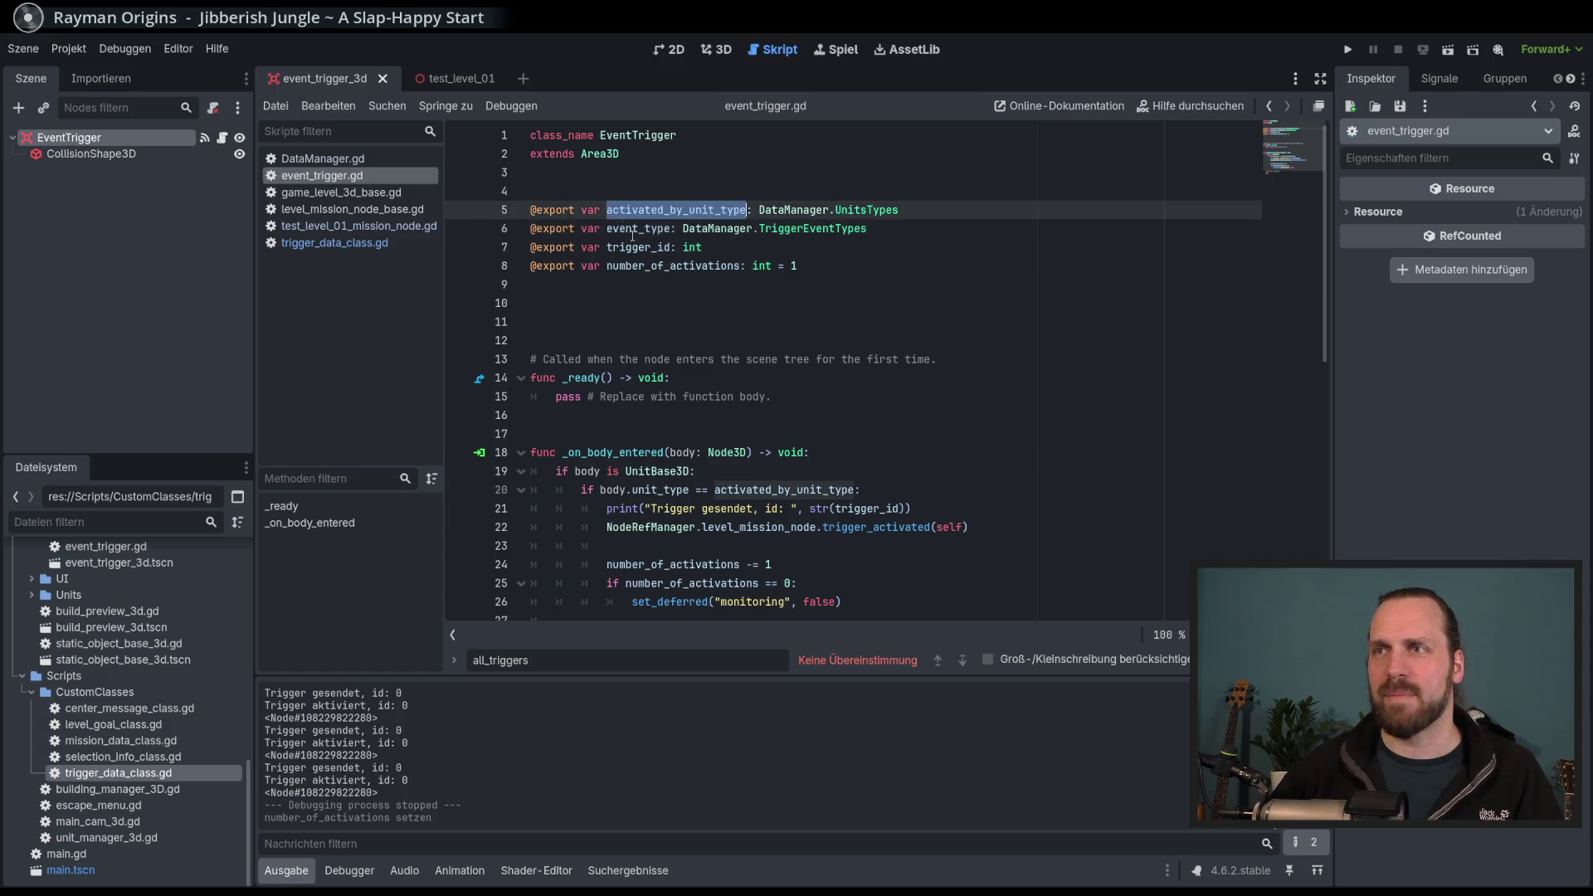
scroll(684, 313, "down", 3)
scroll(693, 311, "up", 3)
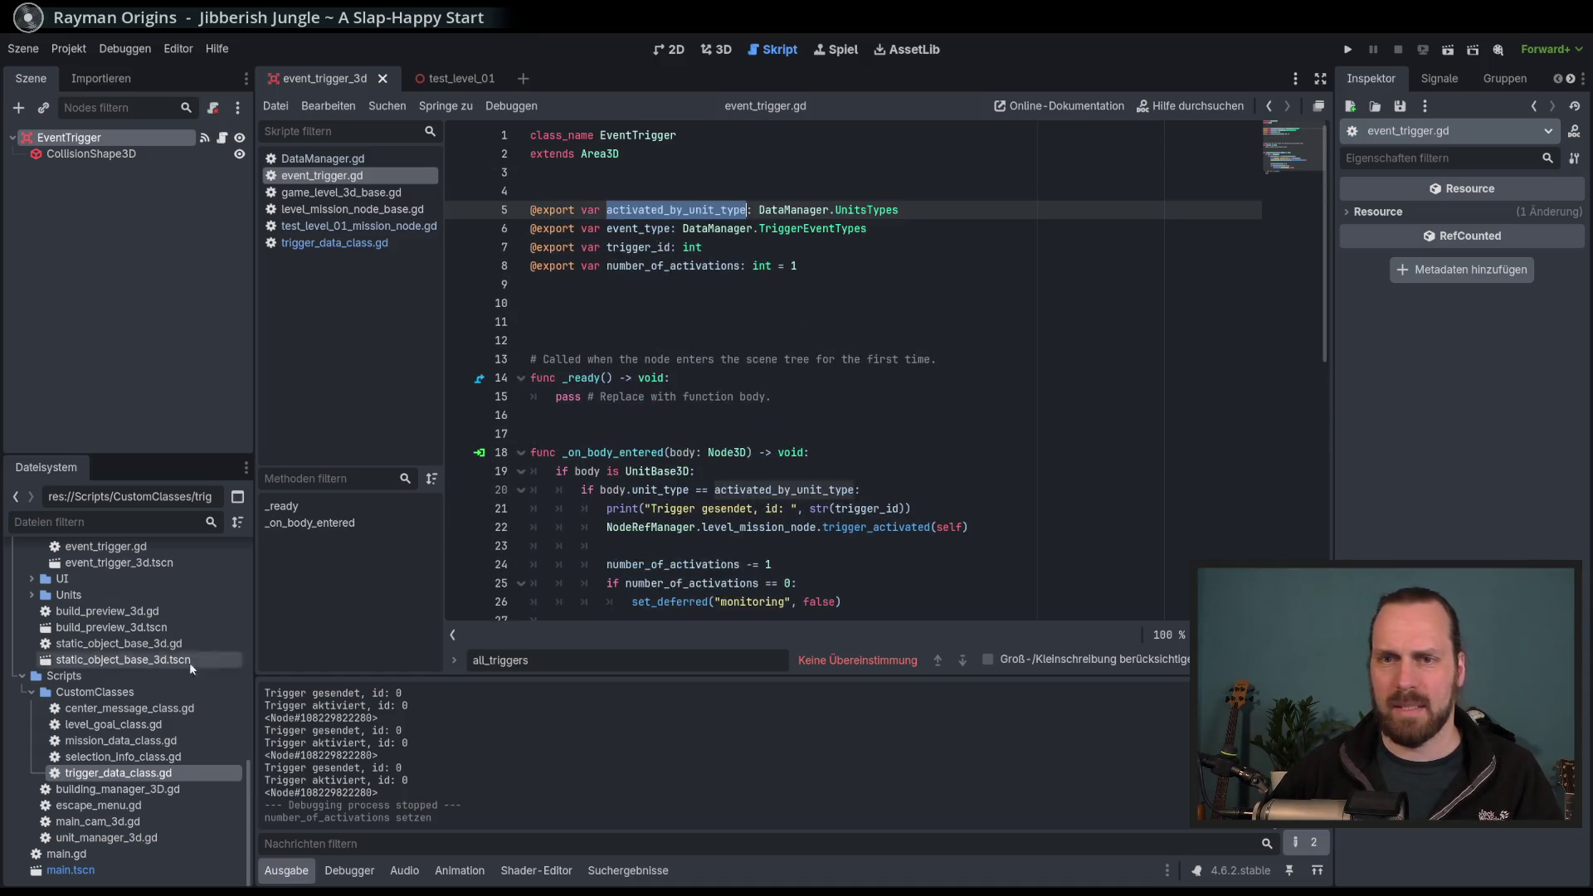
left_click(666, 198, "ctrl")
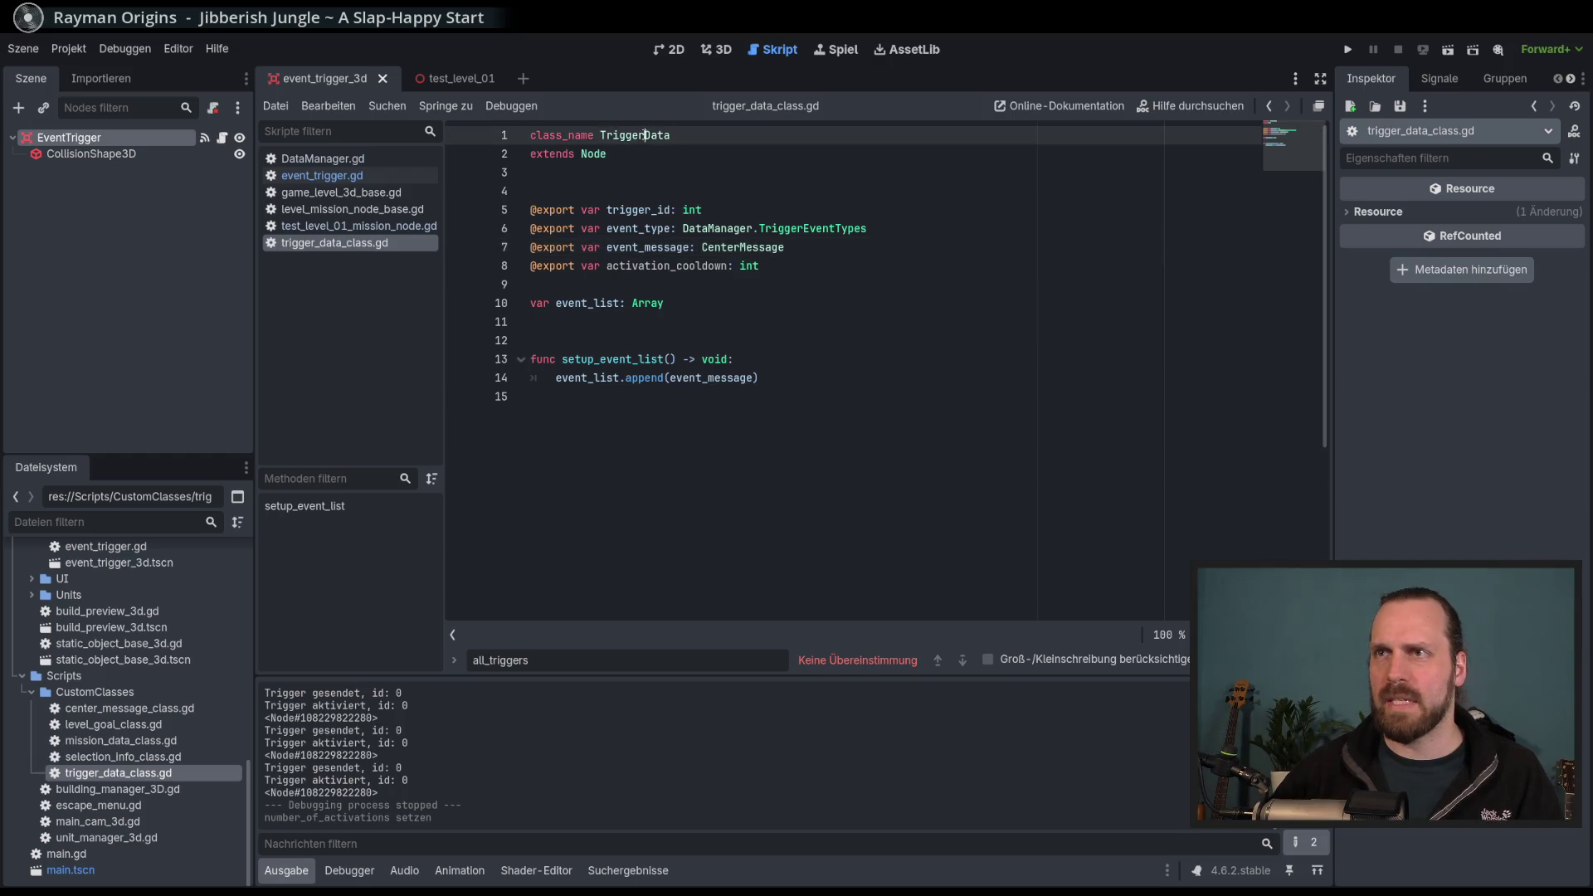
Search the whole project for TriggerData and enlarge the results panel.
key("ctrl+shift+f")
left_click(793, 547)
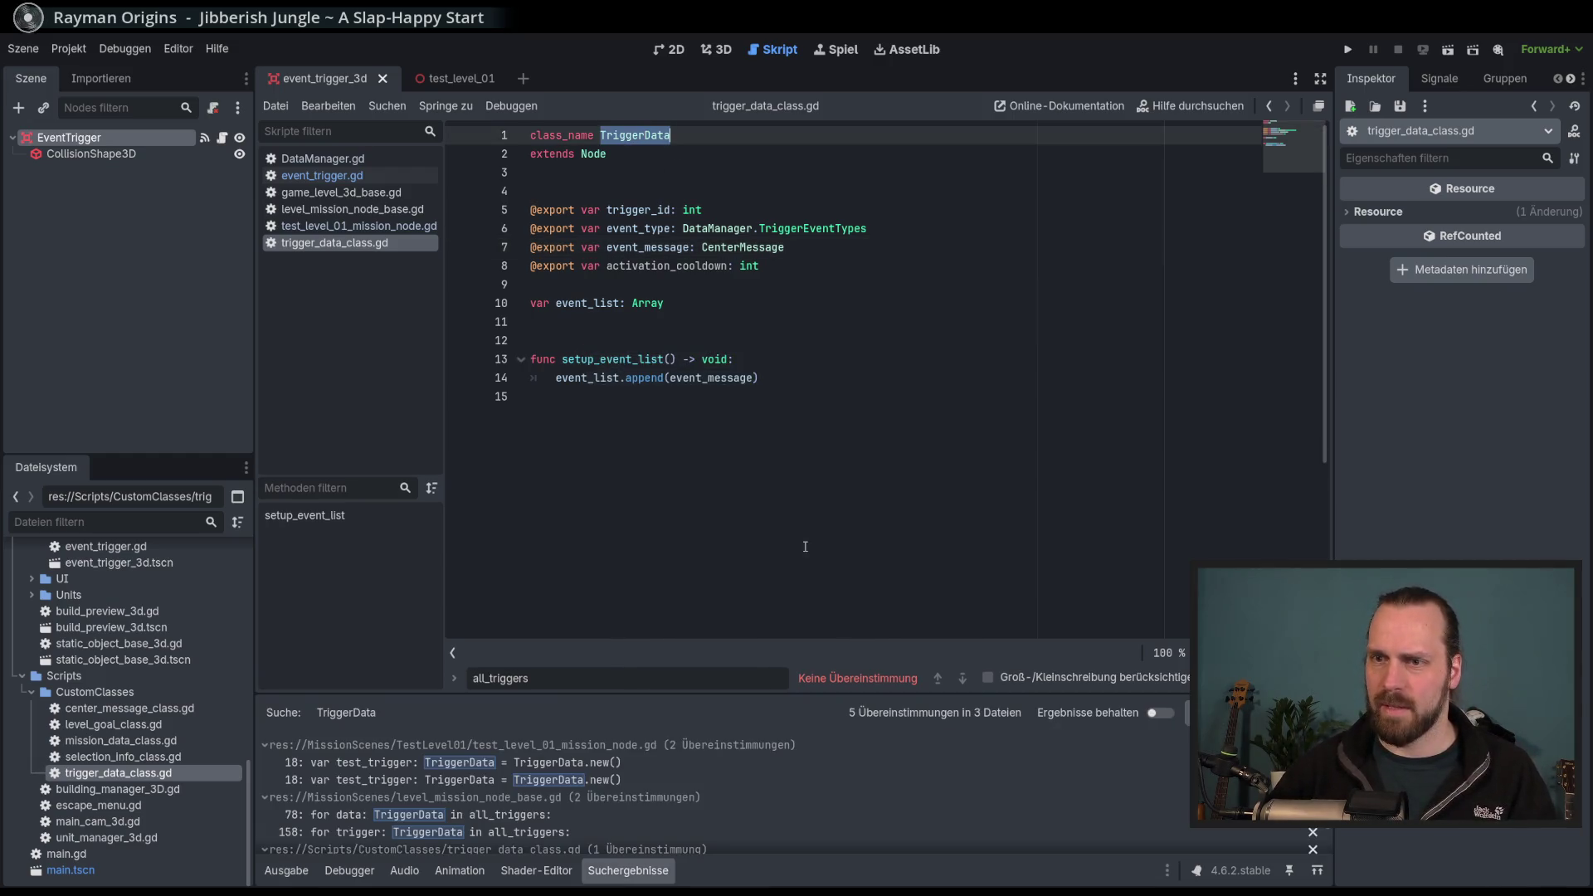
left_click_drag(683, 702, 683, 545)
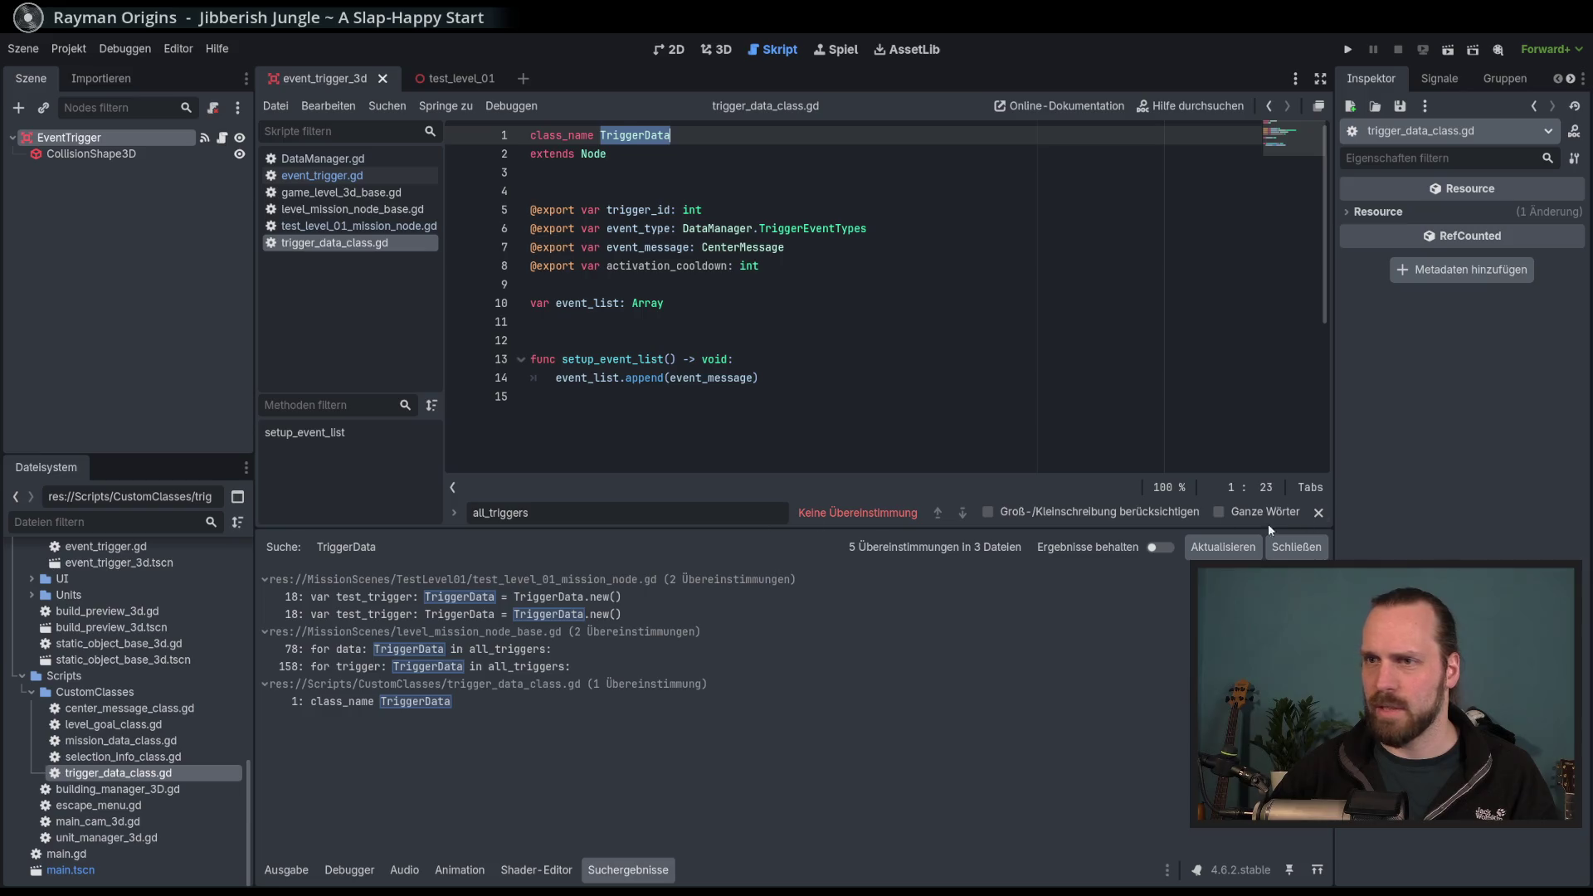
Step through the TriggerData matches at lines 18, 78, 158 and the class declaration.
left_click(581, 612)
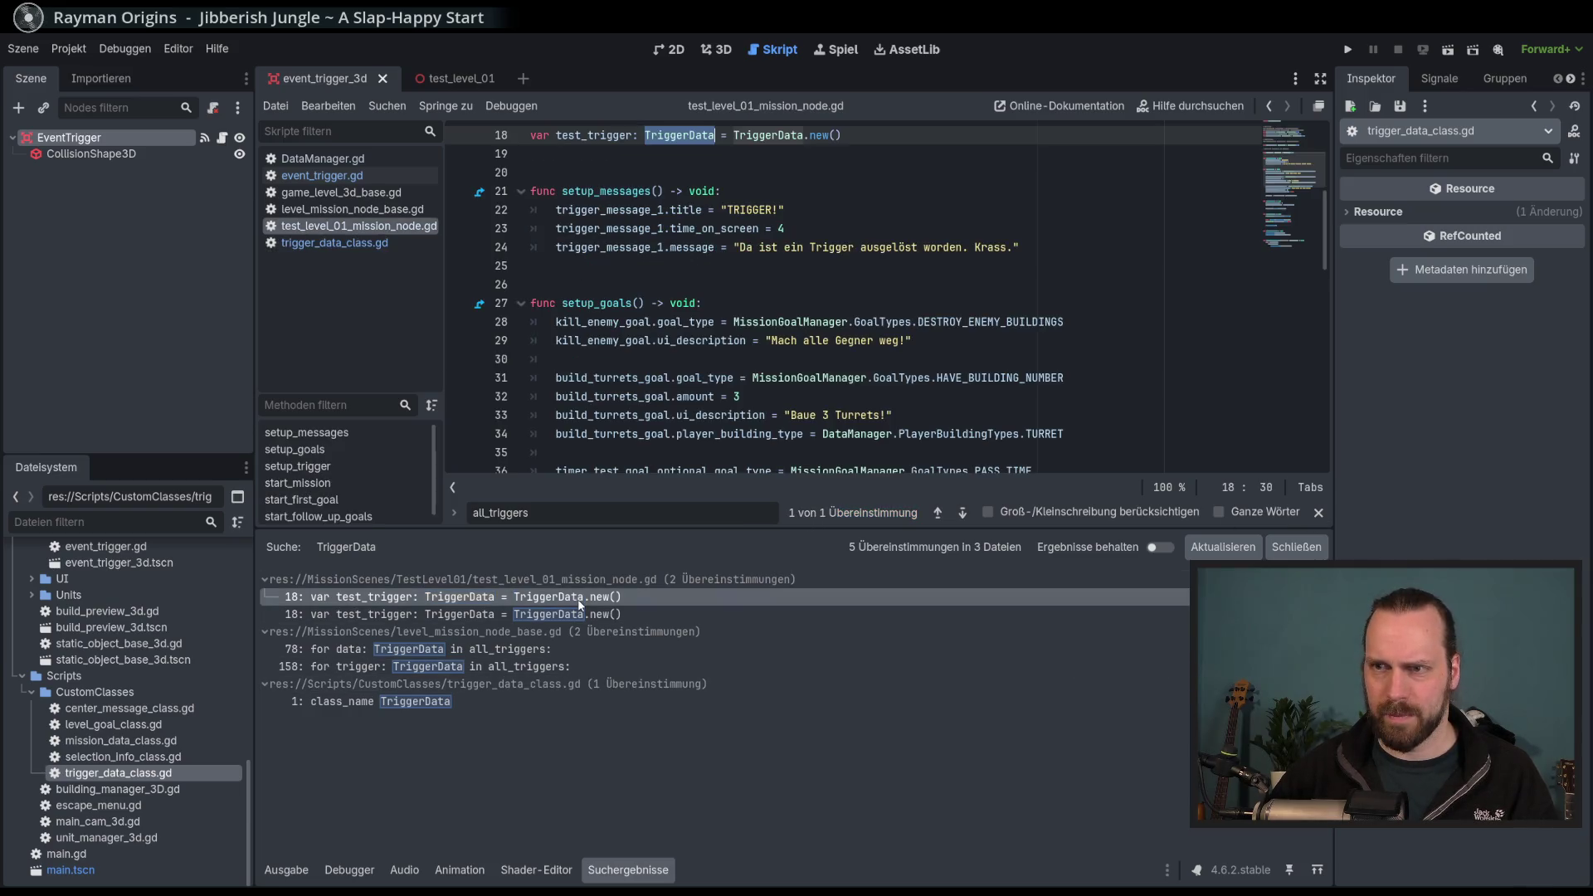
left_click(567, 650)
left_click(567, 664)
left_click(513, 700)
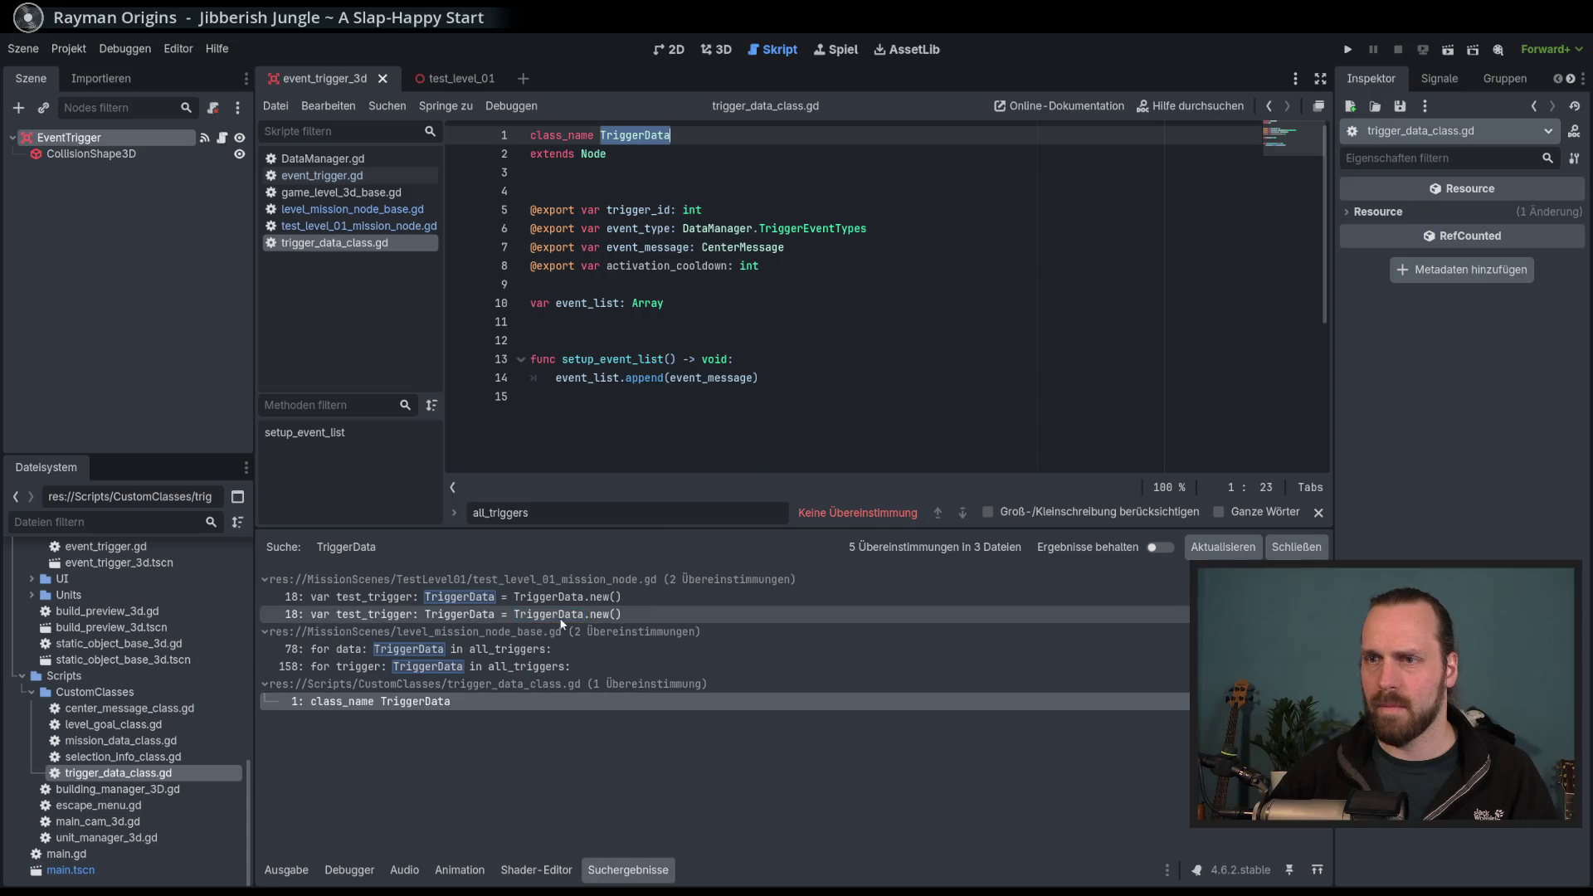
left_click(552, 667)
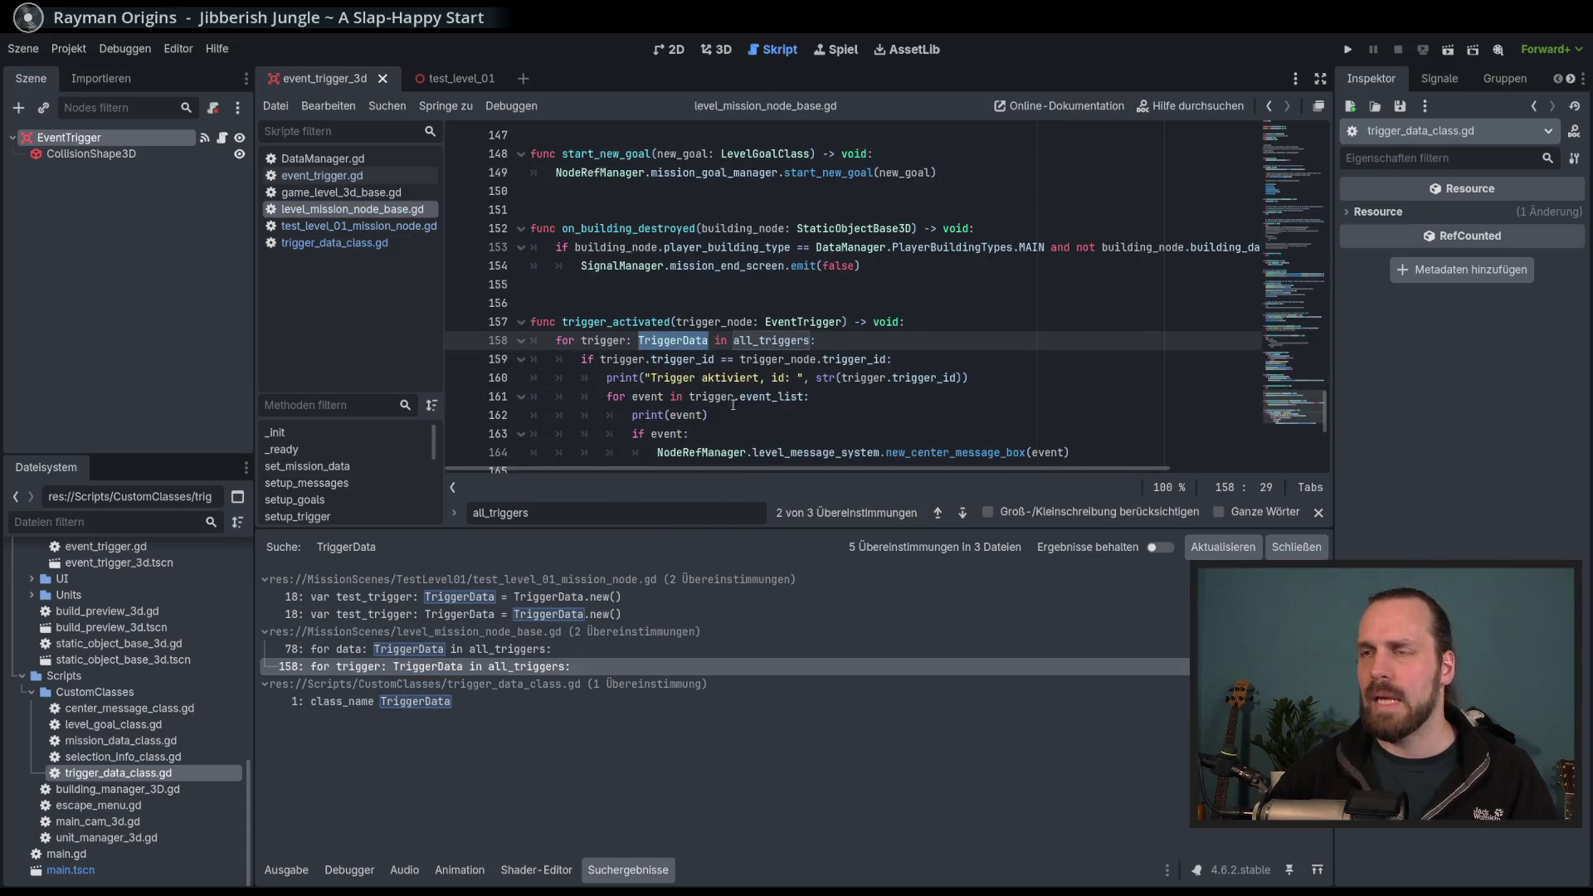
scroll(746, 398, "down", 4)
scroll(750, 385, "up", 10)
left_click(601, 598)
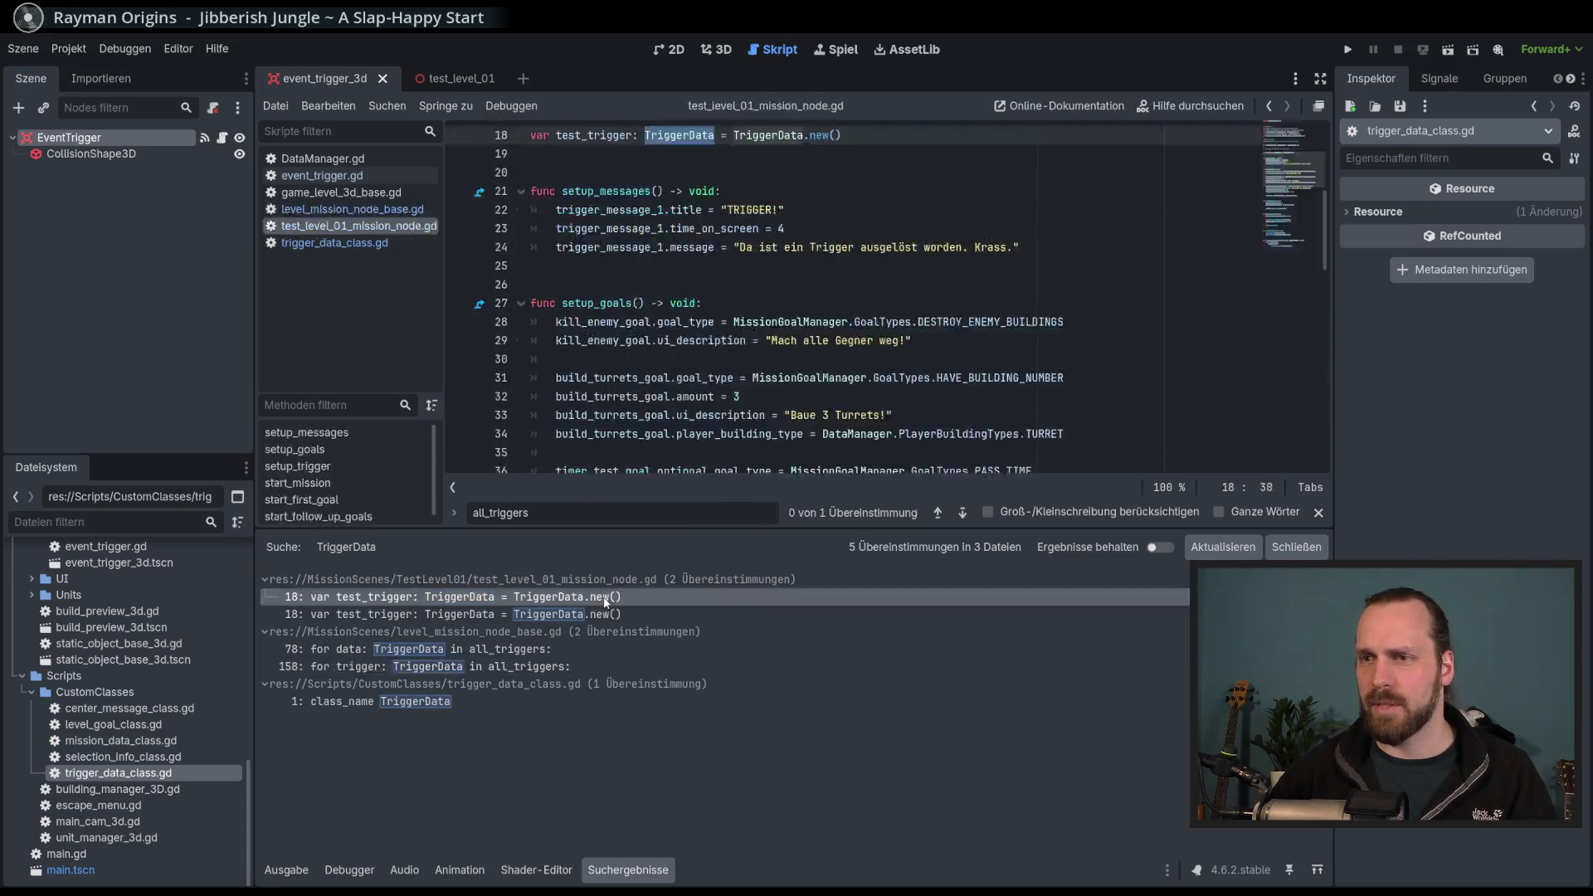
left_click(608, 615)
scroll(791, 379, "up", 3)
scroll(792, 380, "down", 3)
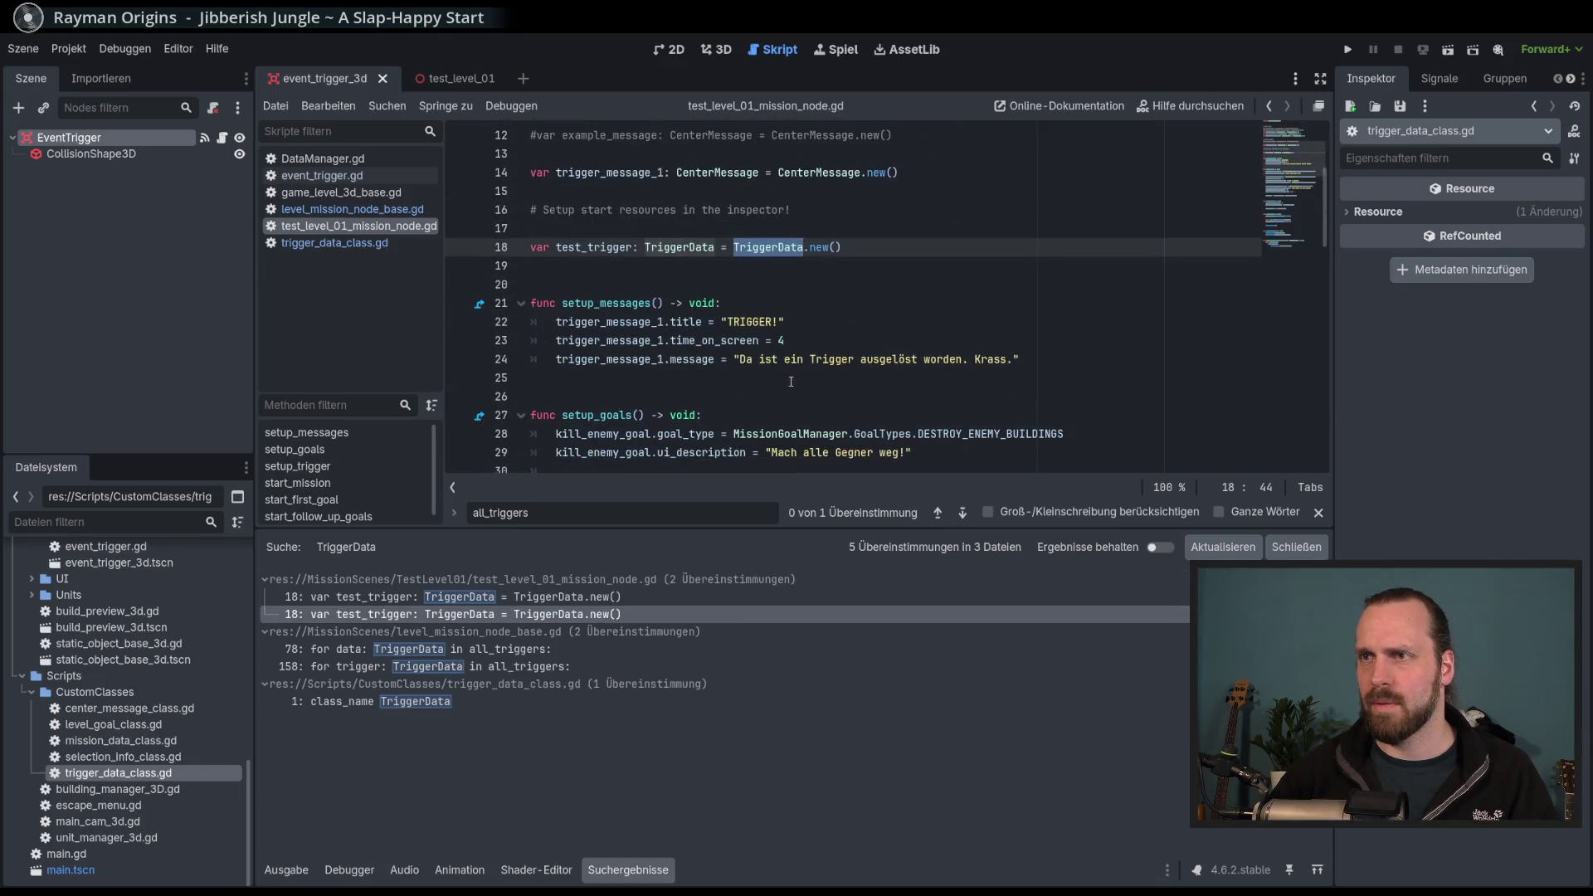
Revisit the fill_trigger_events loop at line 78, line 158, and both line 18 matches.
left_click(570, 653)
left_click(570, 666)
left_click(587, 615)
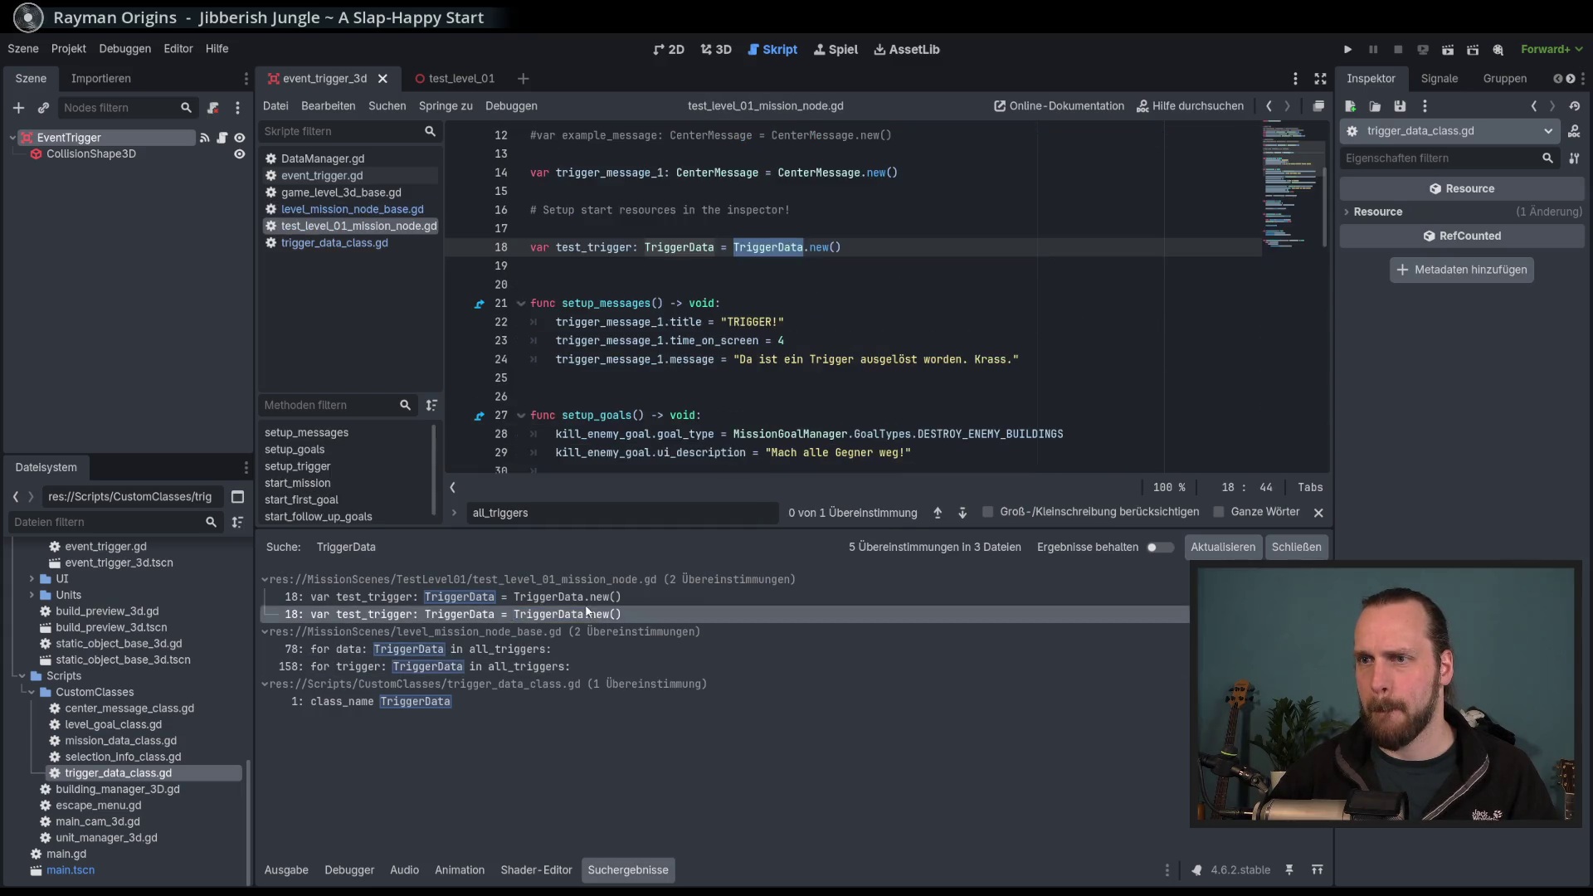
left_click(589, 598)
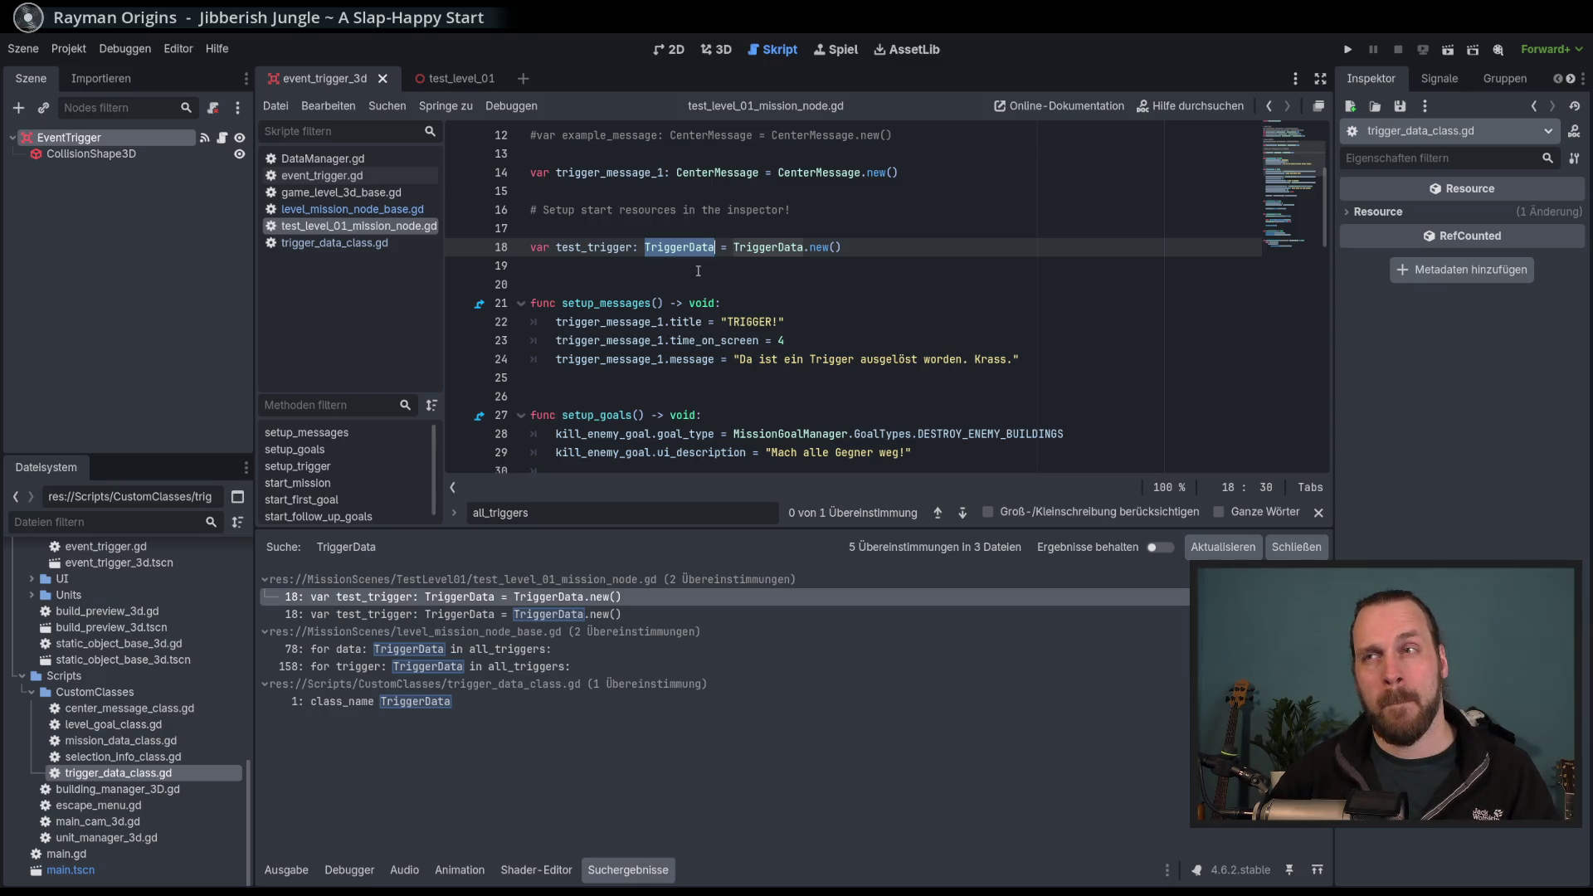
scroll(698, 271, "down", 10)
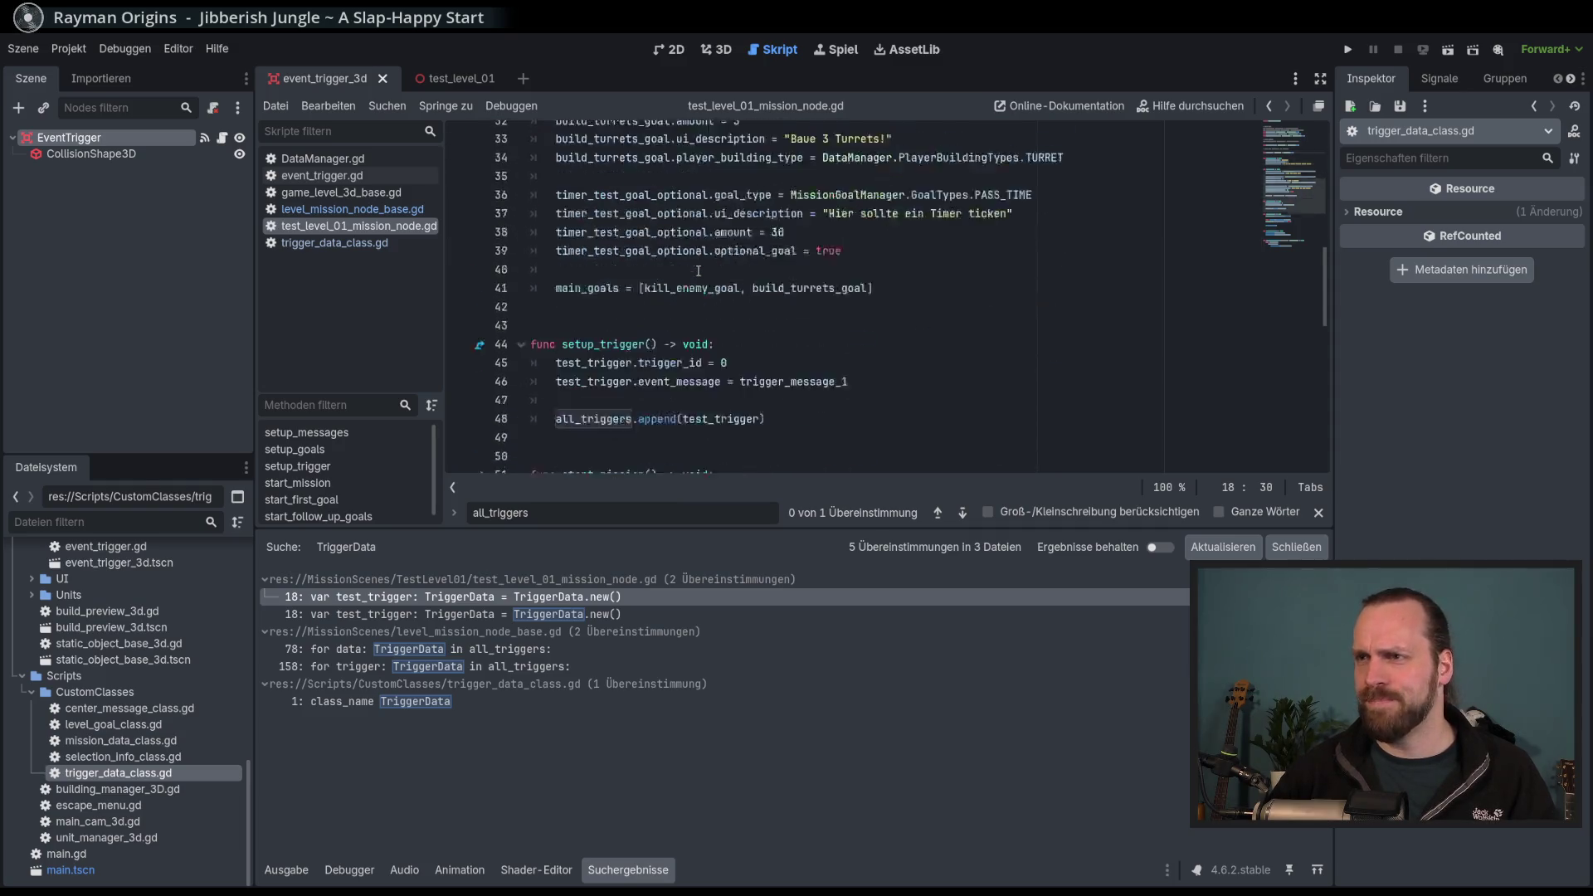
scroll(698, 271, "up", 2)
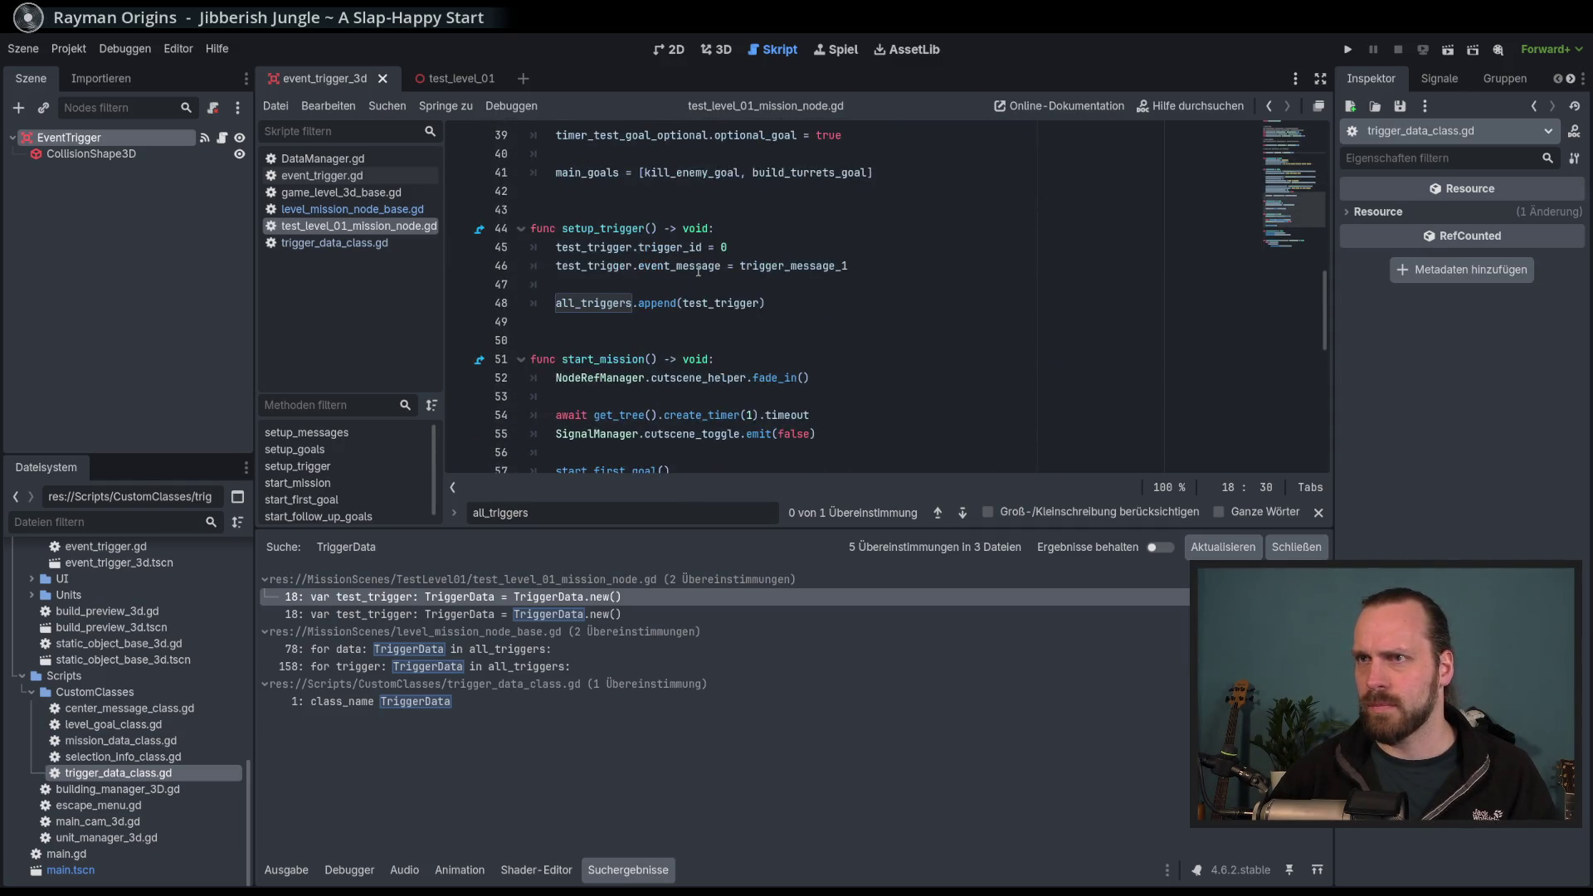
mouse_move(701, 268)
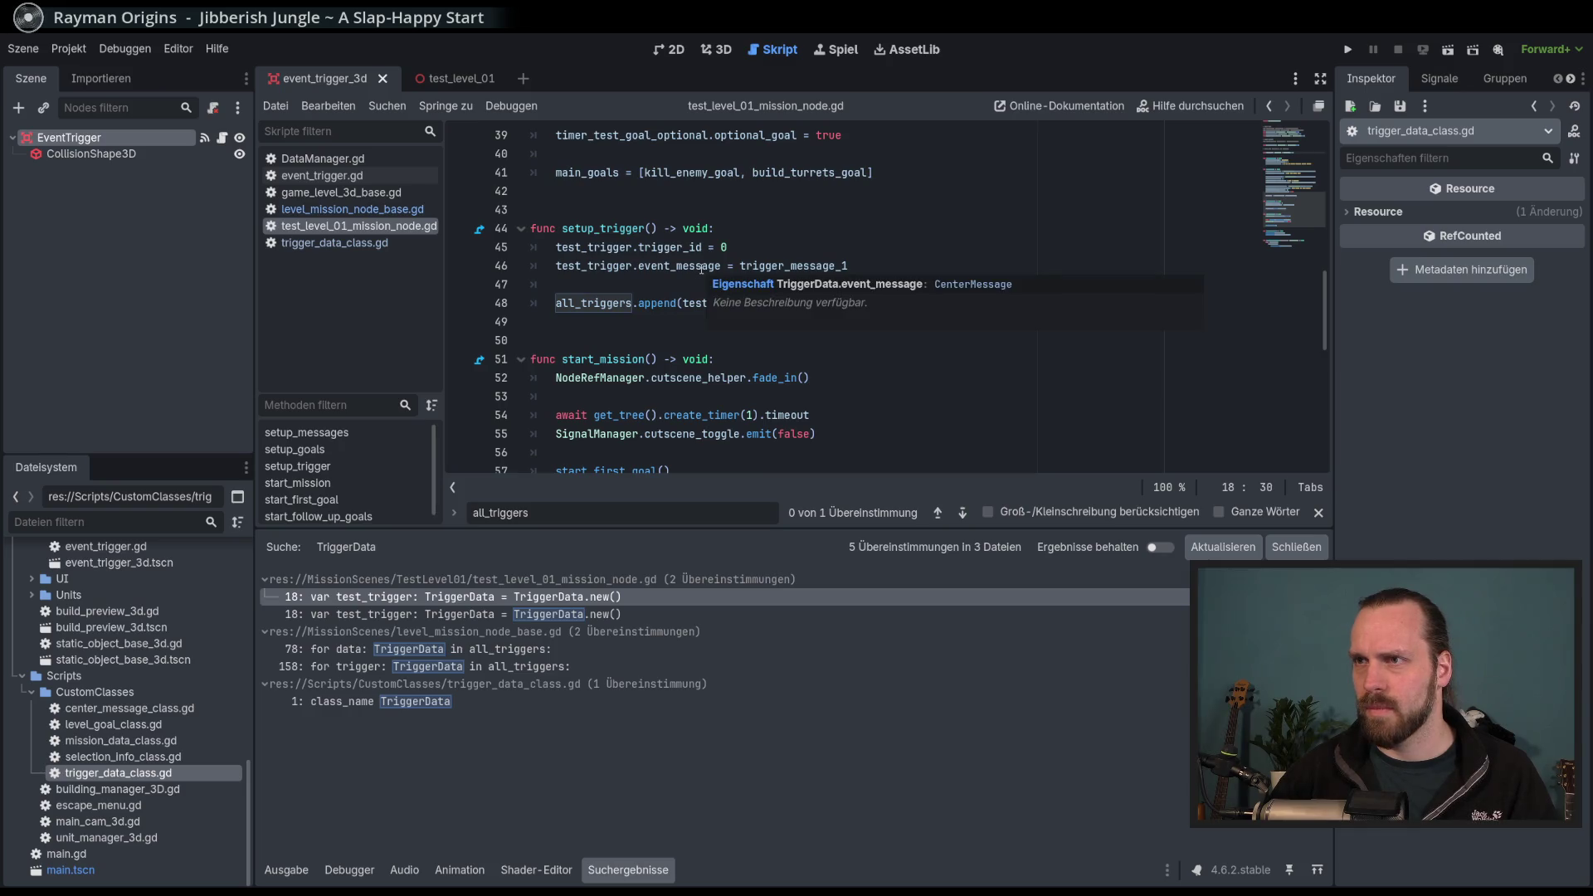
Review the line 78 and 158 loops and line 18 matches, ending on the TriggerData class script.
left_click(581, 651)
scroll(740, 473, "up", 2)
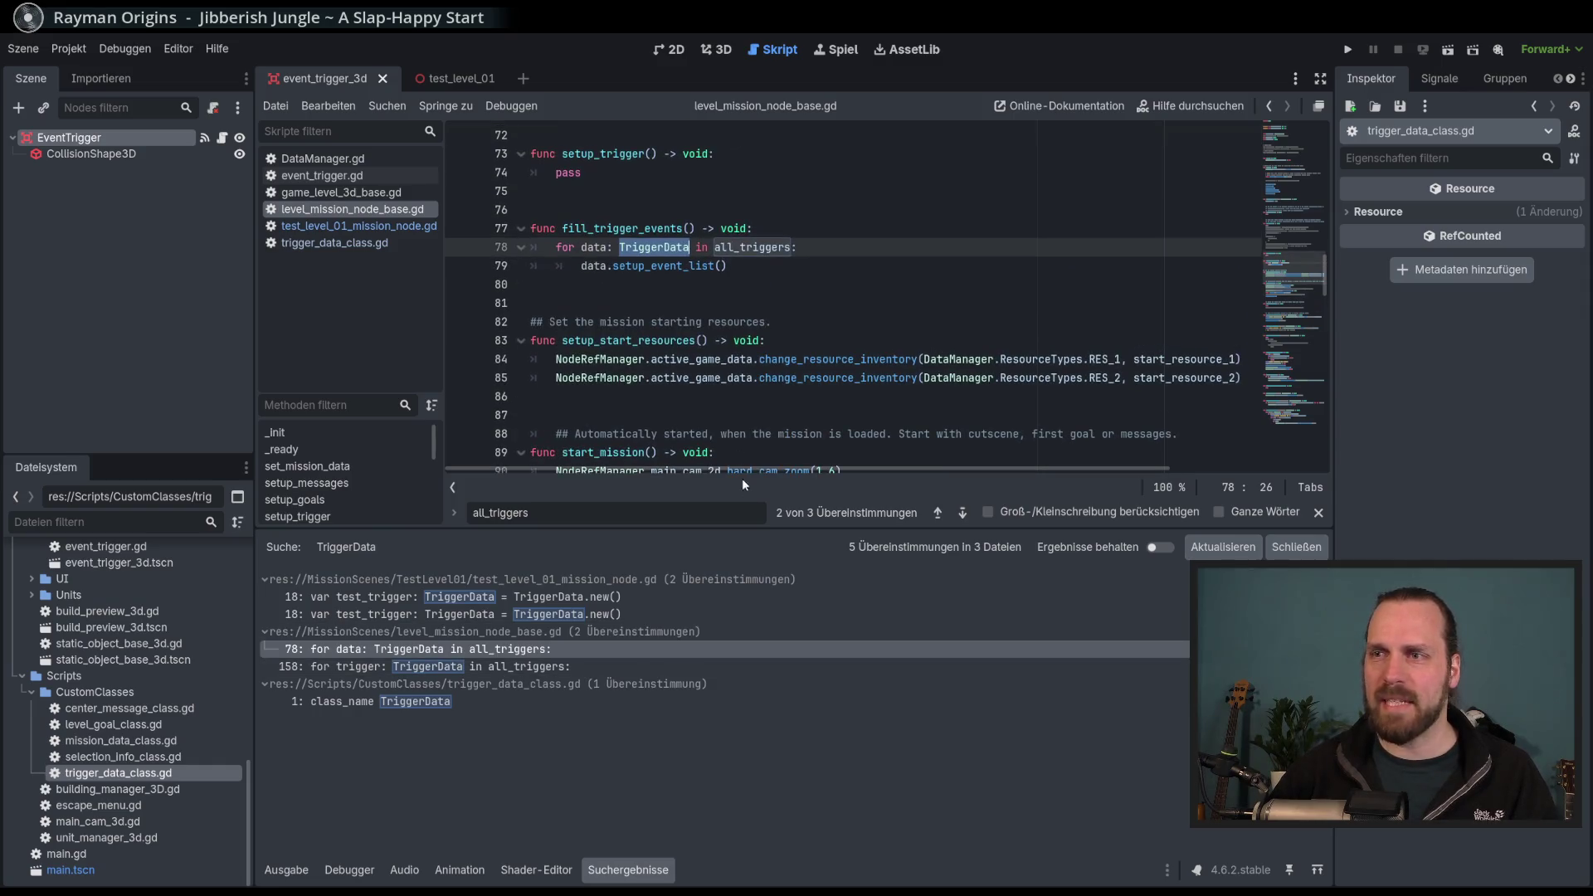
left_click_drag(751, 531, 757, 593)
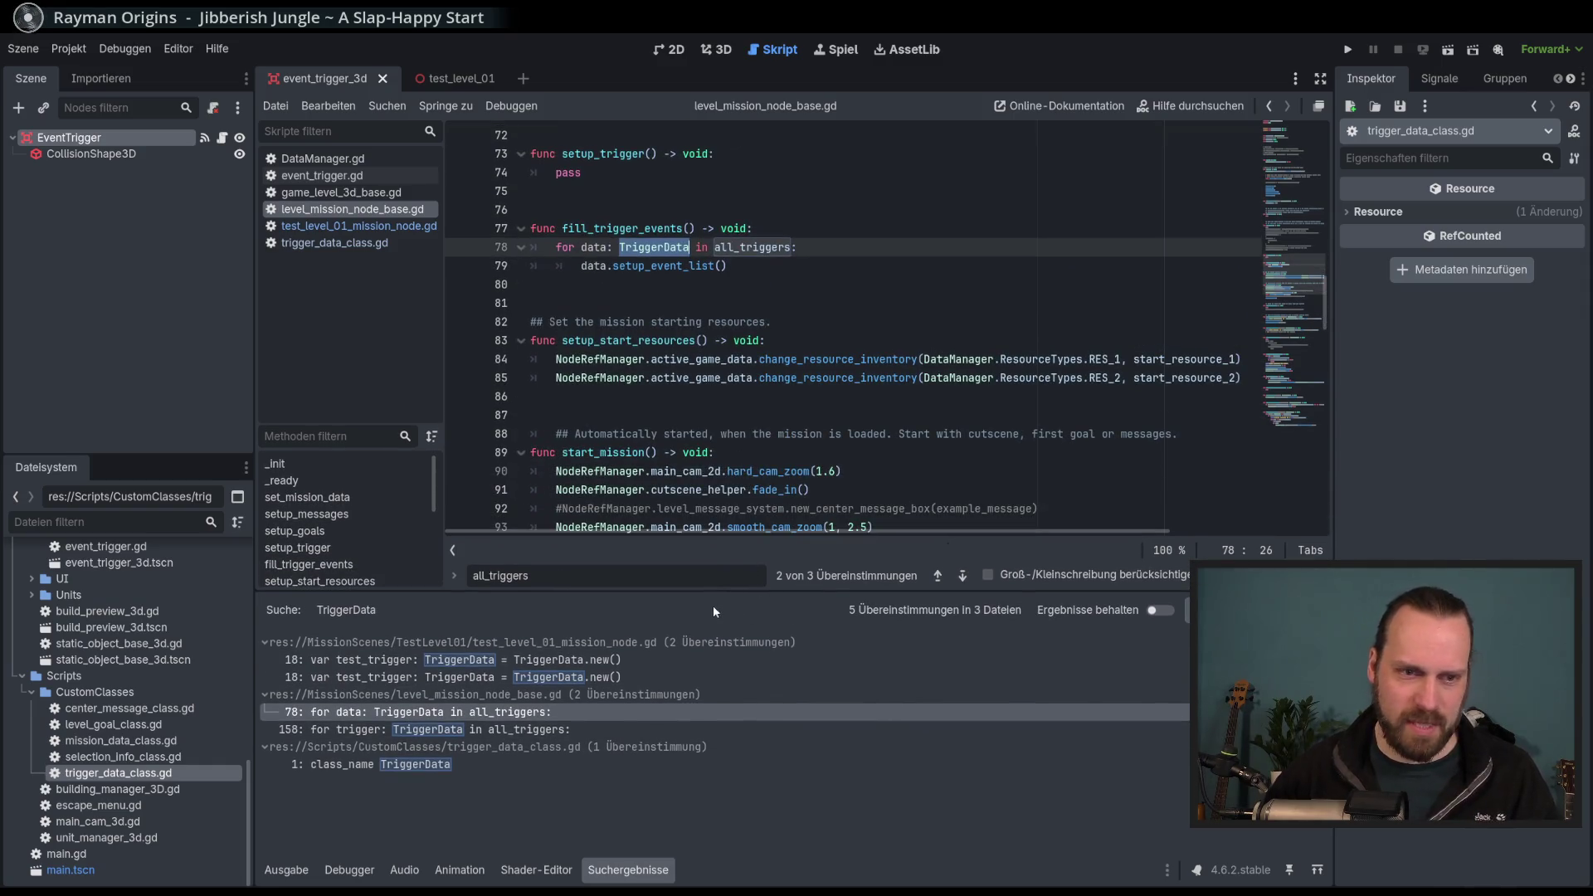
left_click(518, 730)
scroll(774, 479, "down", 3)
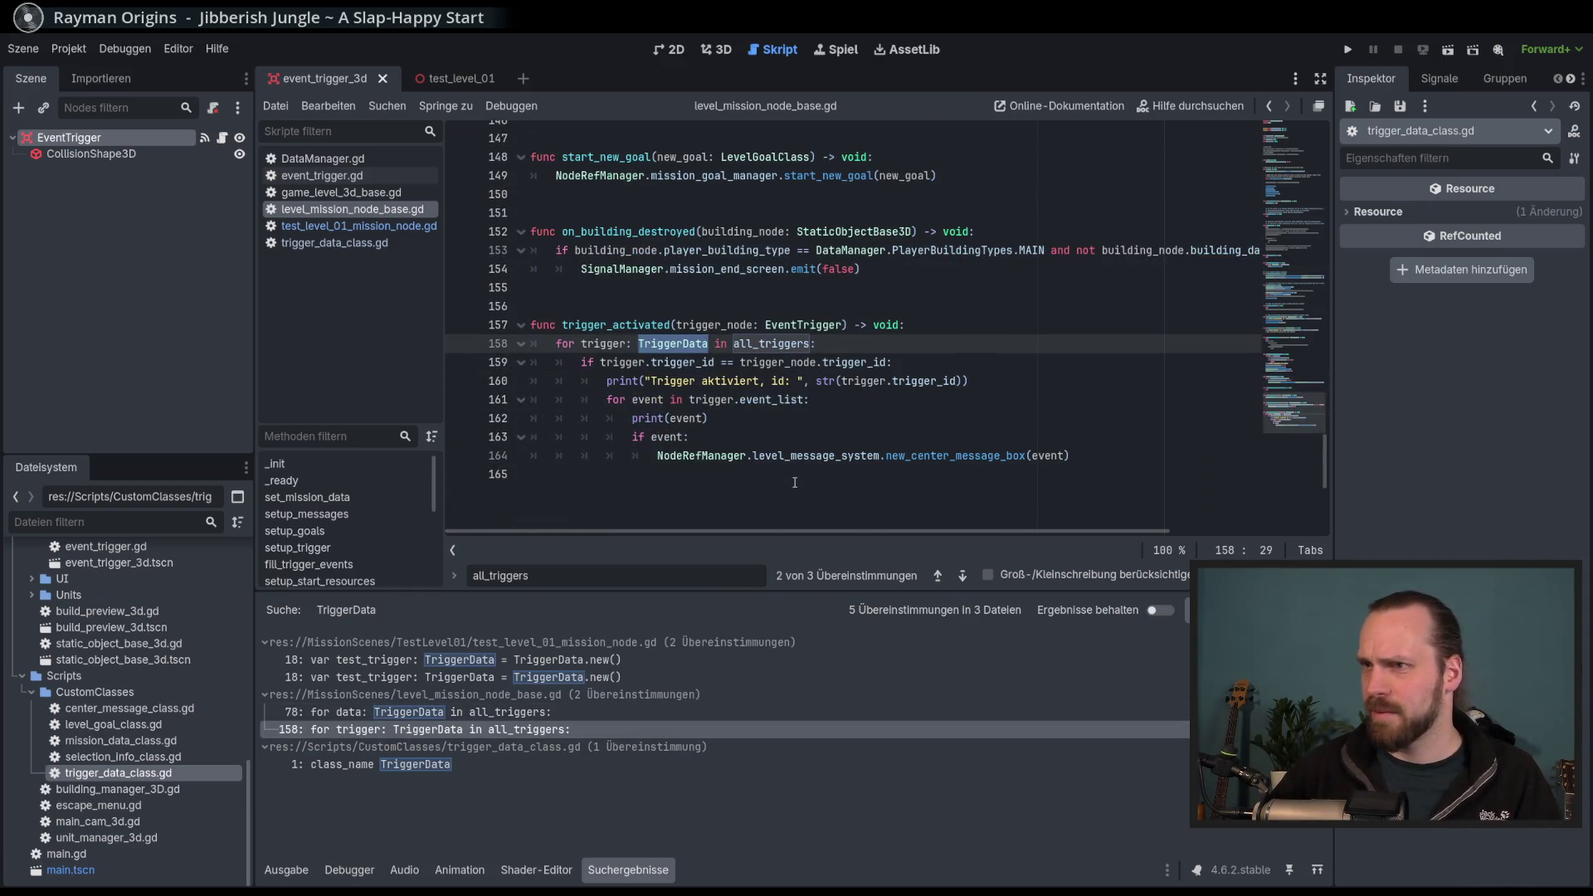
left_click(585, 678)
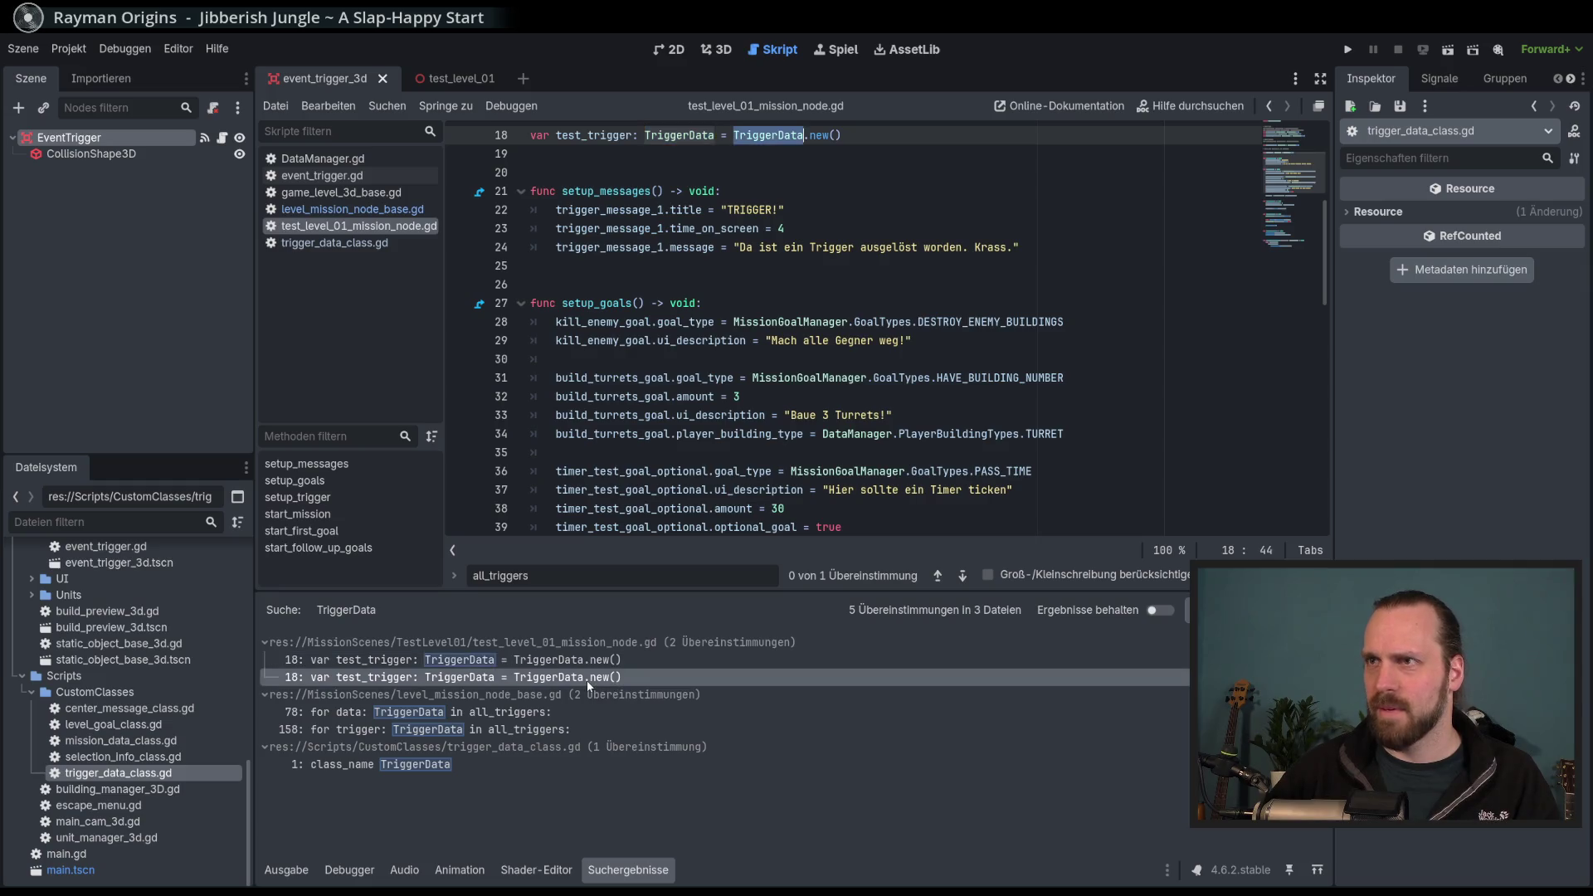
left_click(572, 660)
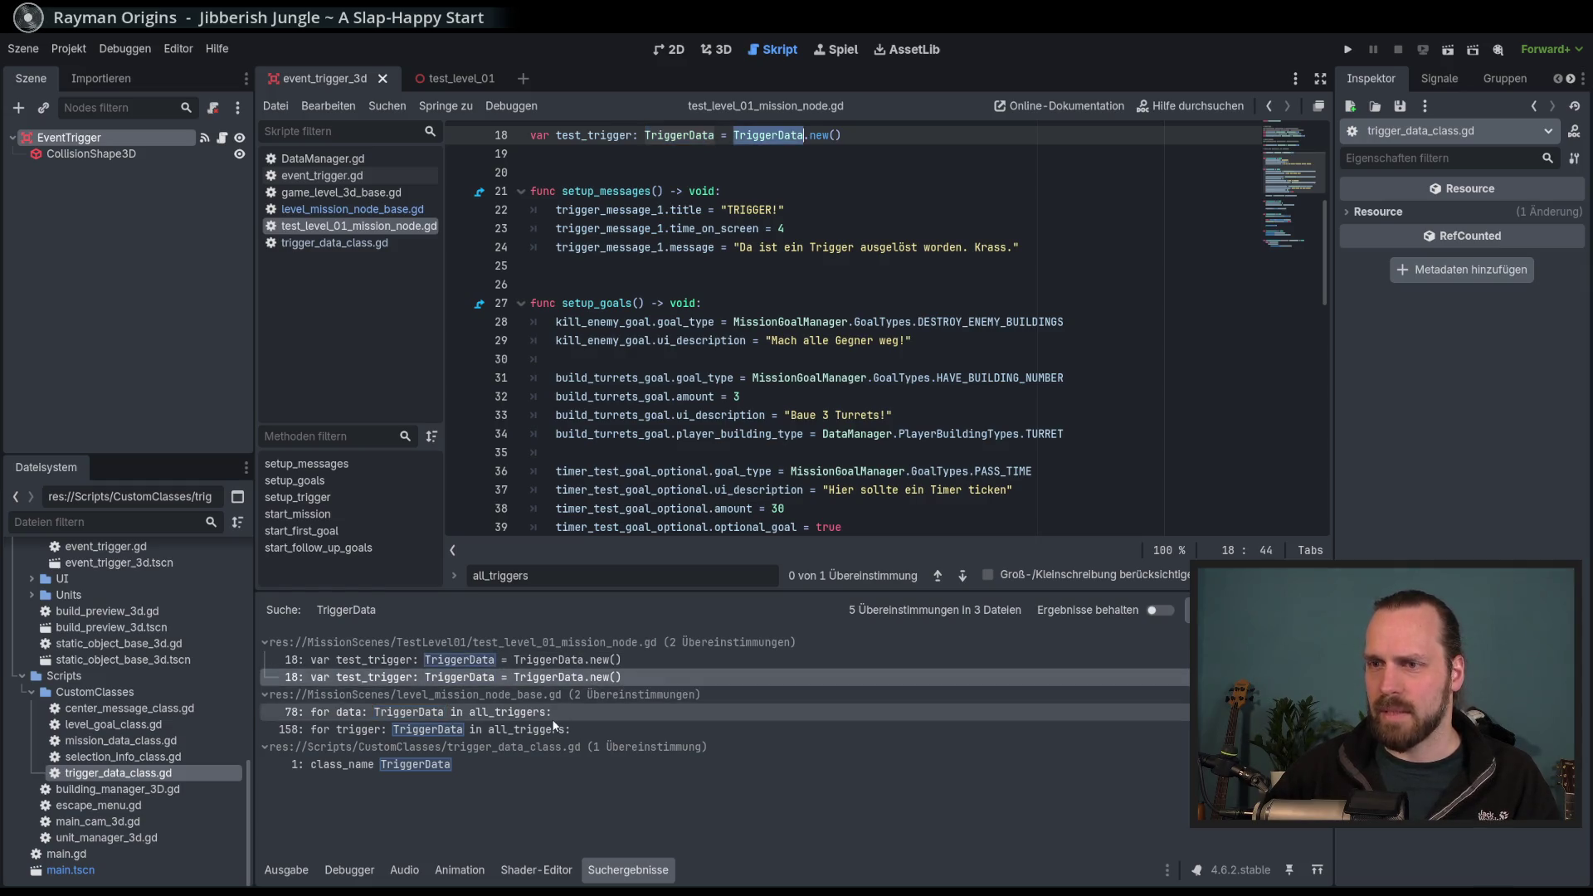
left_click(552, 712)
left_click(551, 733)
left_click(535, 764)
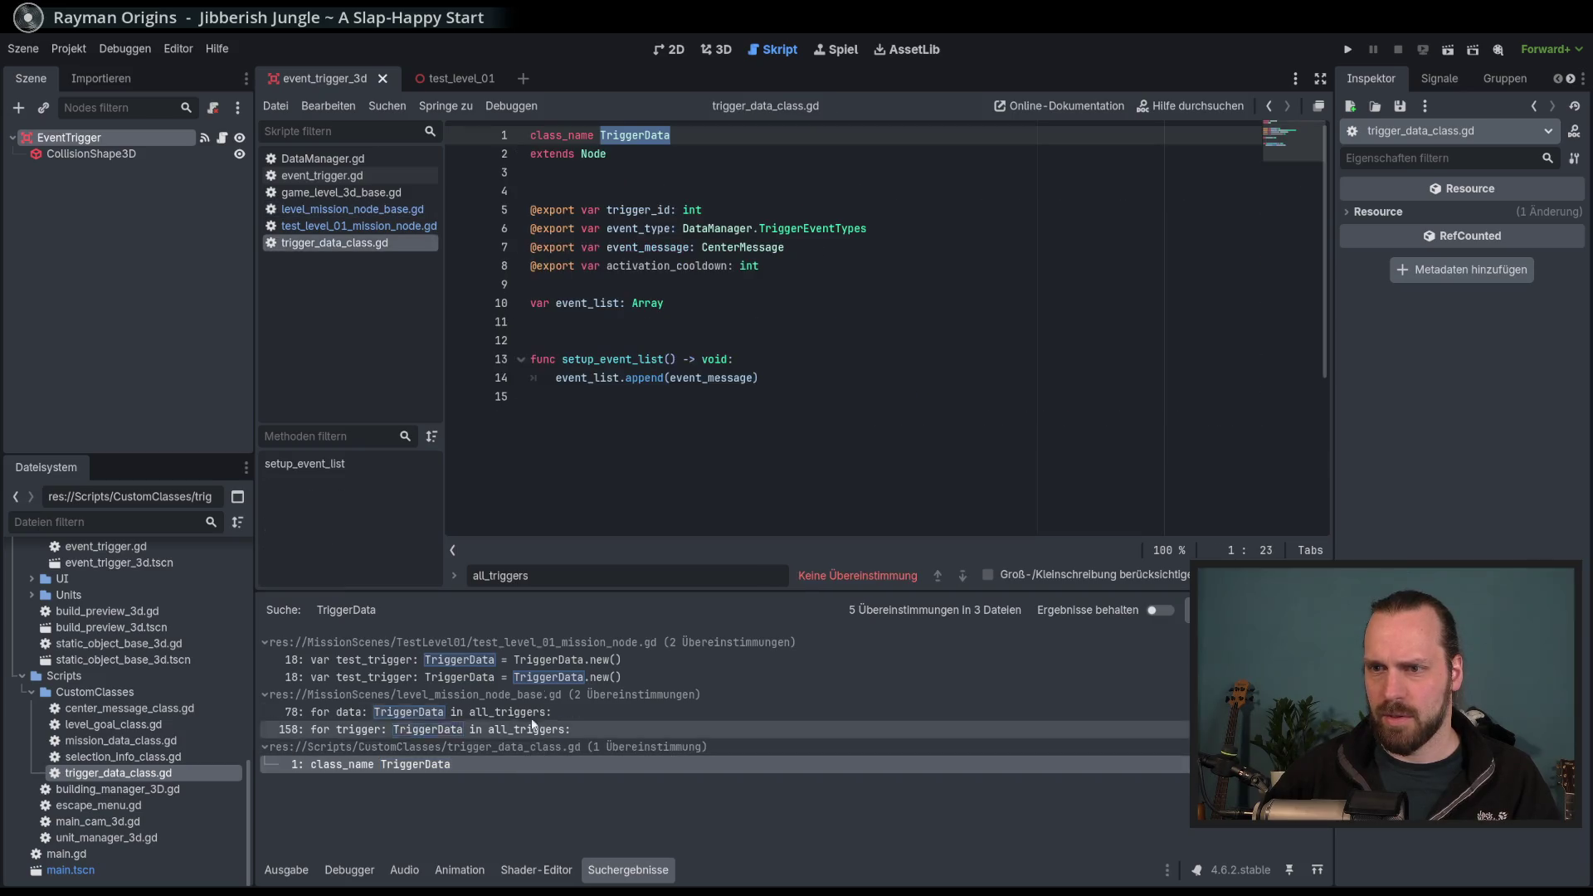
left_click(83, 138)
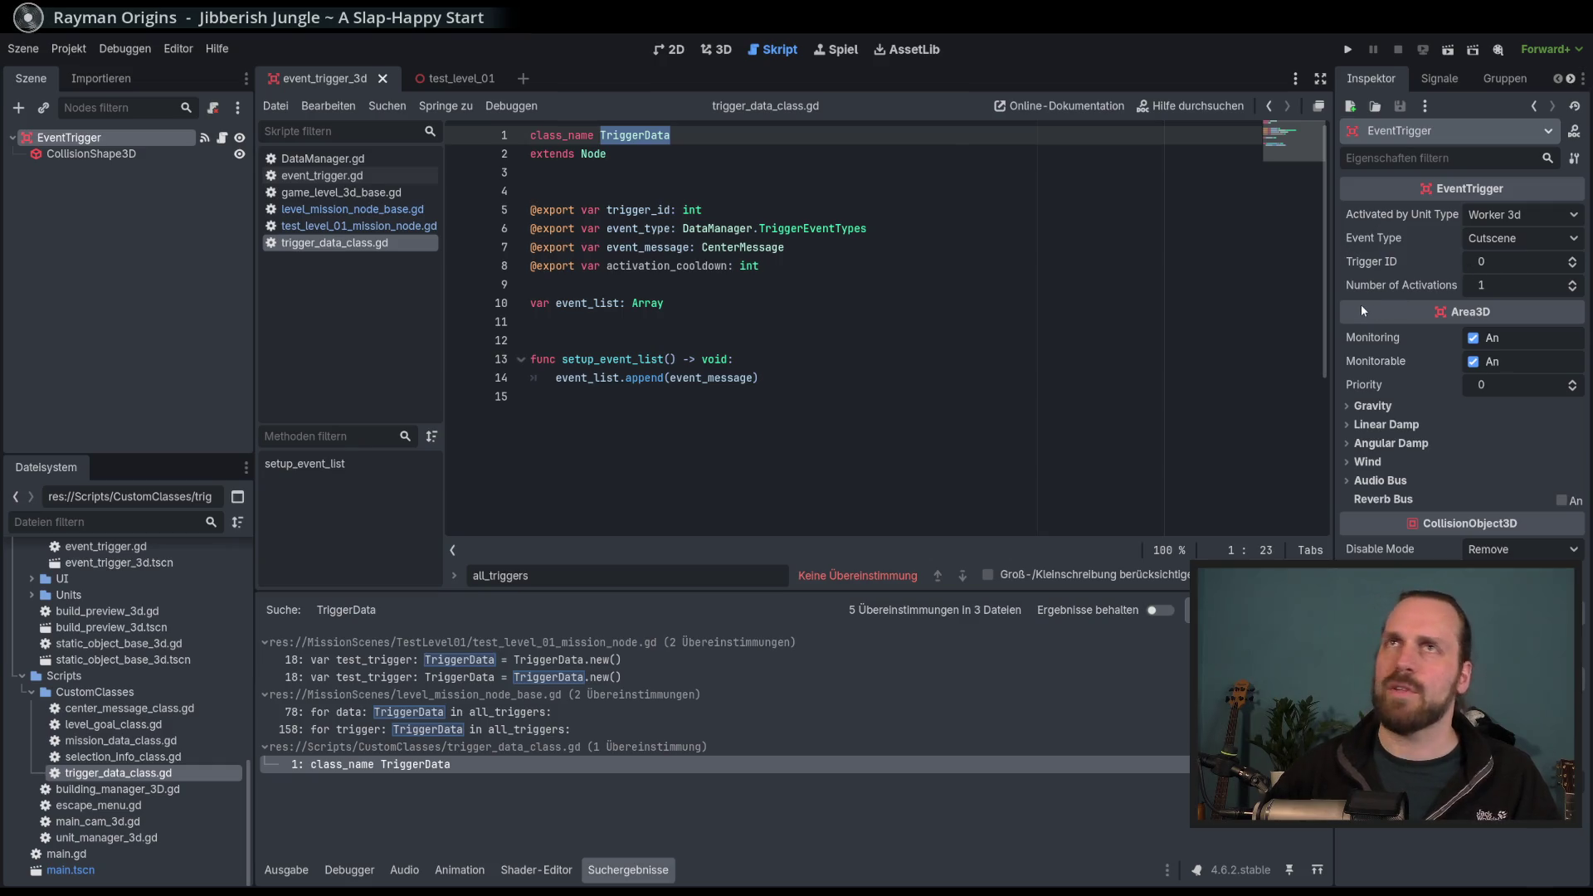
mouse_move(1361, 308)
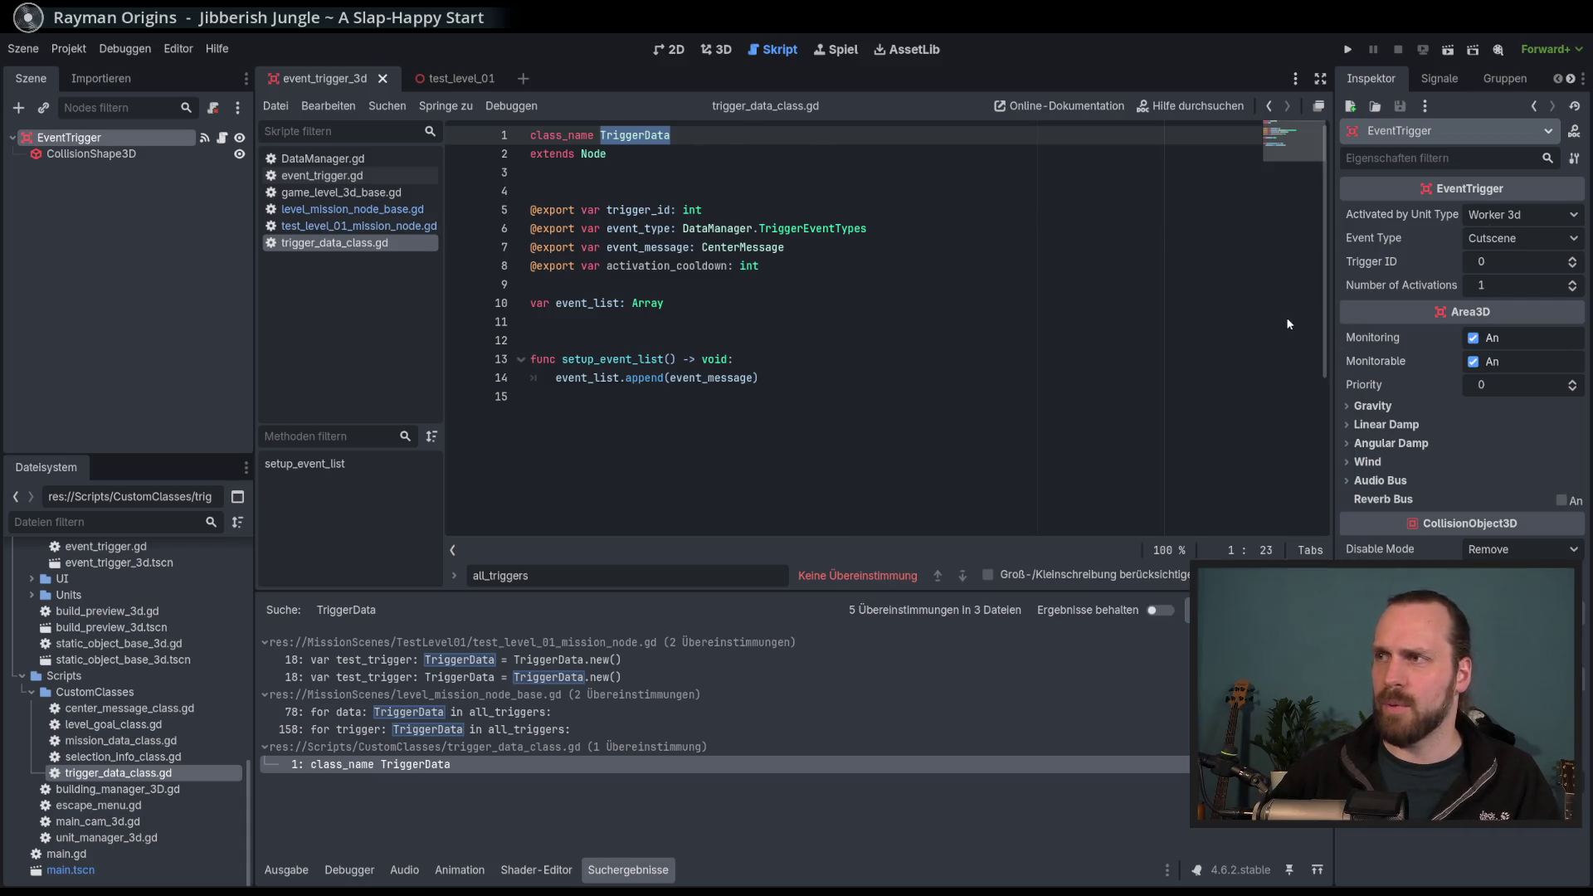
left_click(746, 321)
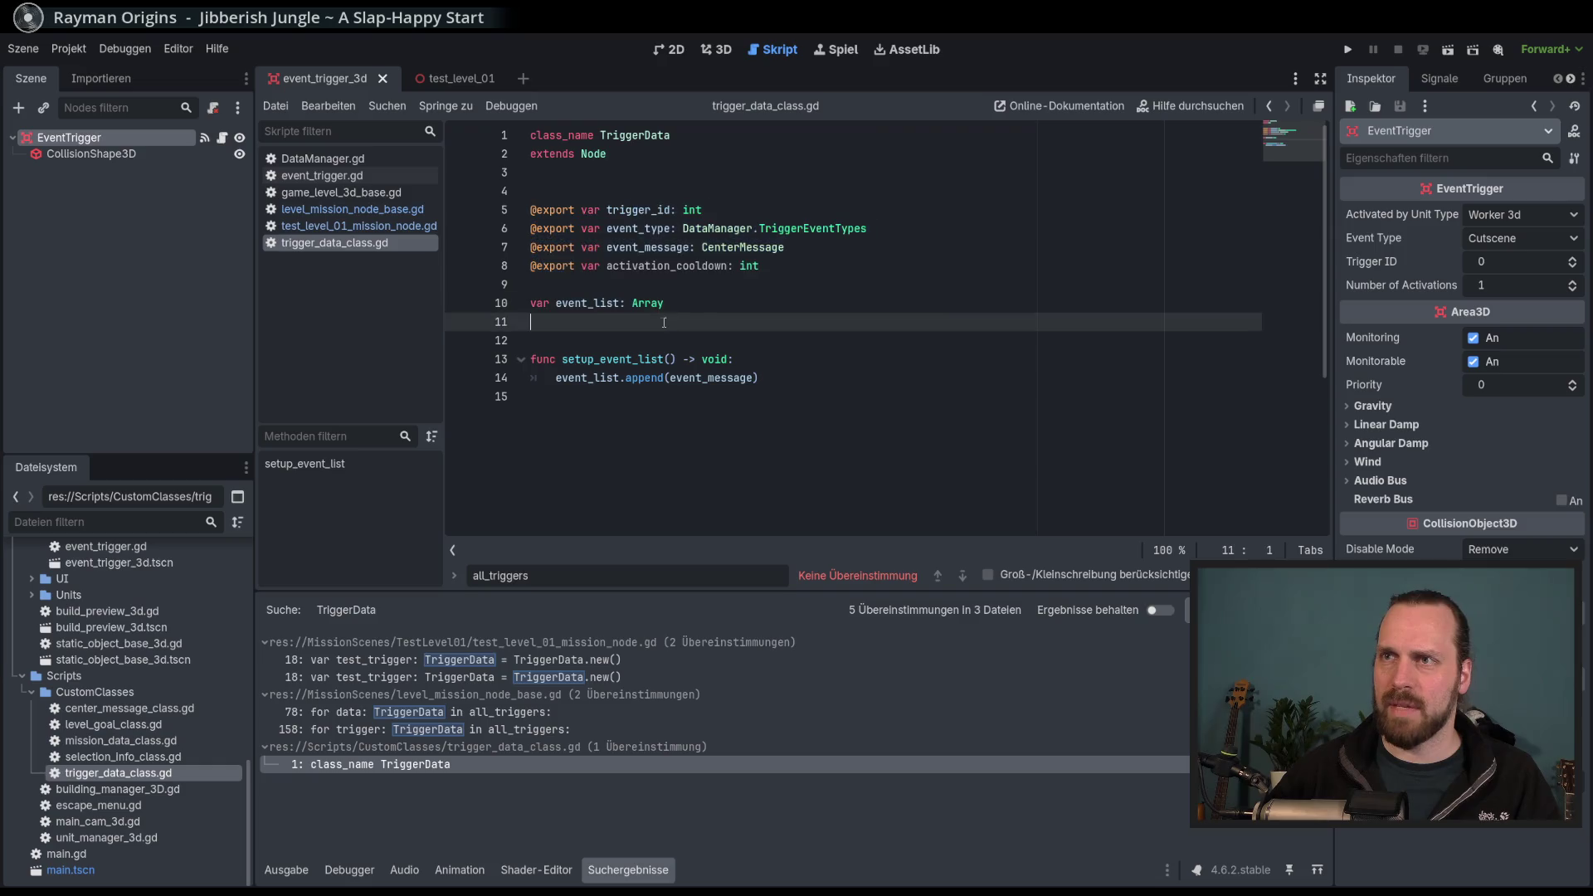
left_click(663, 249)
double_click(714, 265)
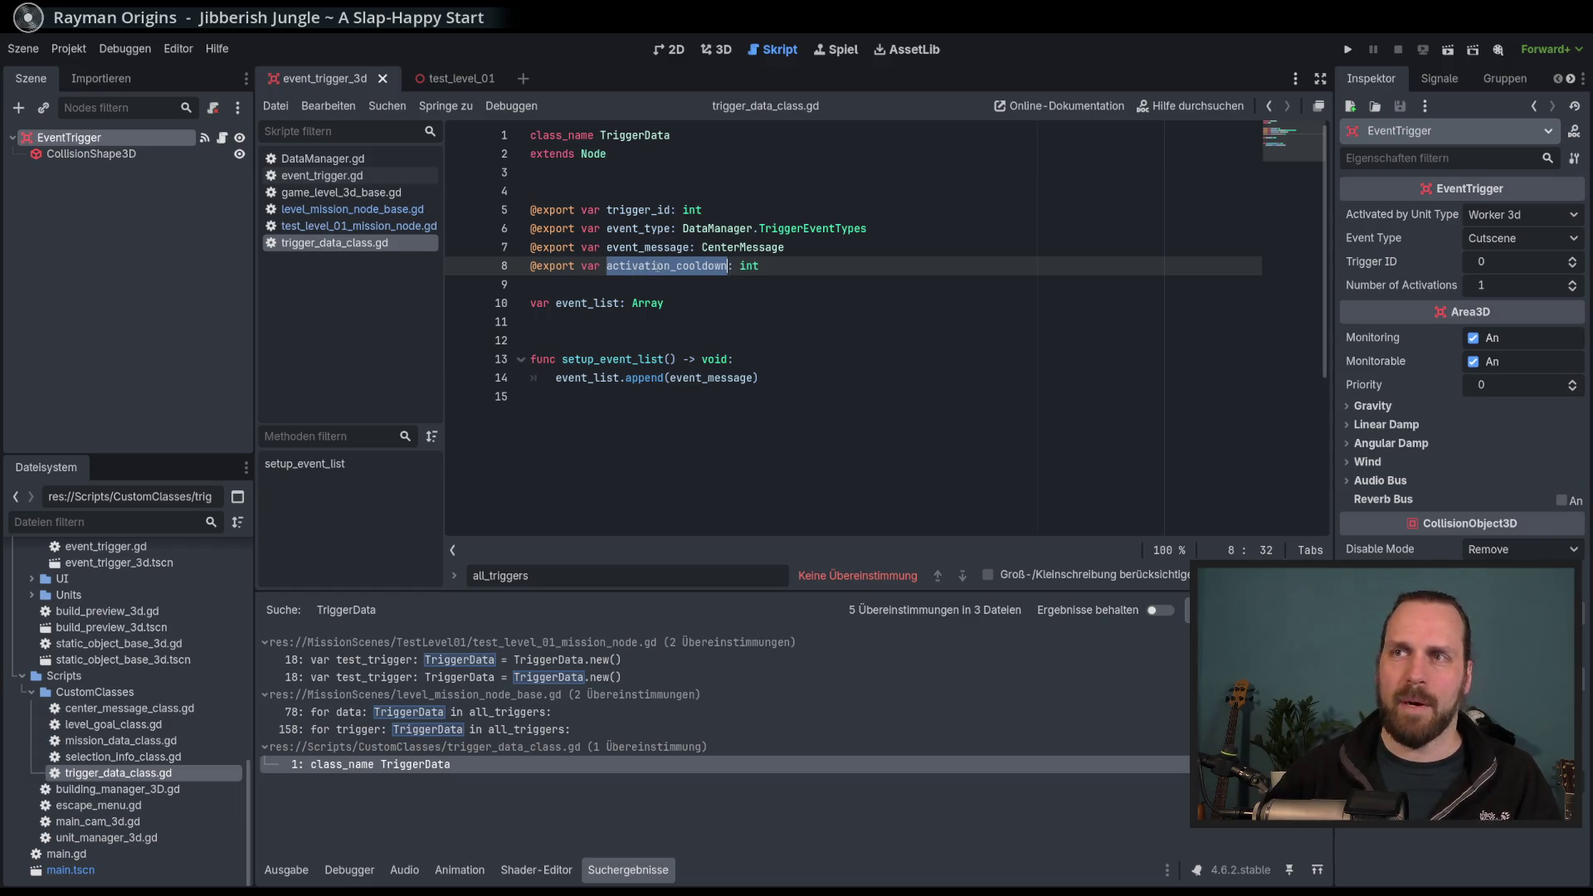
key("Down")
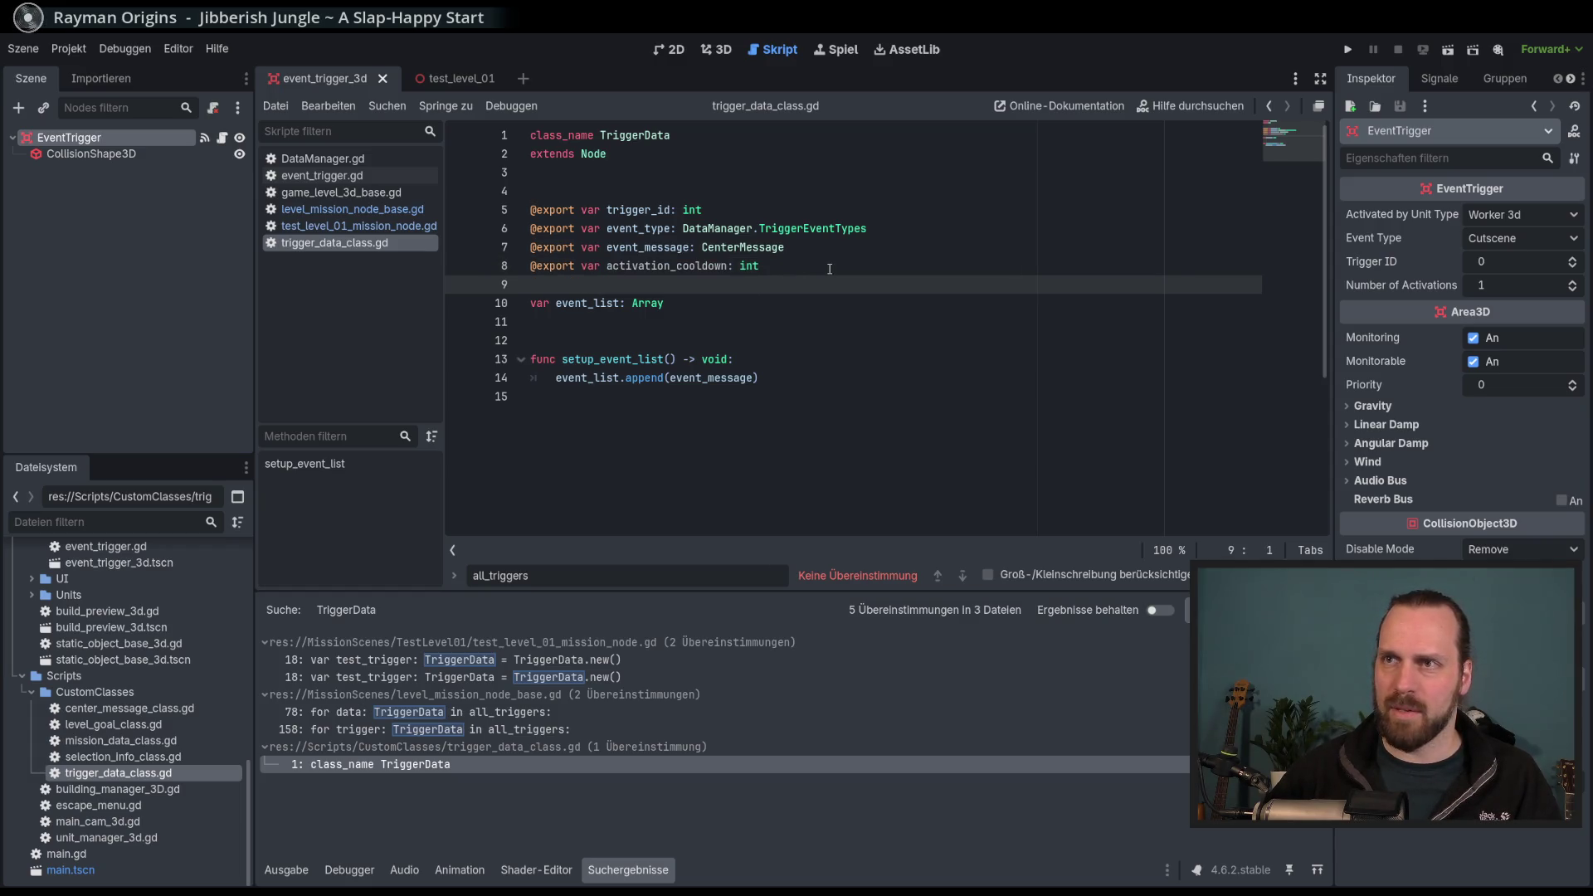
key("shift+Up")
key("shift+Left")
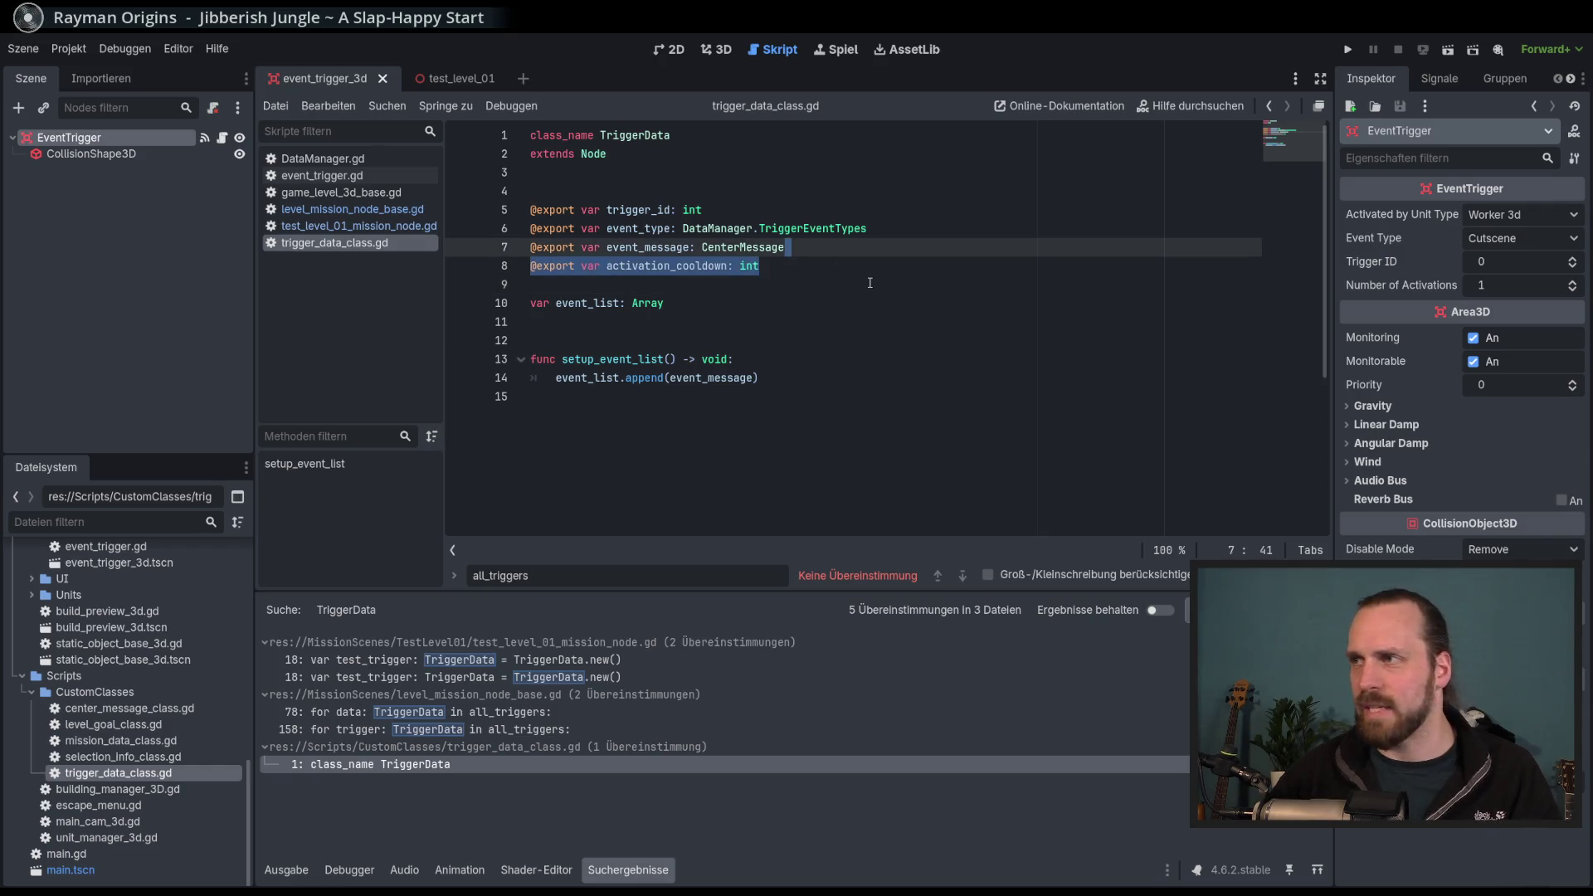
key("BackSpace")
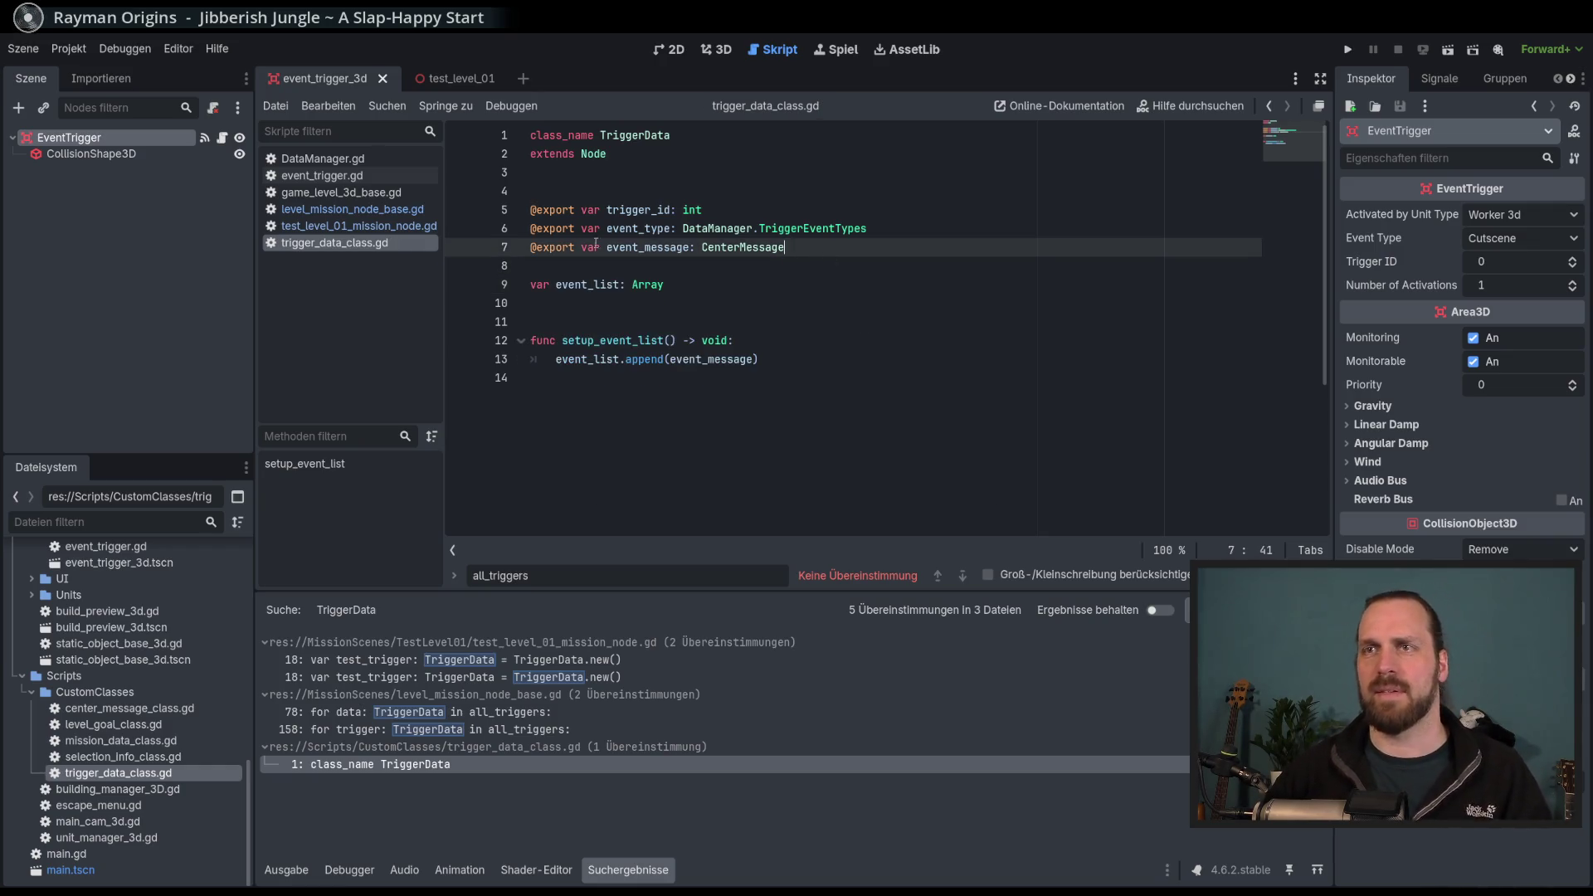
left_click(322, 175)
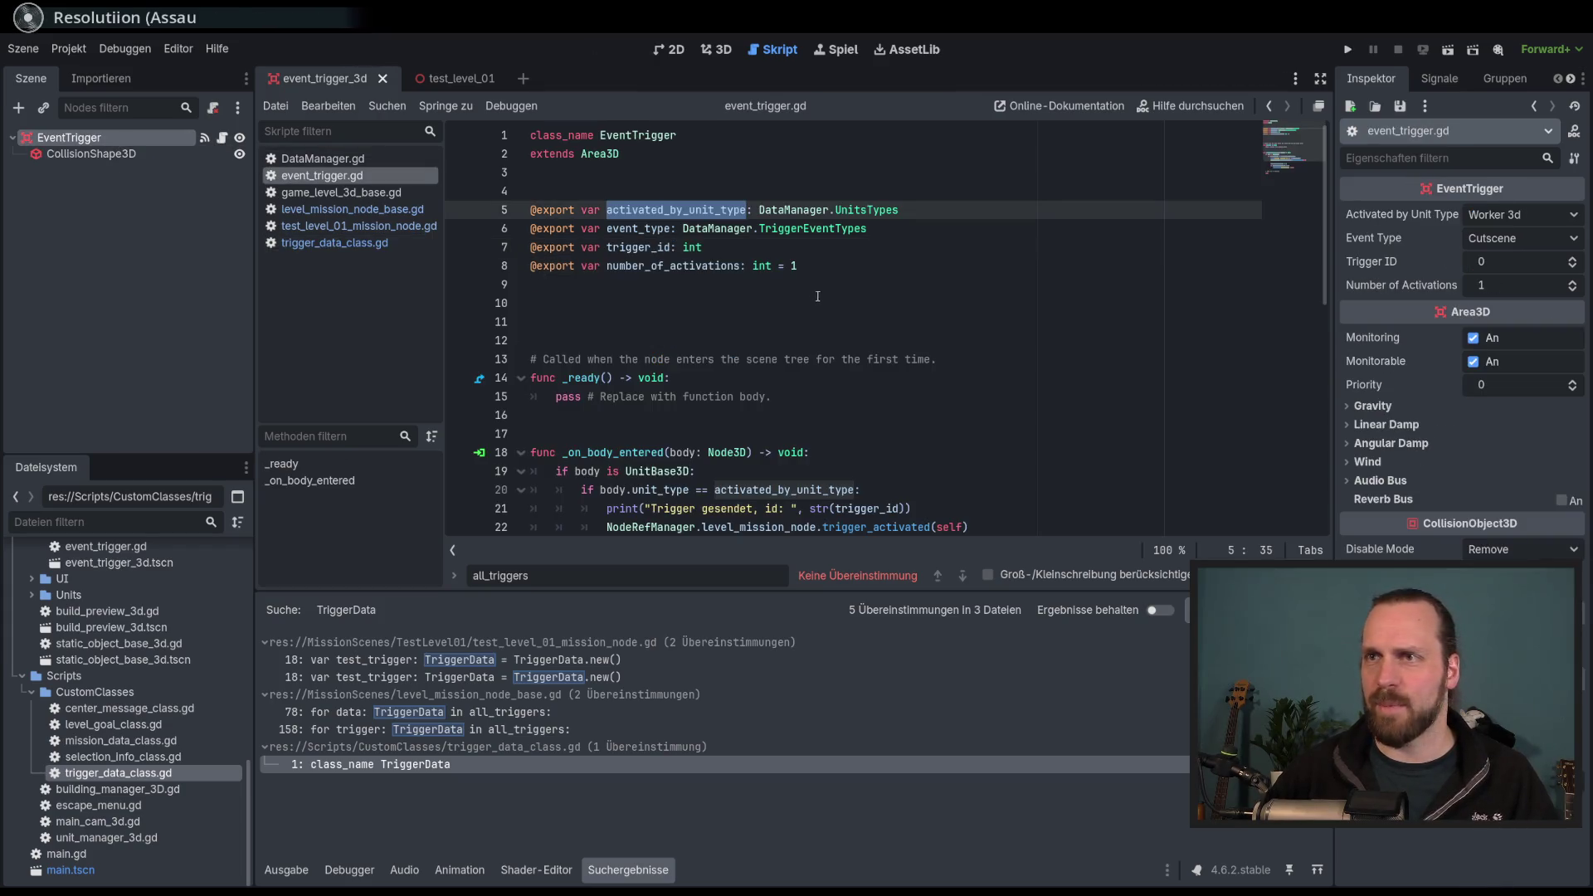
left_click(879, 265)
key("Return")
type("@export")
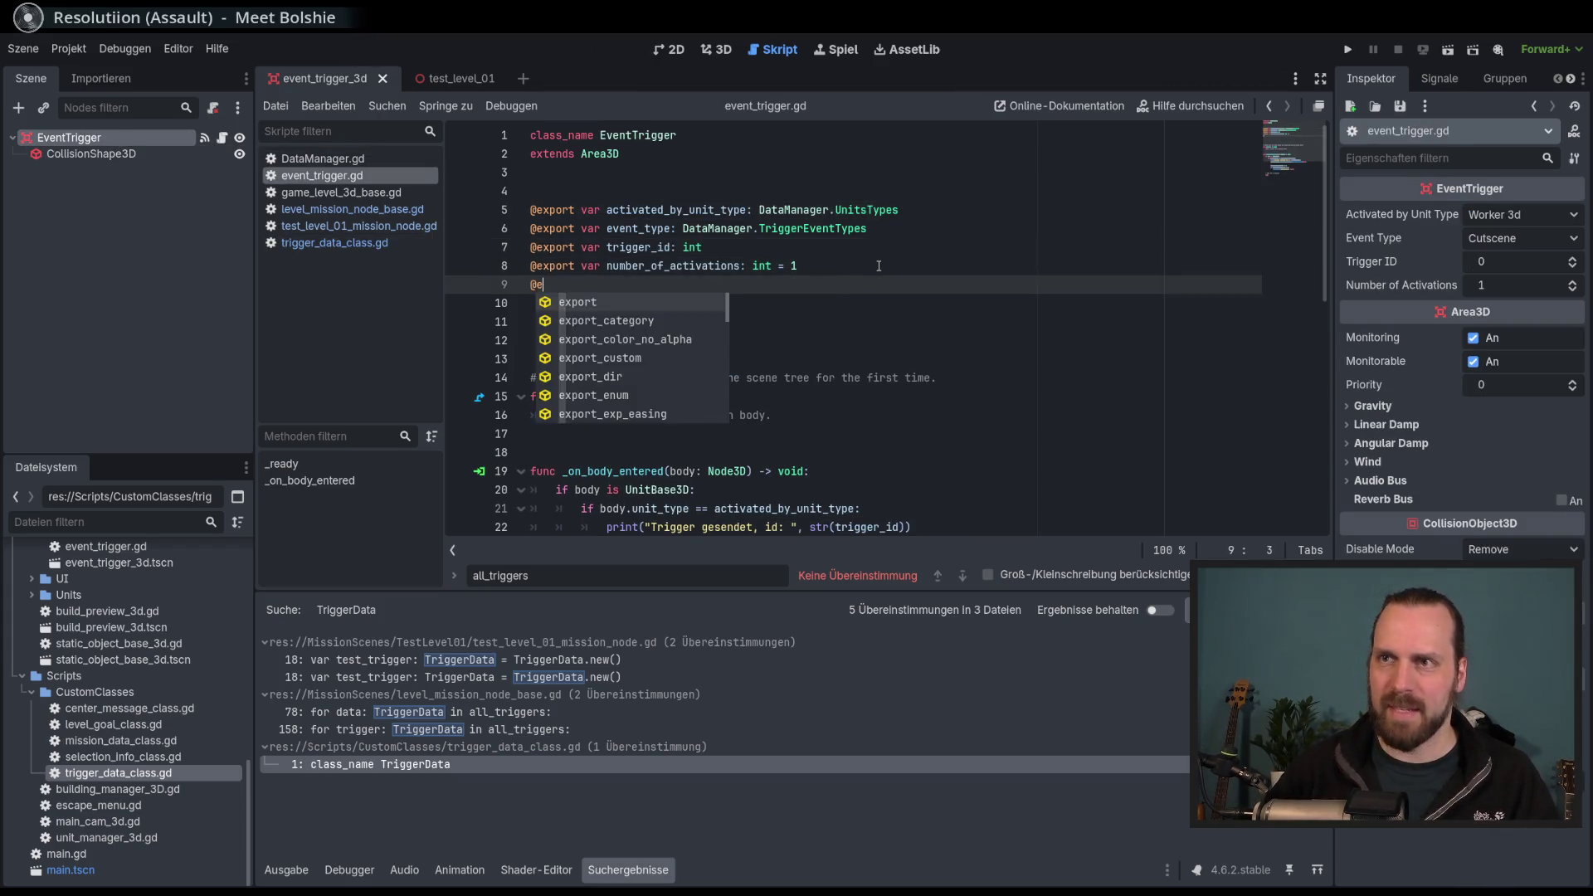
type(" var activation")
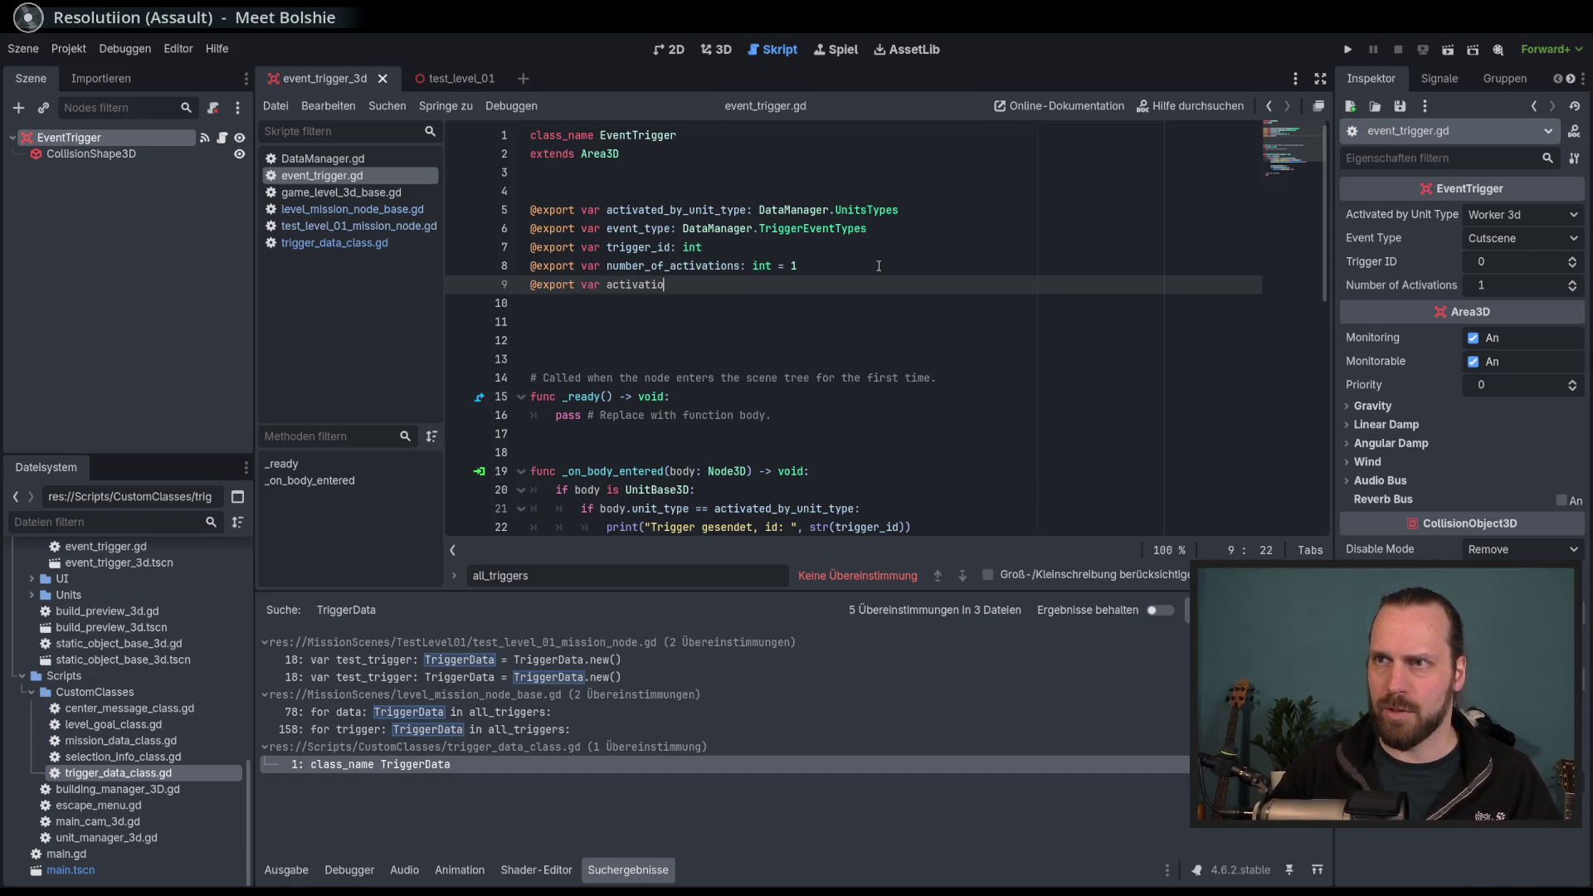
type("_cooldown:")
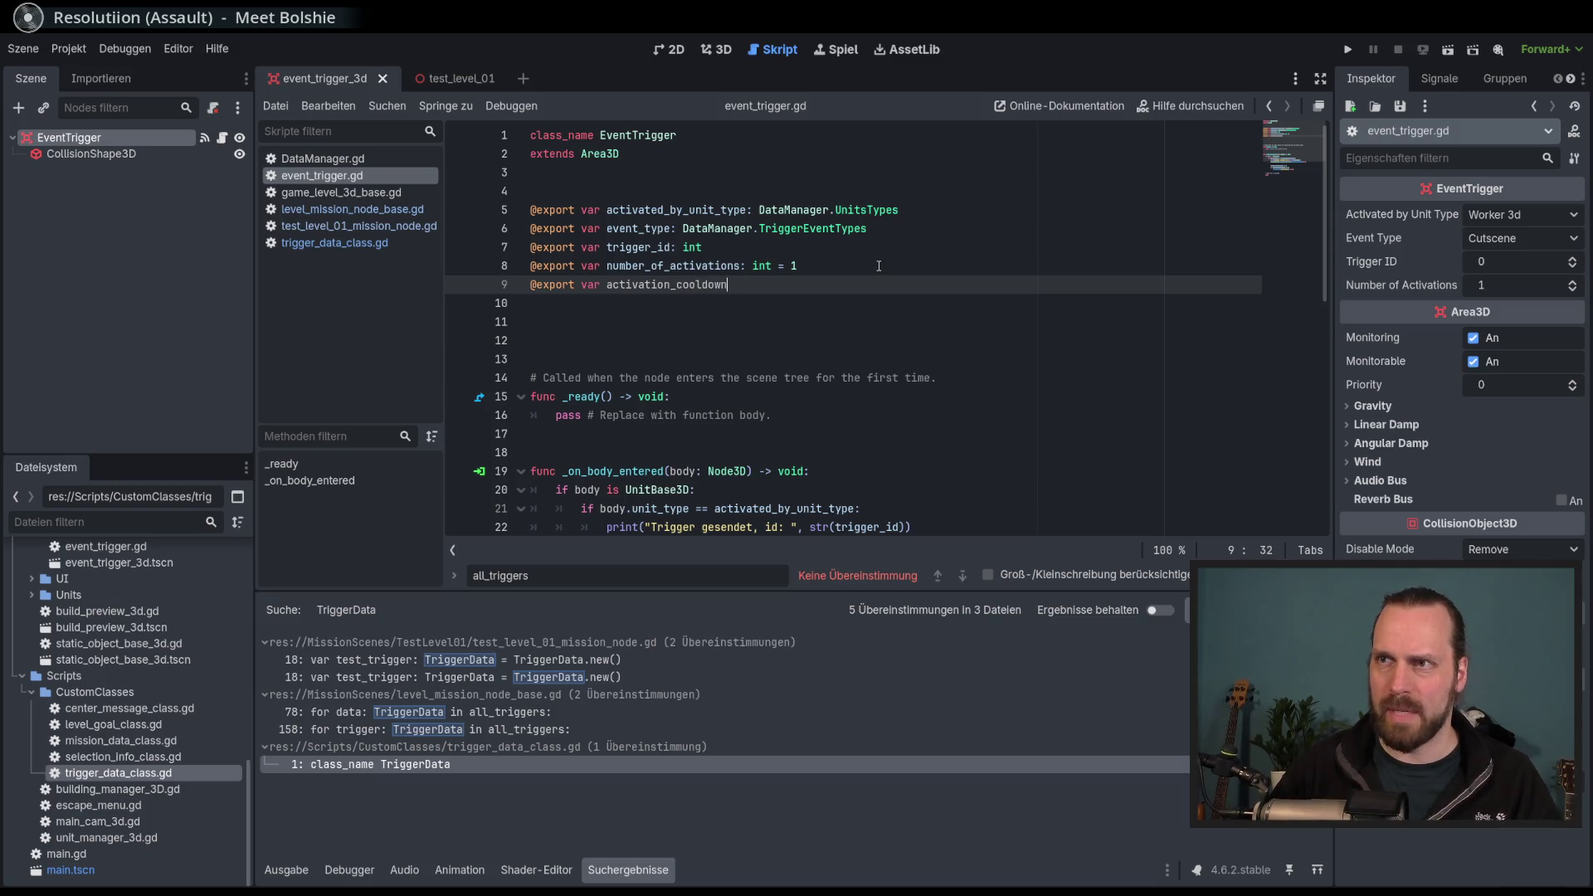
type(" int")
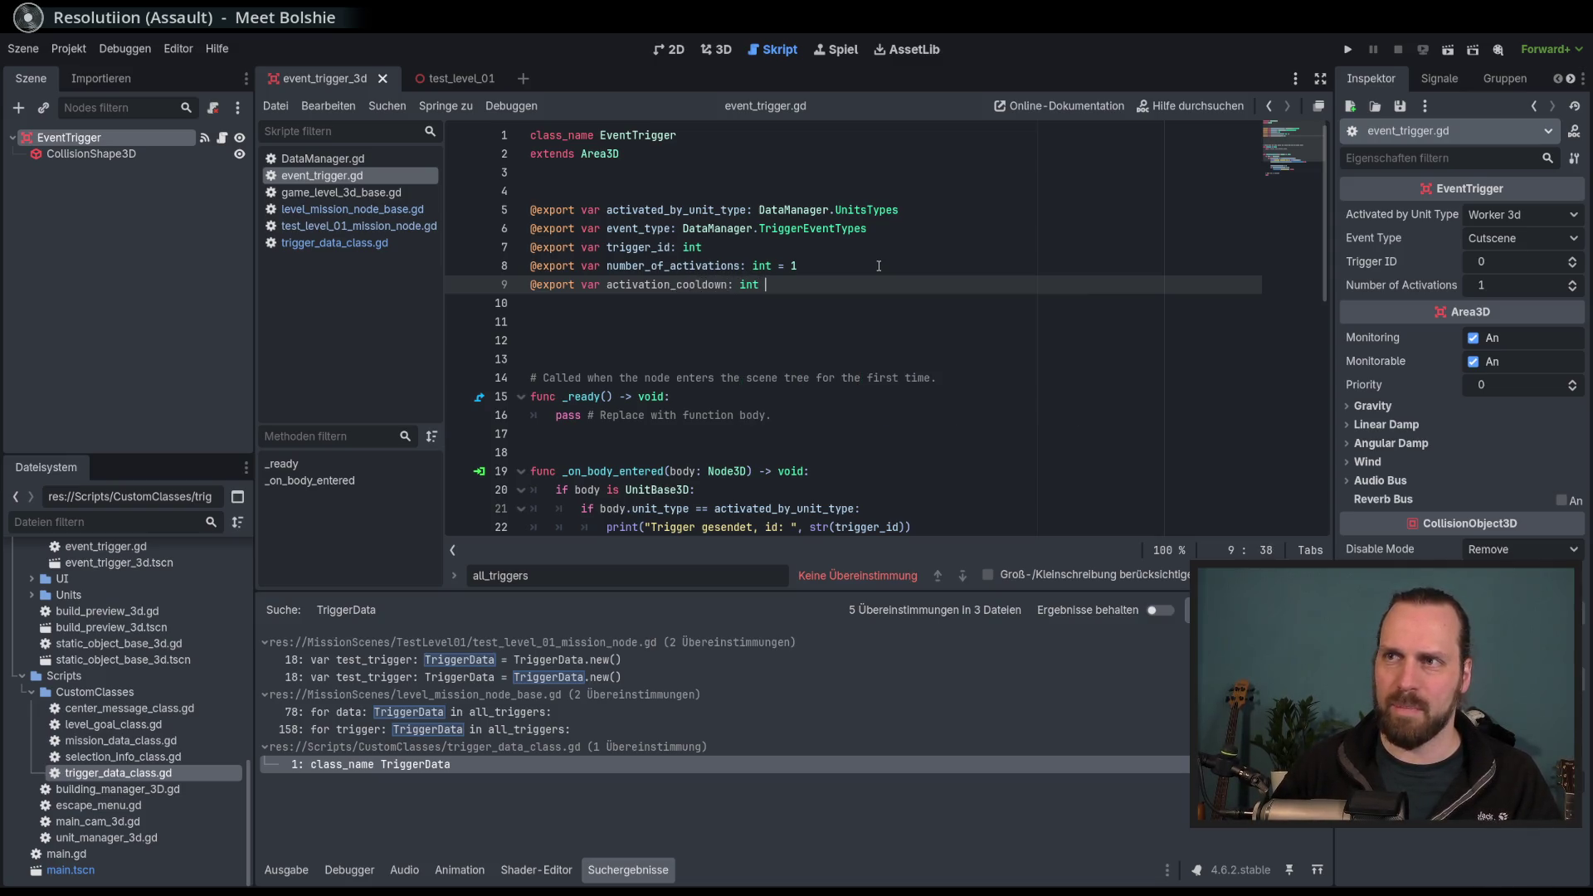
key("BackSpace")
key("BackSpace")
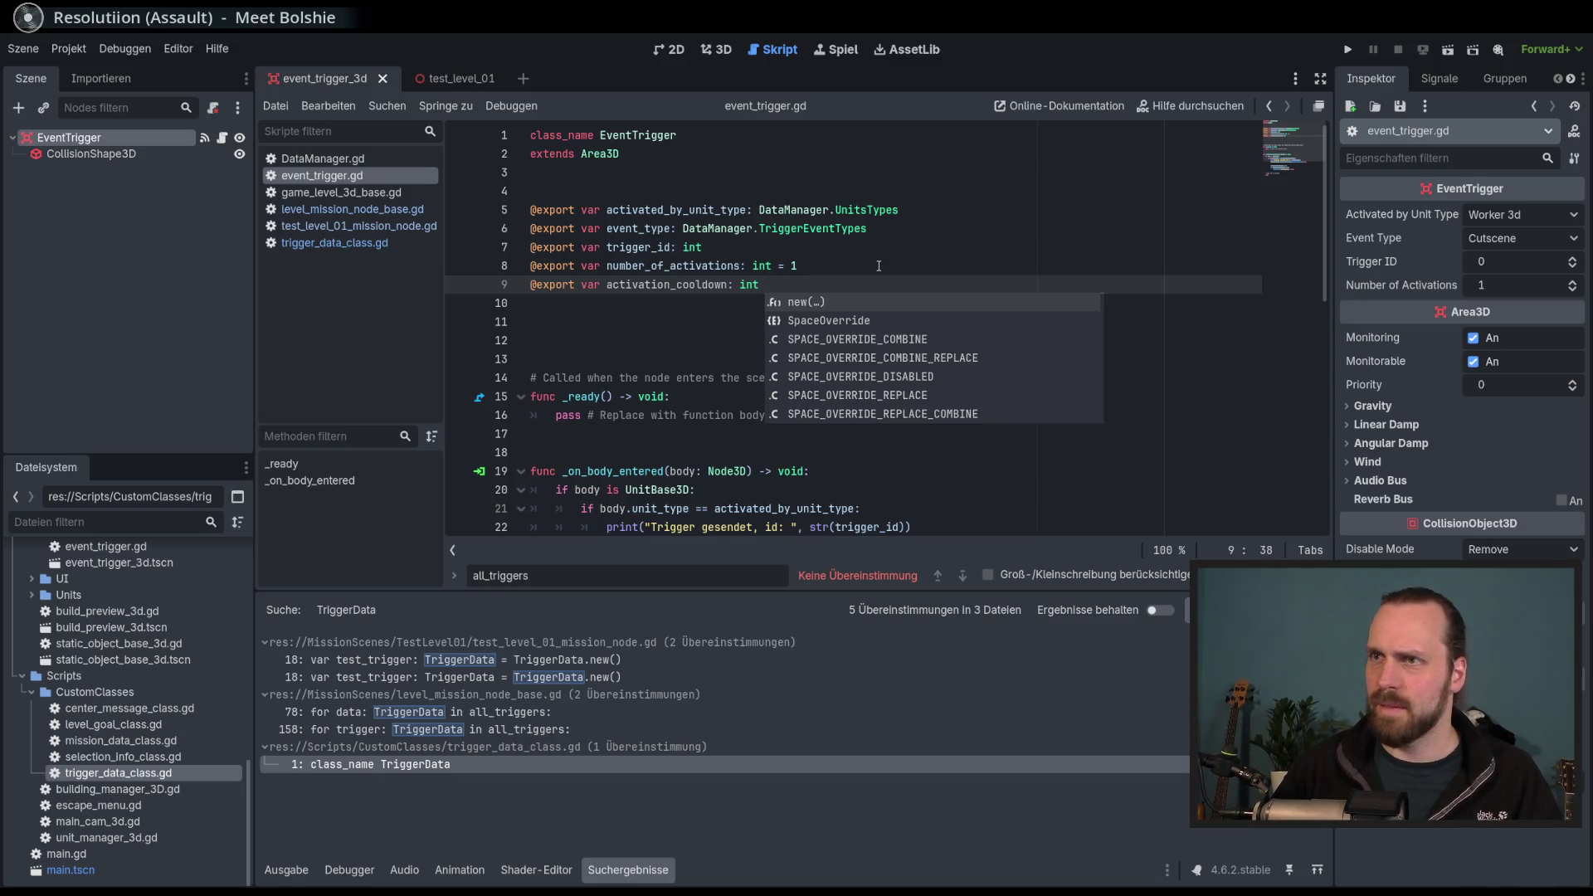
type("= ")
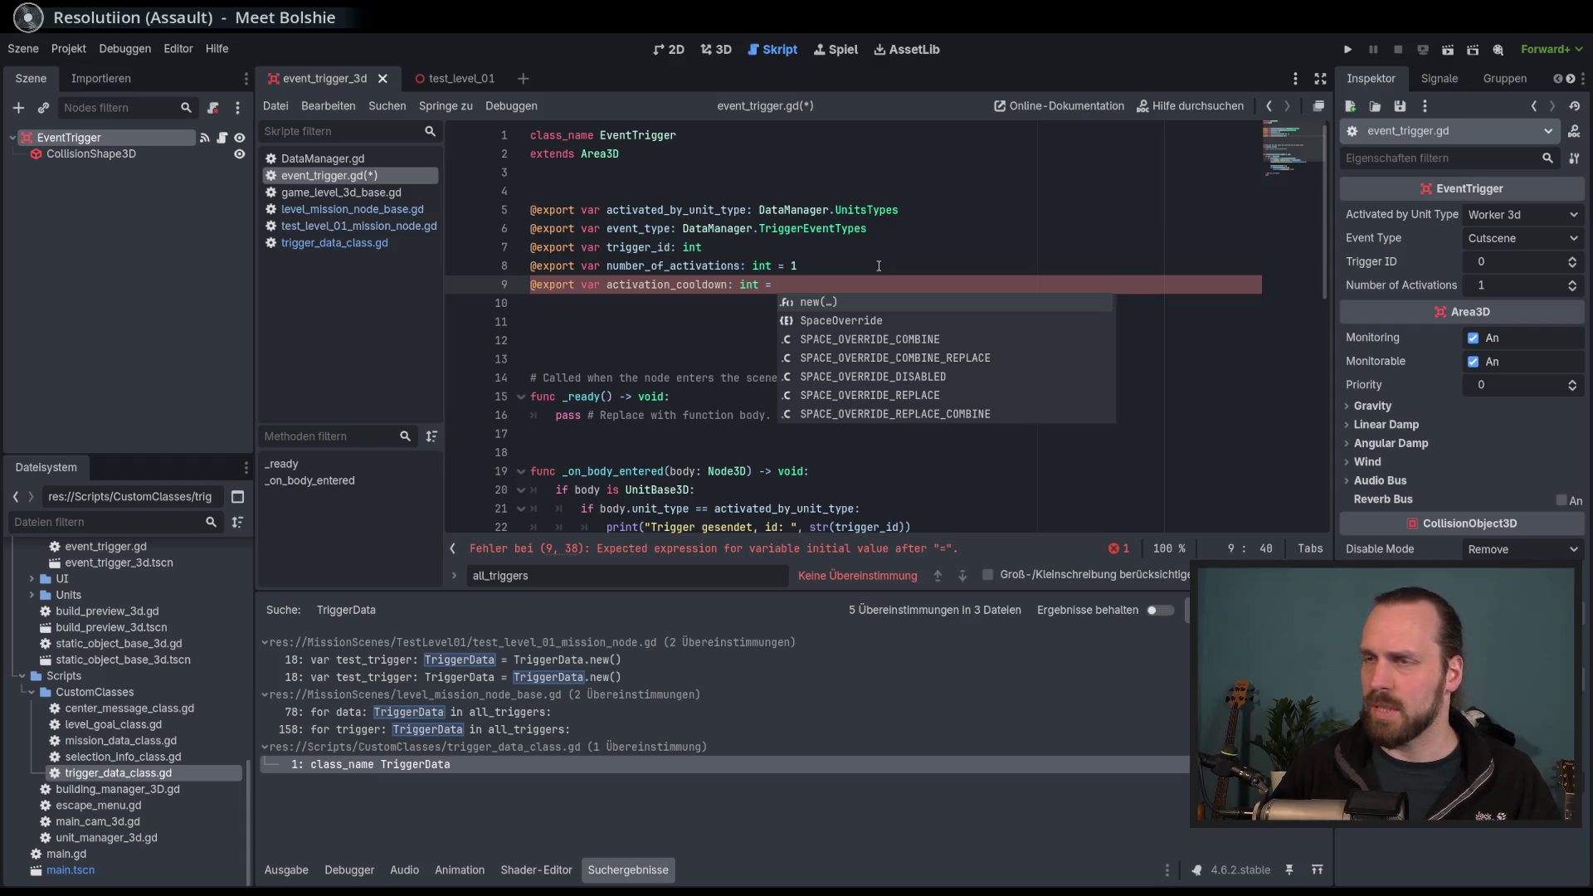
type("0")
key("ctrl+s")
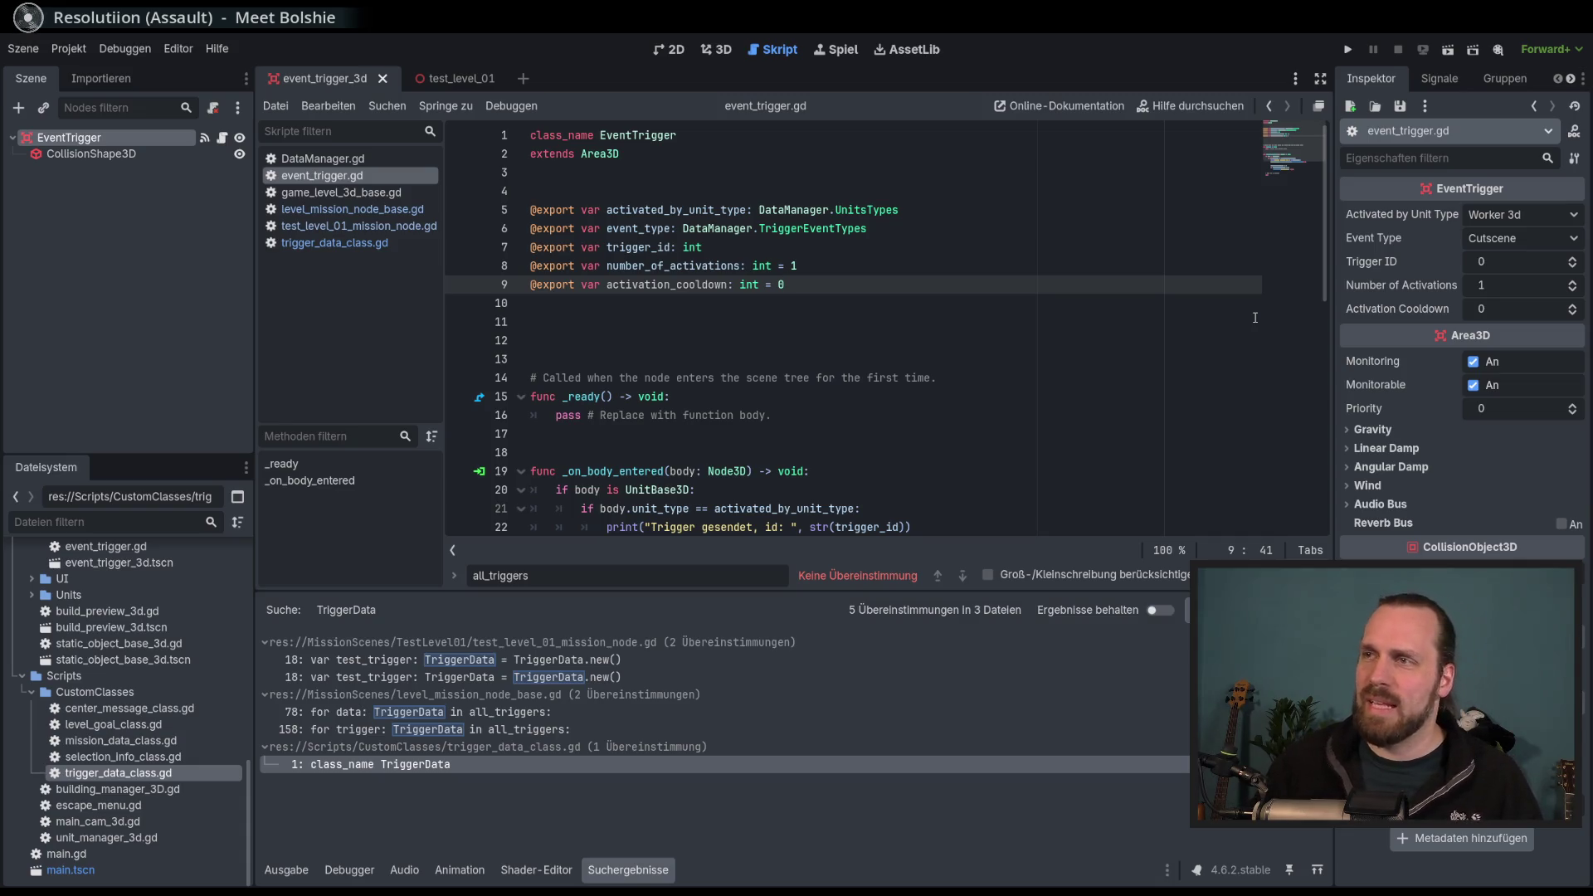
key("Escape")
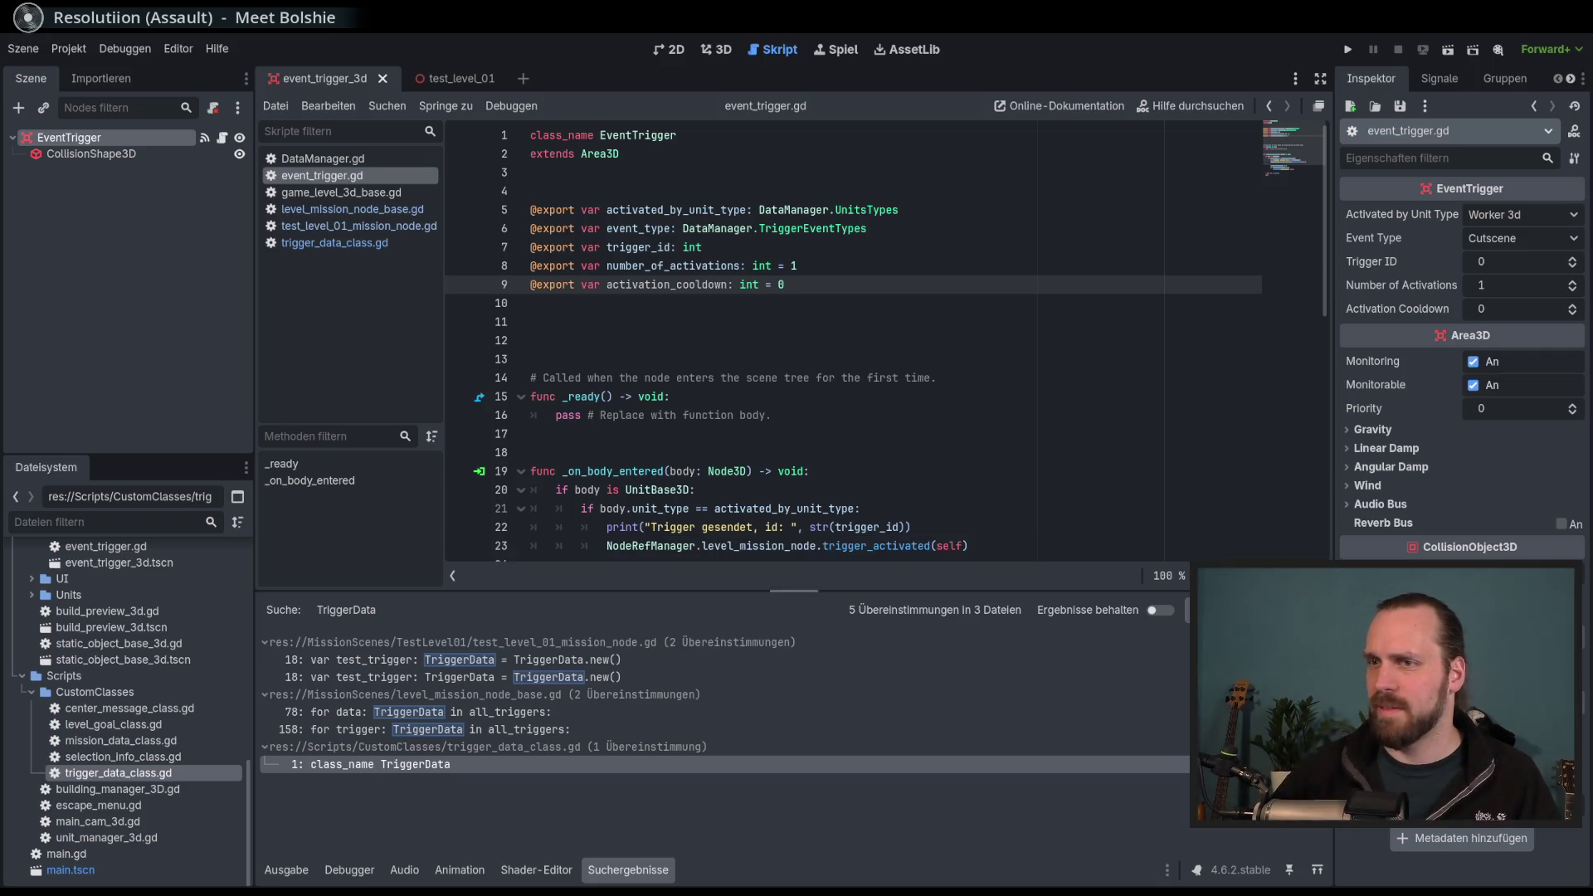
mouse_move(1068, 588)
left_mouse_down()
mouse_move(1029, 667)
mouse_move(1015, 659)
left_mouse_up()
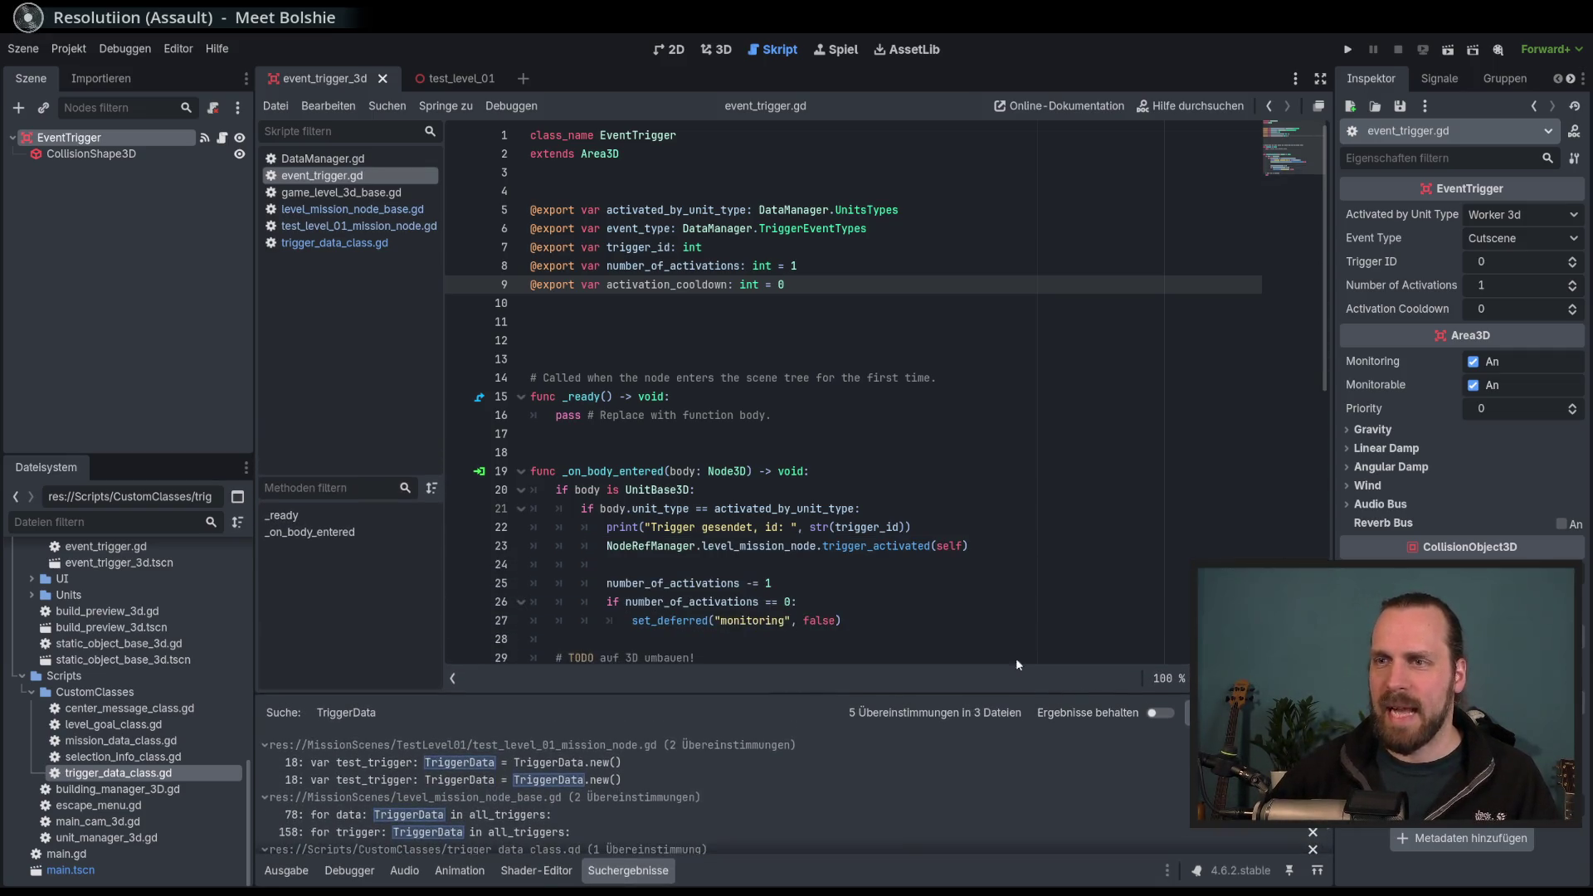
Place the cursor at line 16 in the _ready function, then launch the game with F5.
left_click(863, 416)
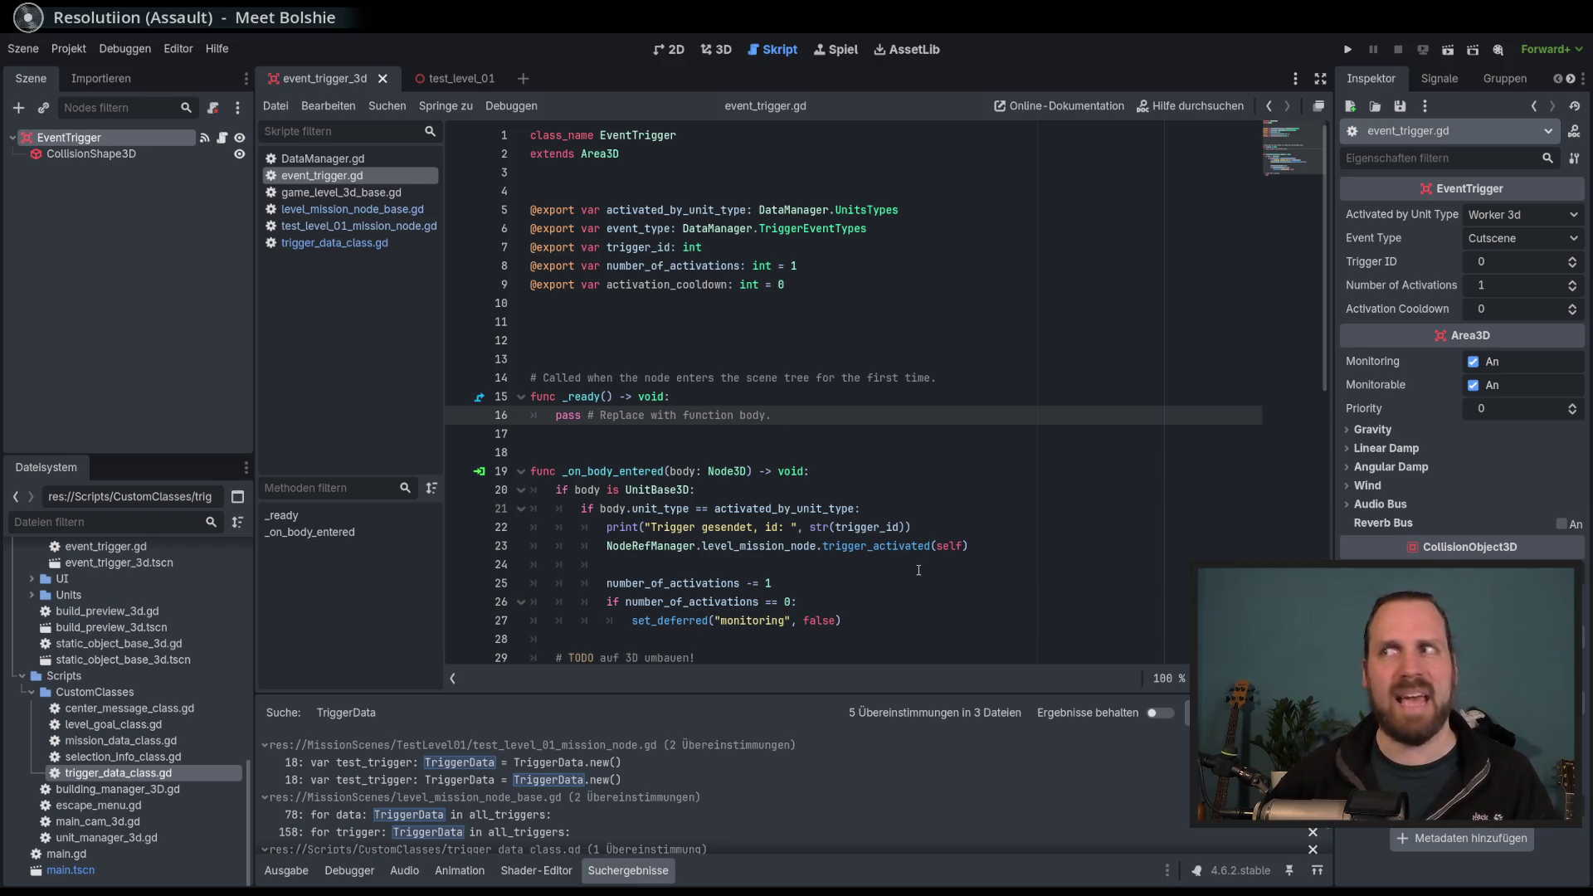
scroll(918, 570, "down", 4)
scroll(925, 531, "up", 4)
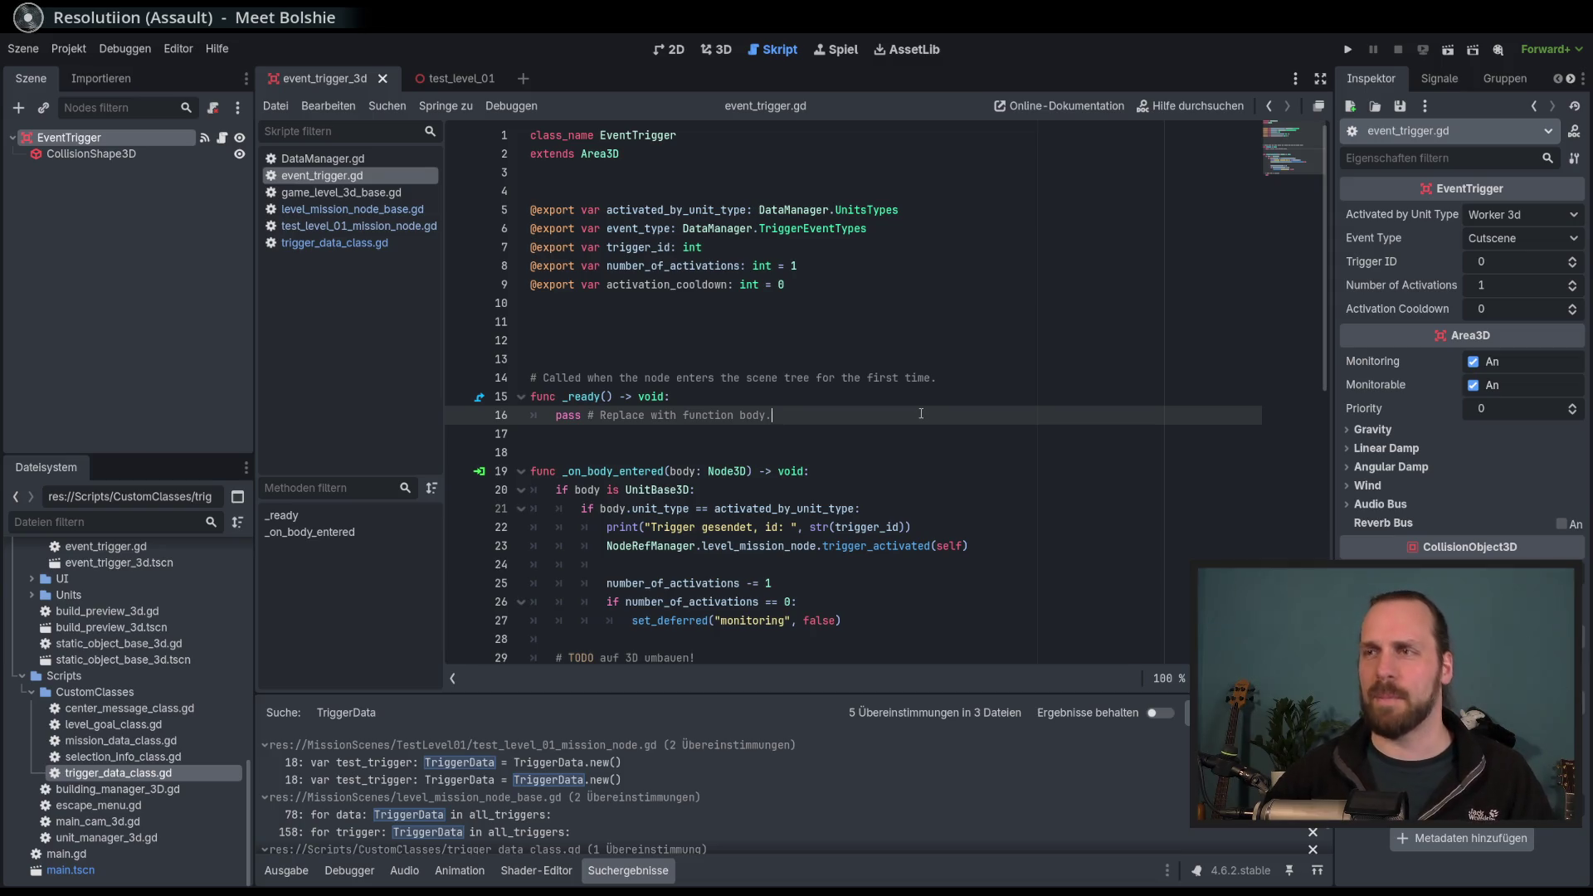
key("F5")
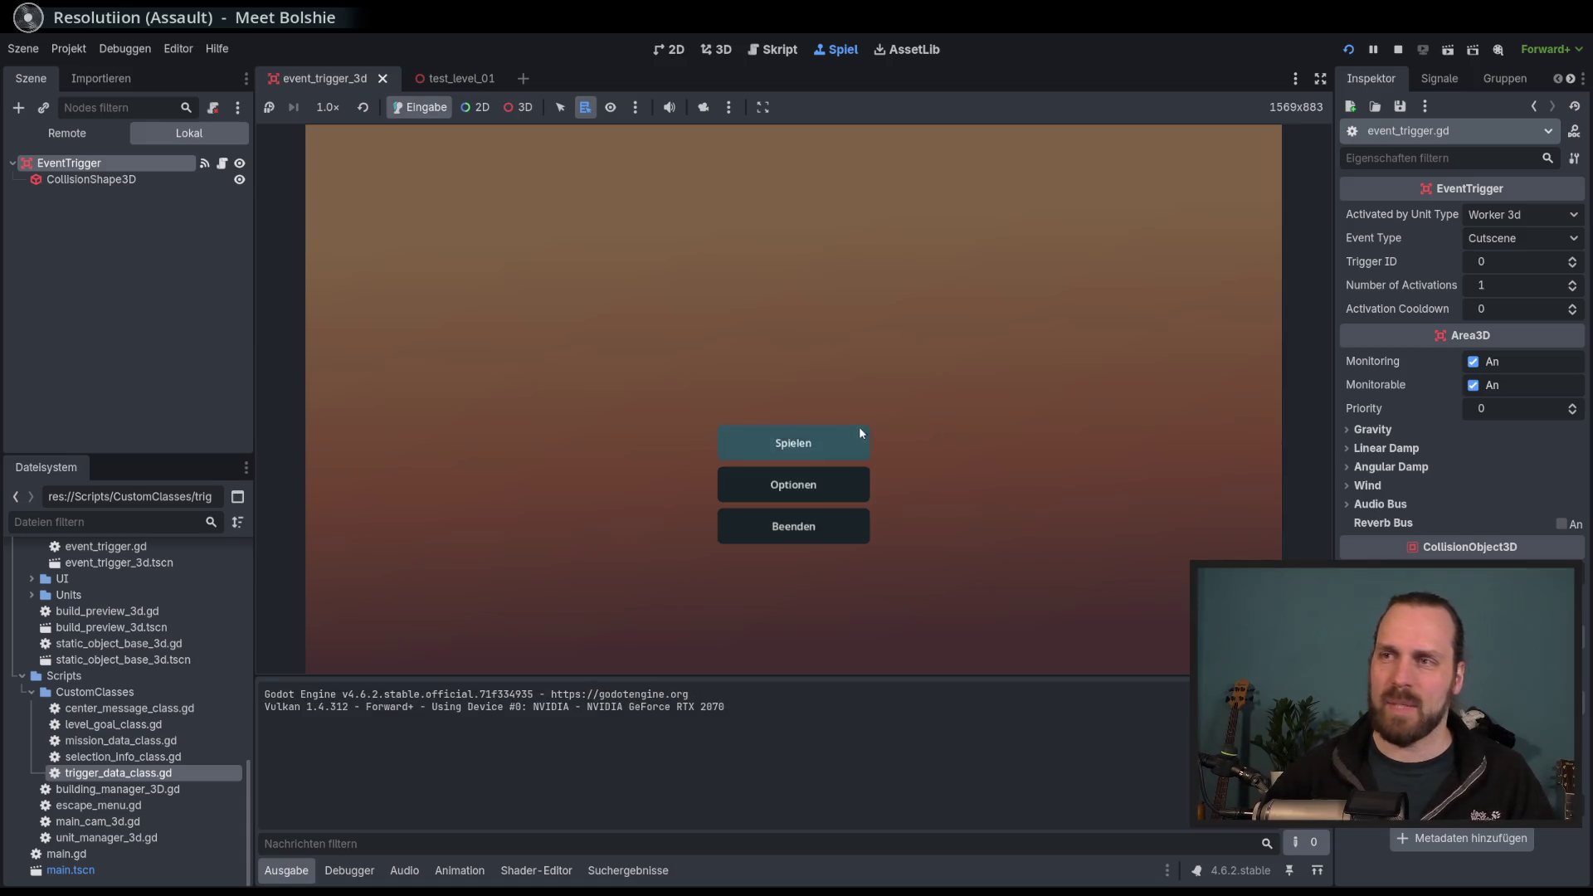
Start Test Mission 01 via Spielen, enable Sichtbare Collision-Shapes, then stop the game with F8.
left_click(861, 444)
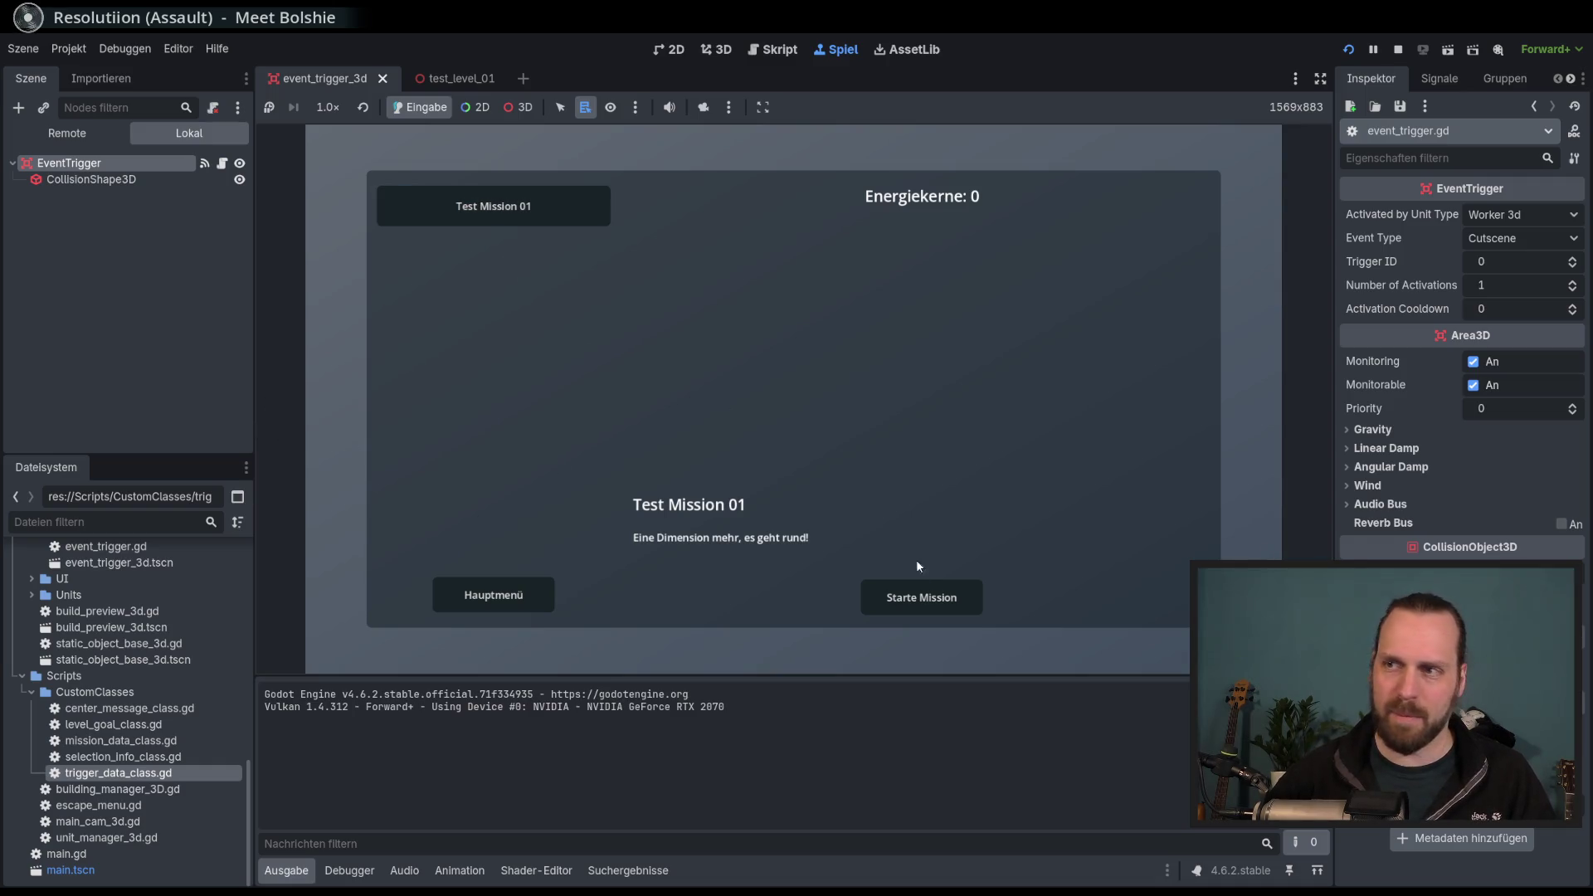
left_click(918, 596)
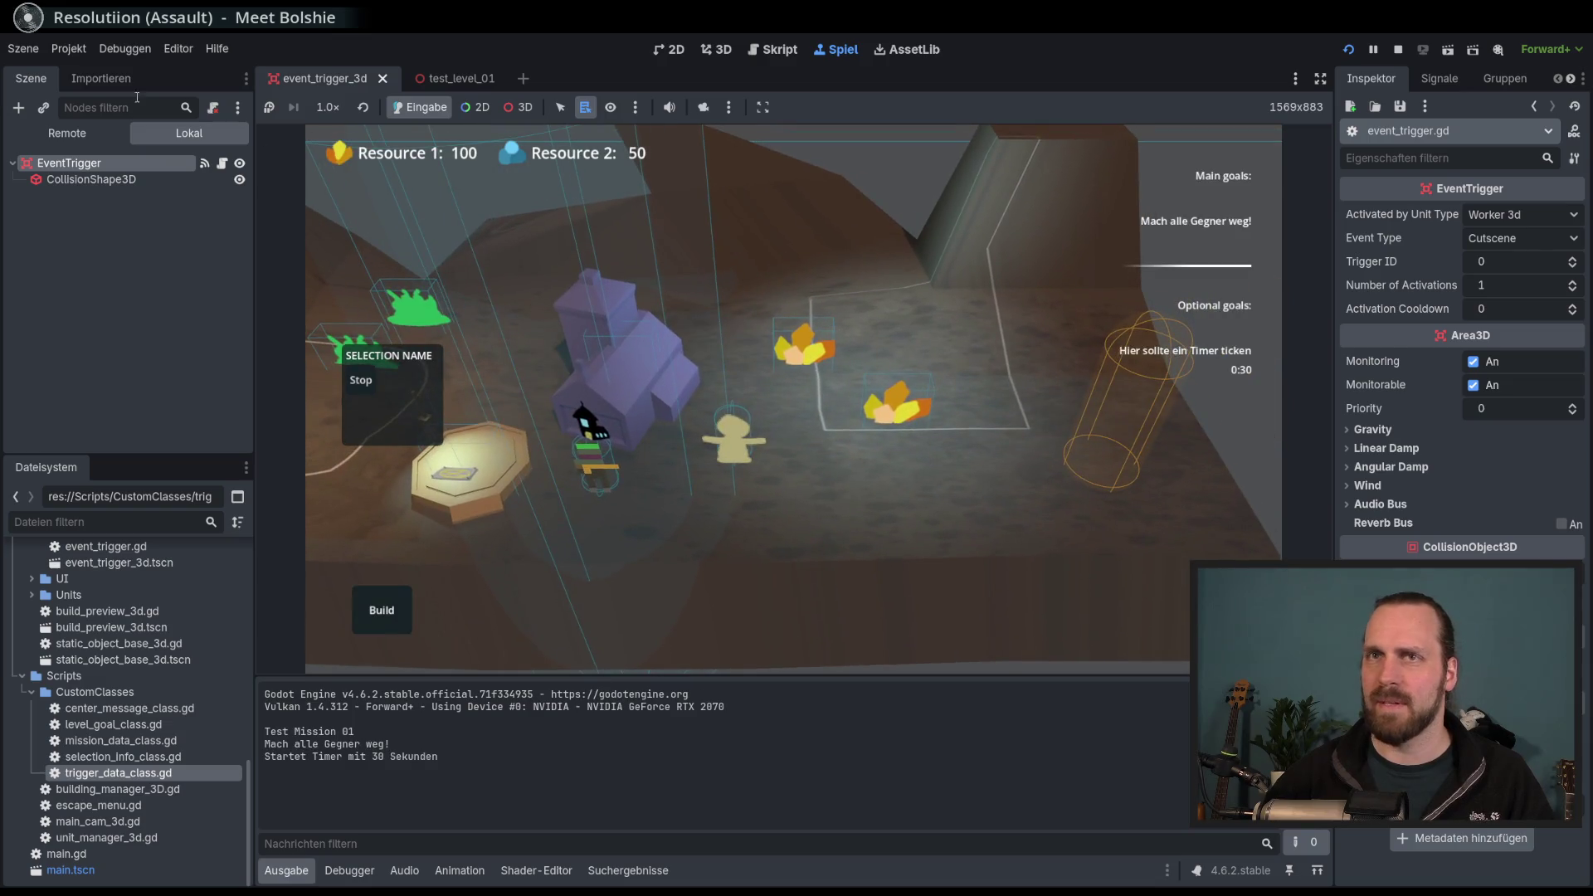
left_click(69, 49)
mouse_move(124, 48)
left_click(153, 115)
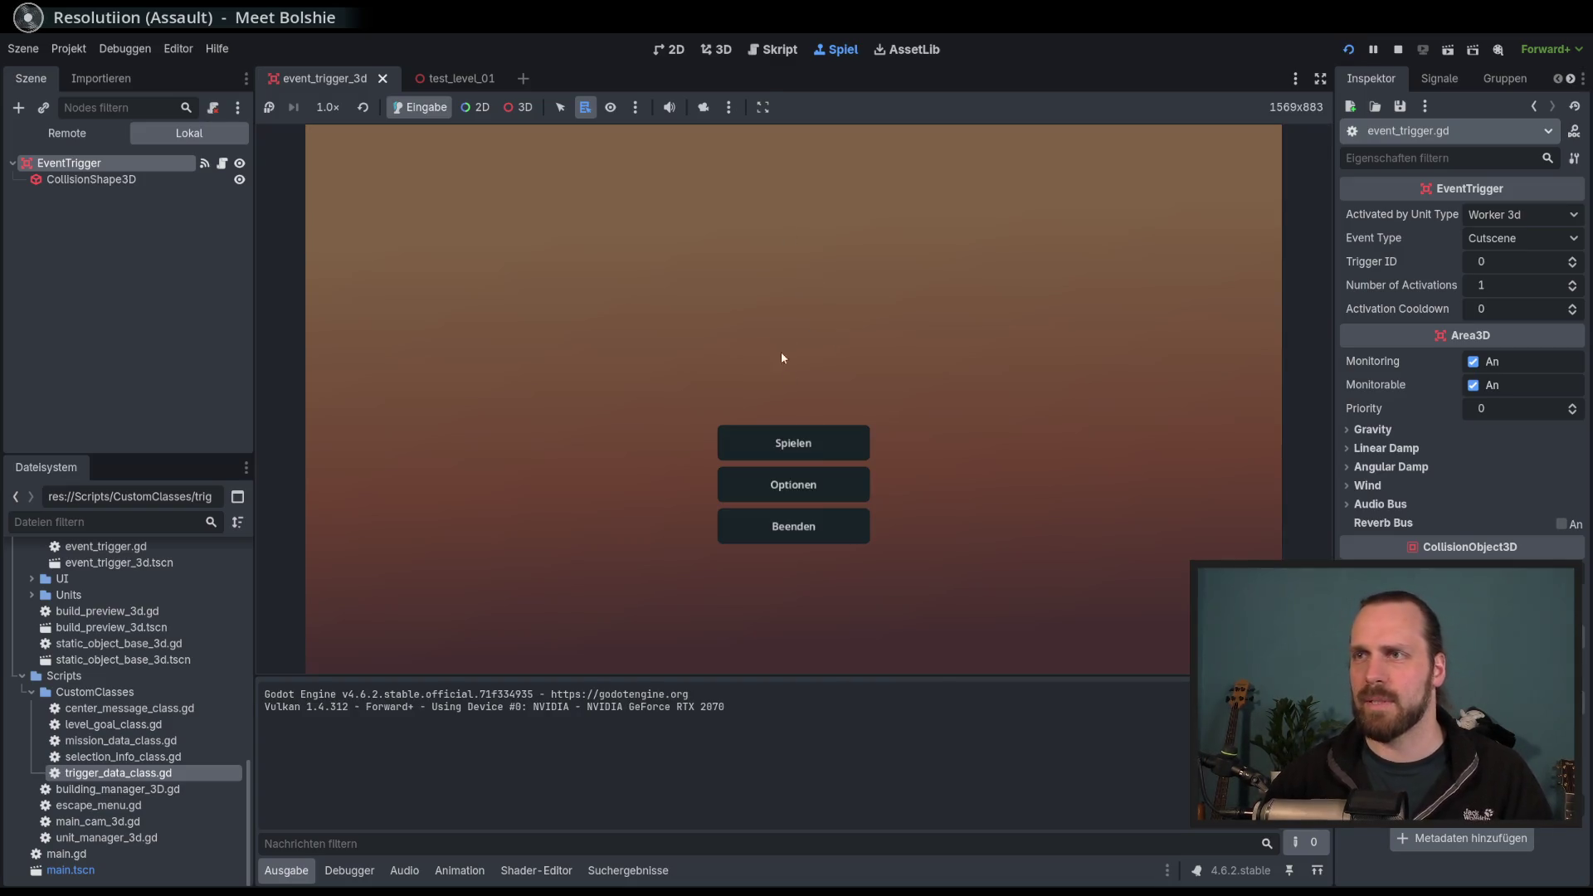
key("F8")
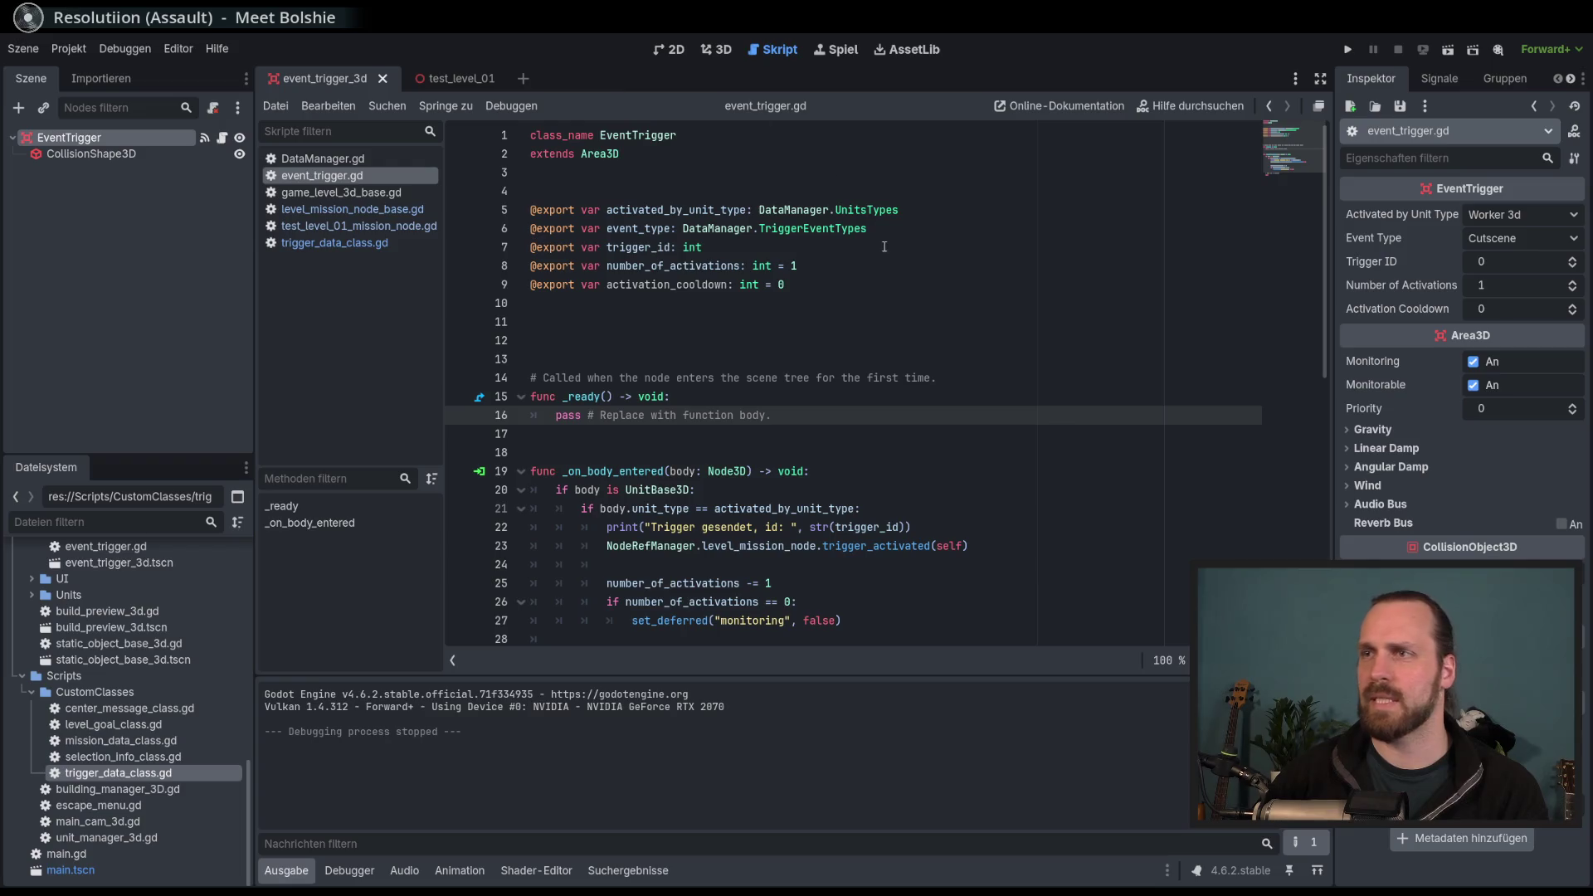
Inspect the CollisionShape3D node, then search 'timer' in Add Child Node and cancel.
scroll(723, 483, "down", 5)
scroll(660, 287, "up", 5)
scroll(747, 423, "down", 4)
scroll(788, 436, "up", 4)
left_click(91, 153)
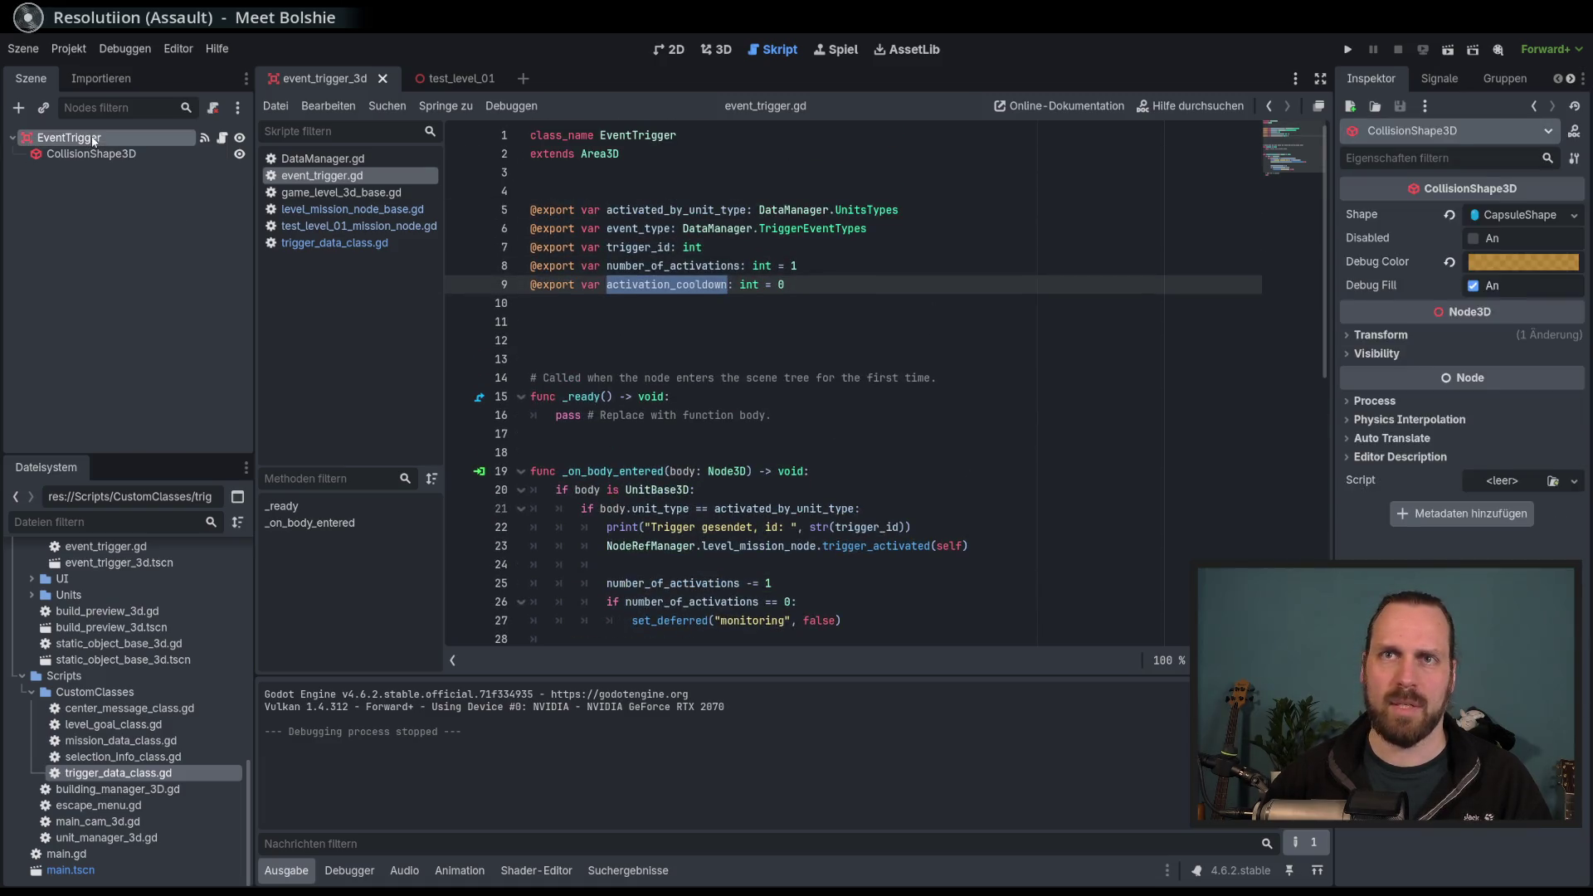
left_click(69, 137)
left_click(18, 107)
type("timer")
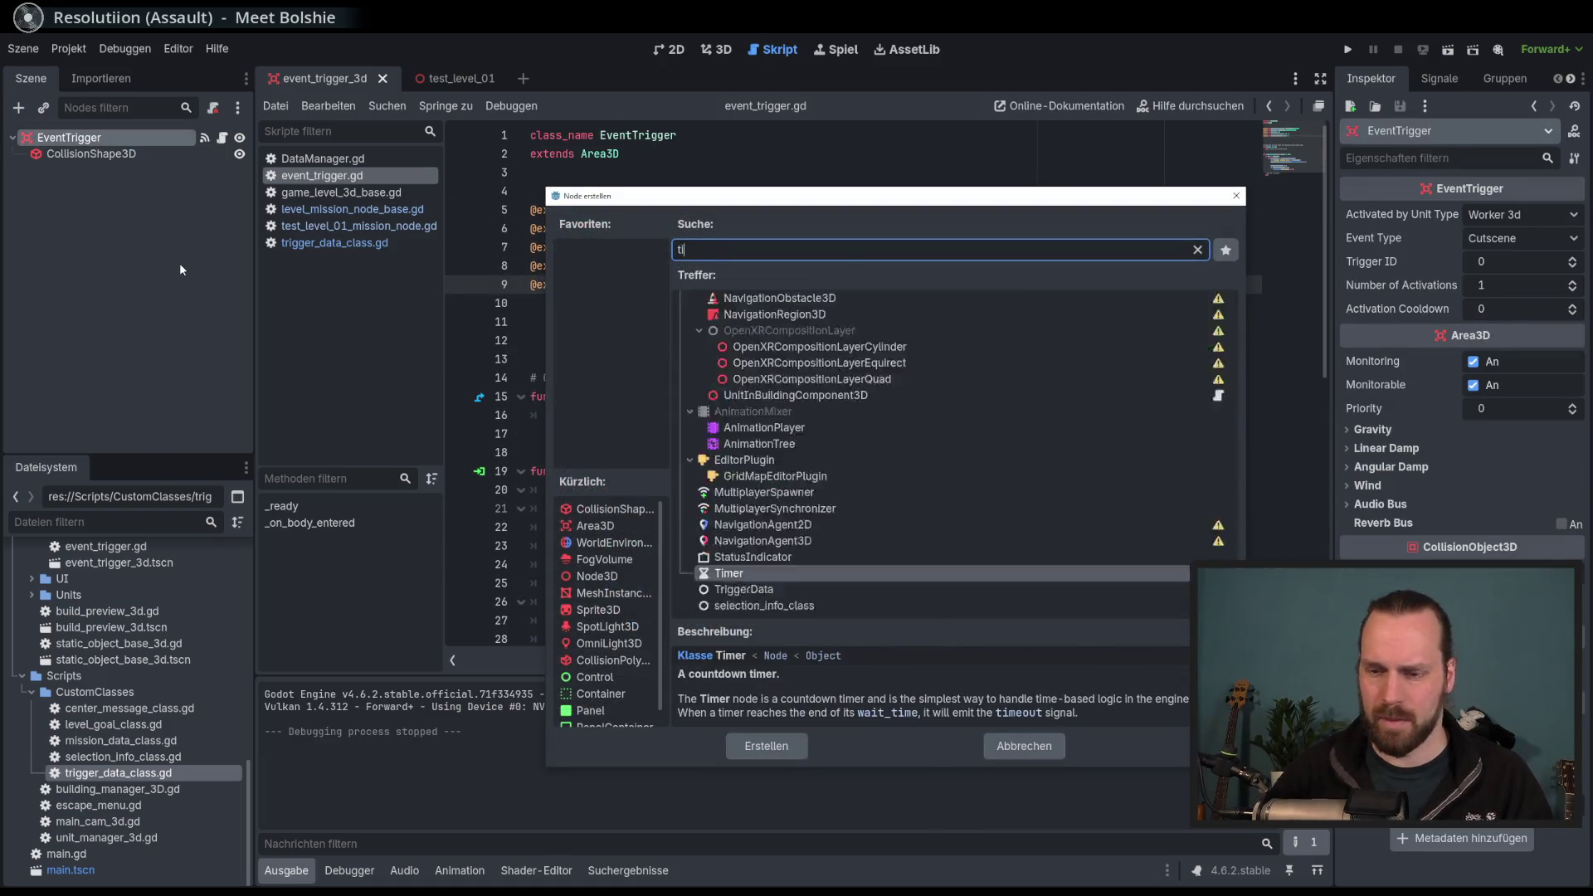
key("Escape")
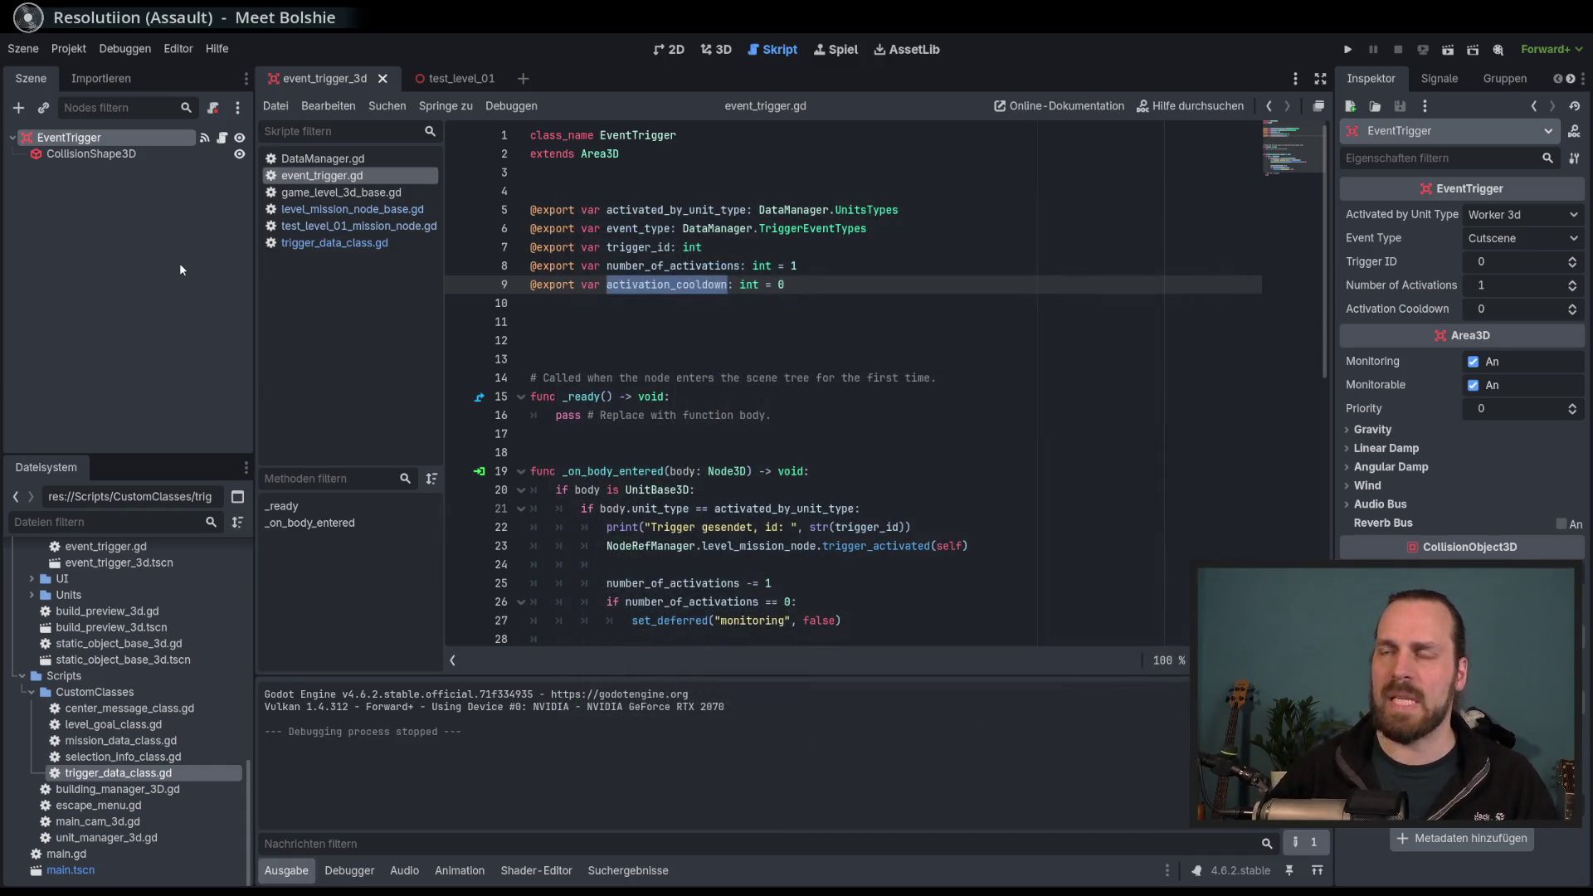
Start typing the comment '# TODO Cooldown einbauen!' on empty line 10 below activation_cooldown.
left_click(866, 410)
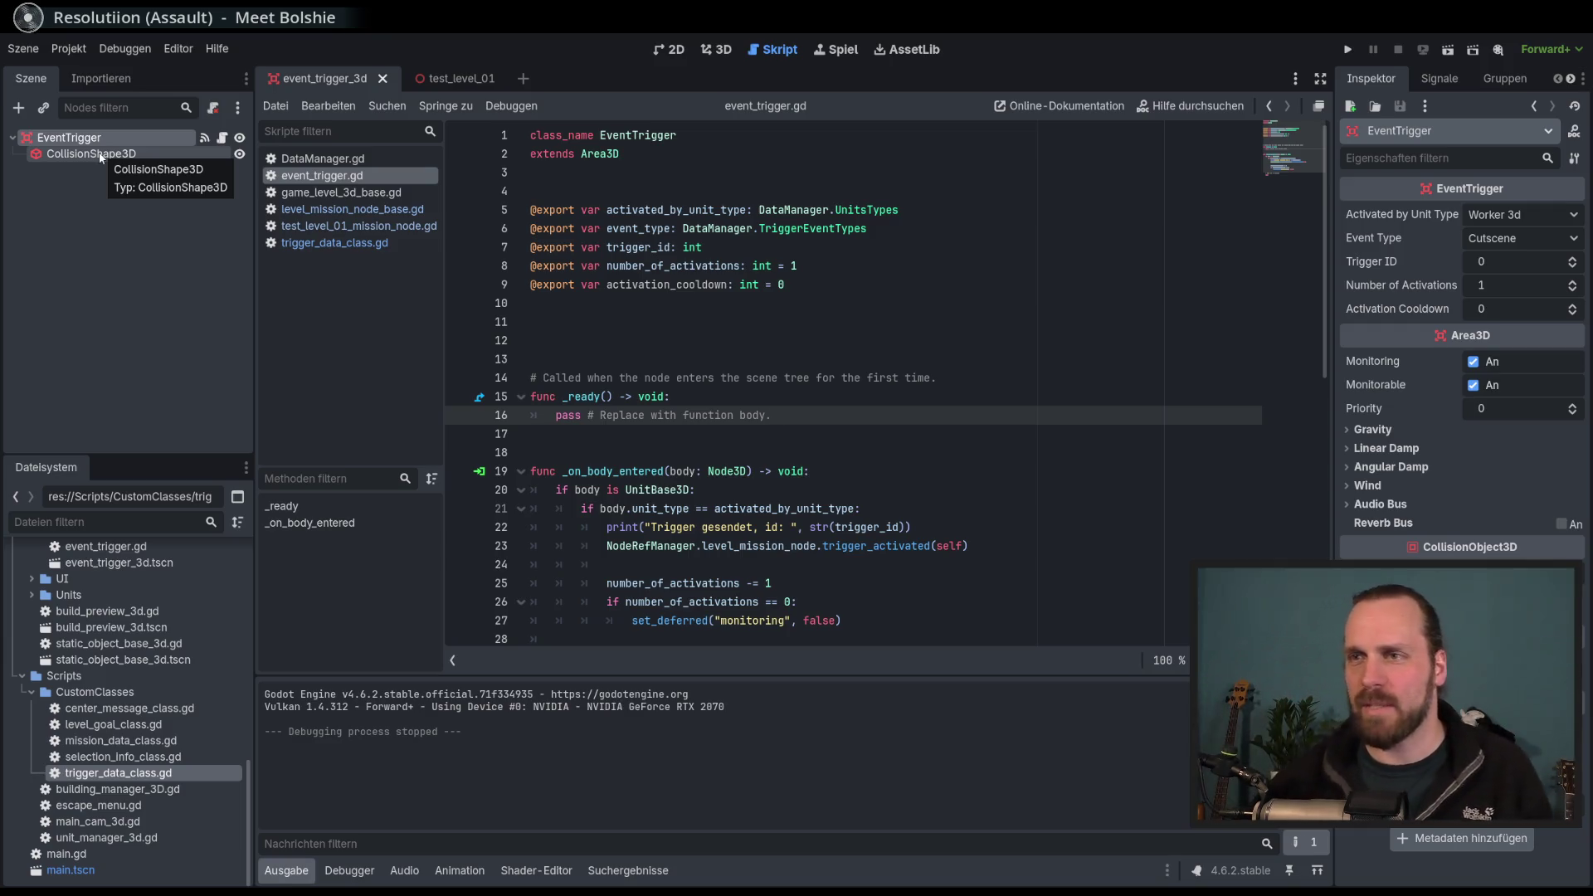
left_click(686, 290)
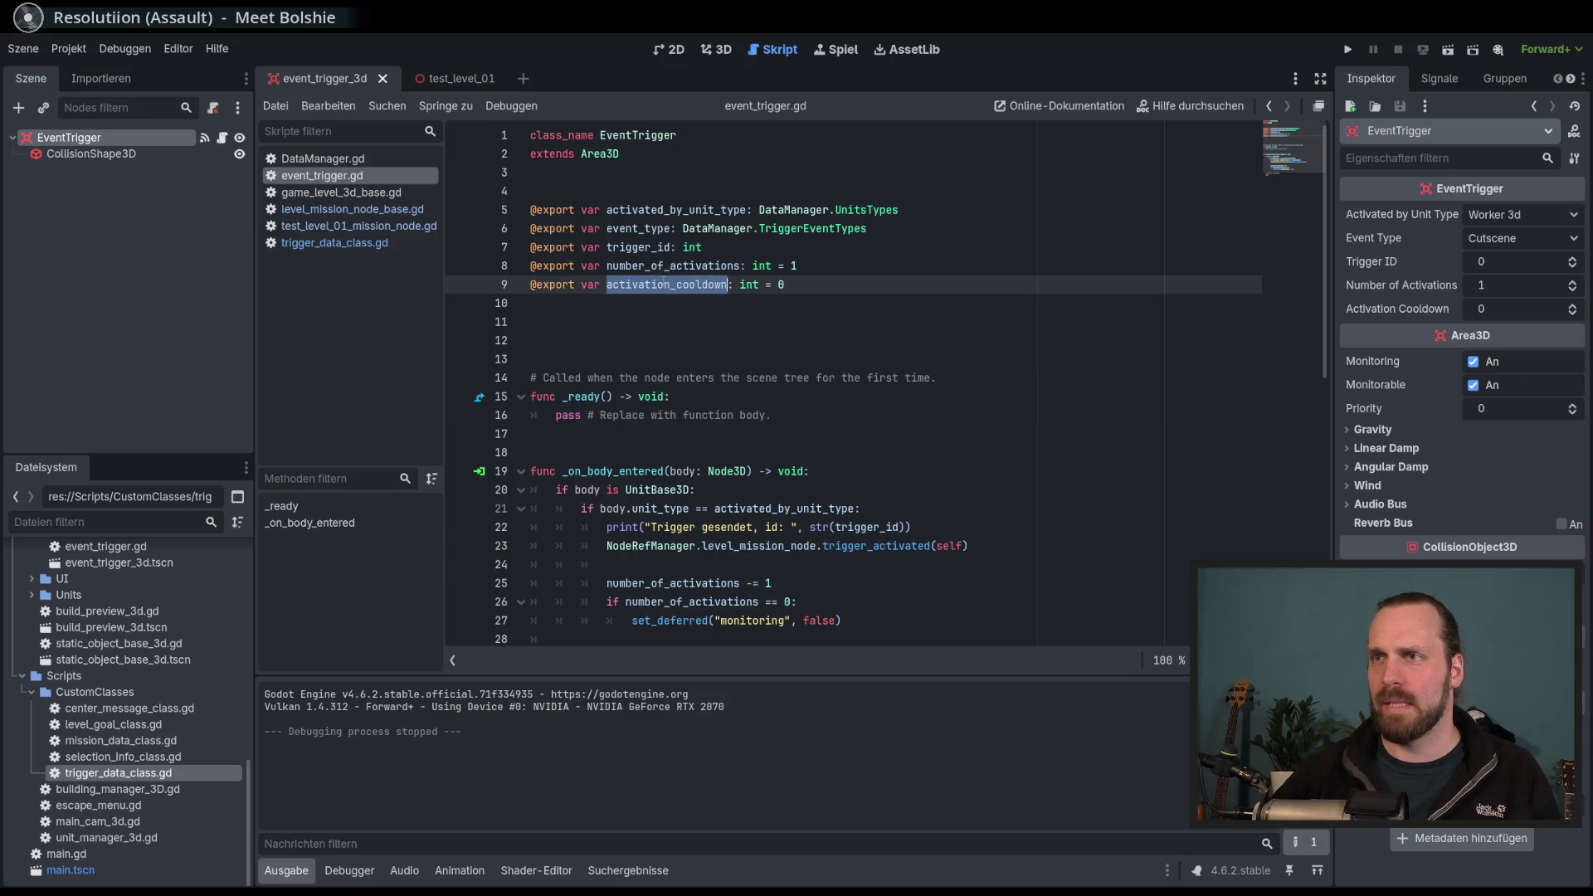
left_click(763, 303)
type("ODO Cooldow")
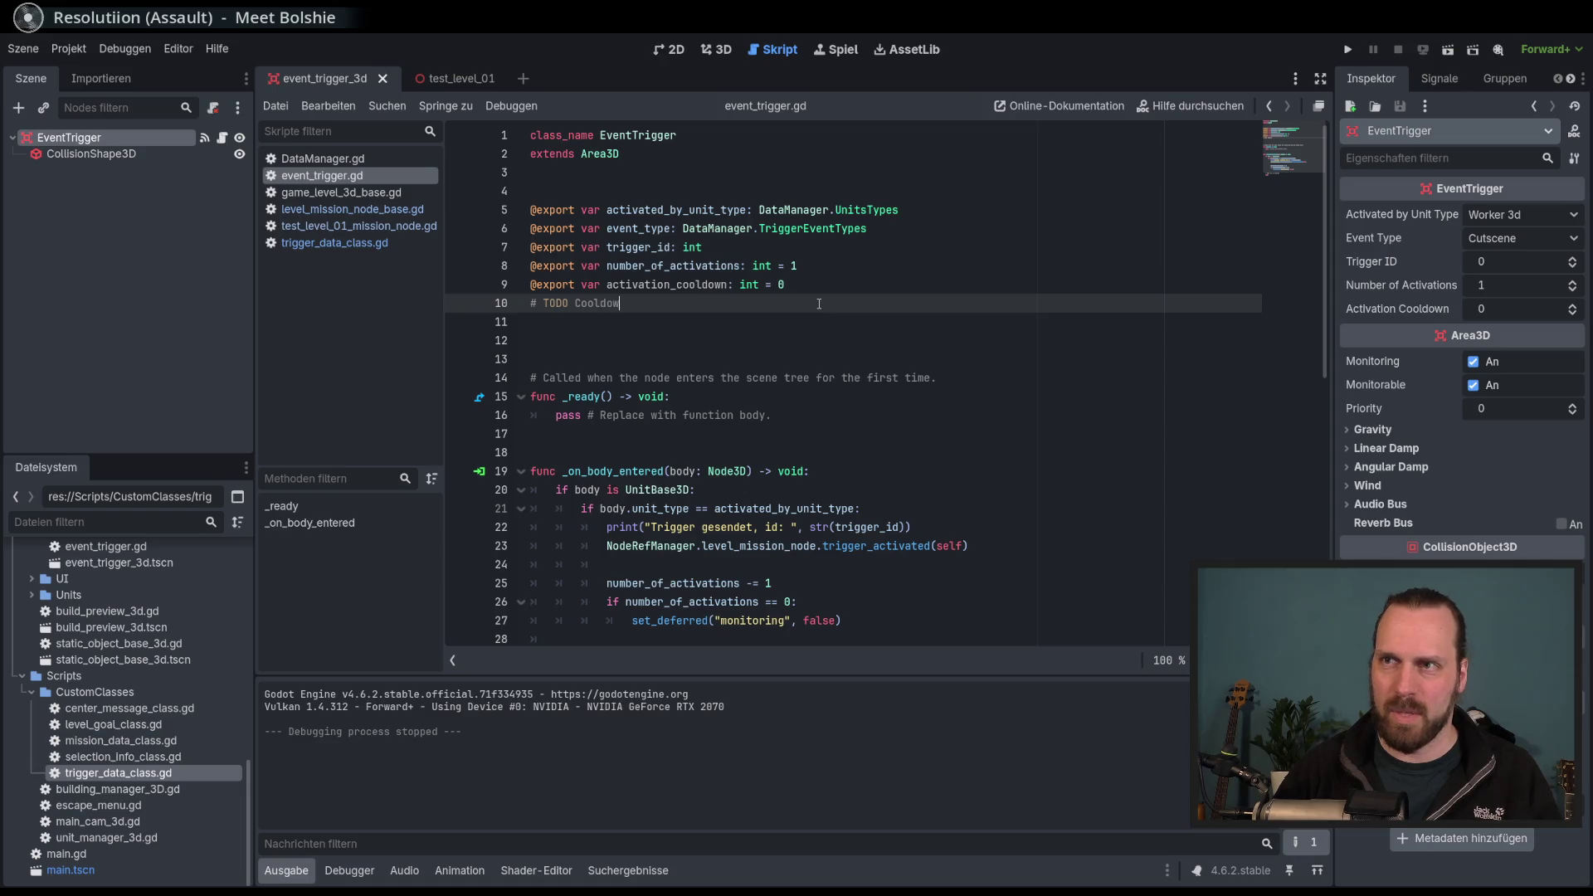